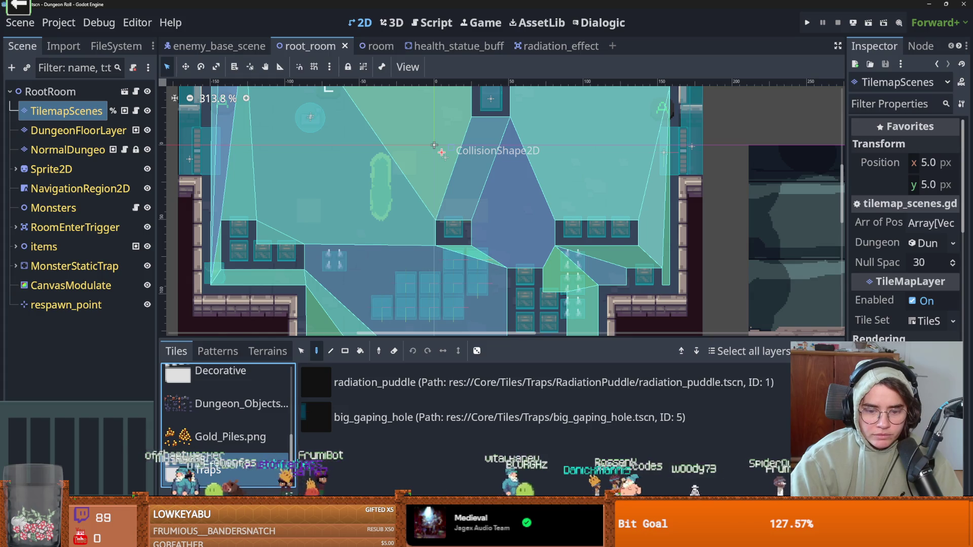
In the room scene, start adding a scene file to the TileSet's Traps collection.
key("ctrl+Tab")
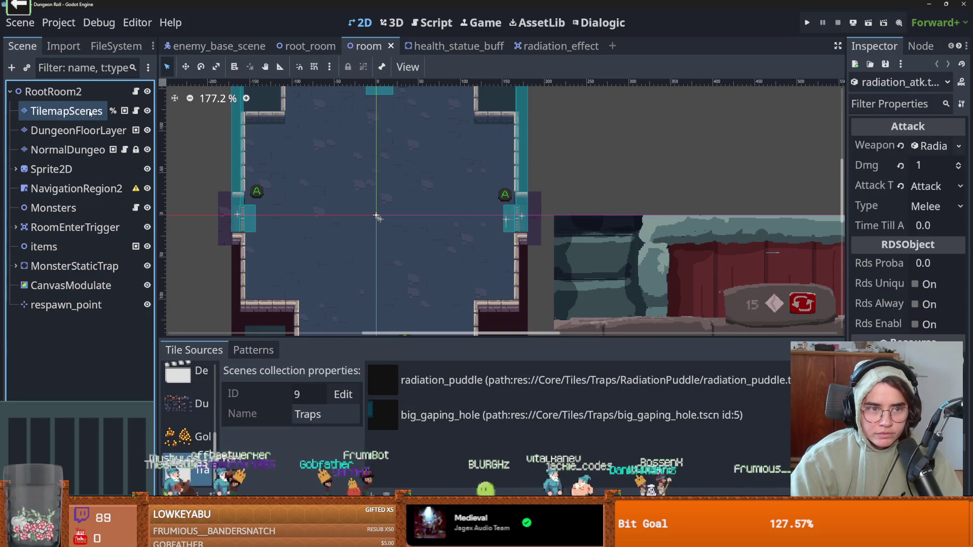
left_click(403, 427)
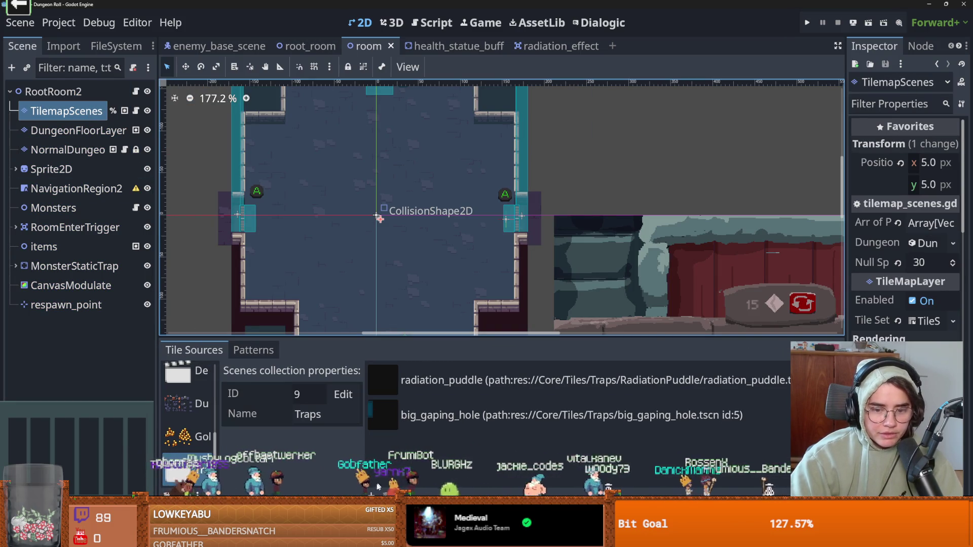
double_click(403, 427)
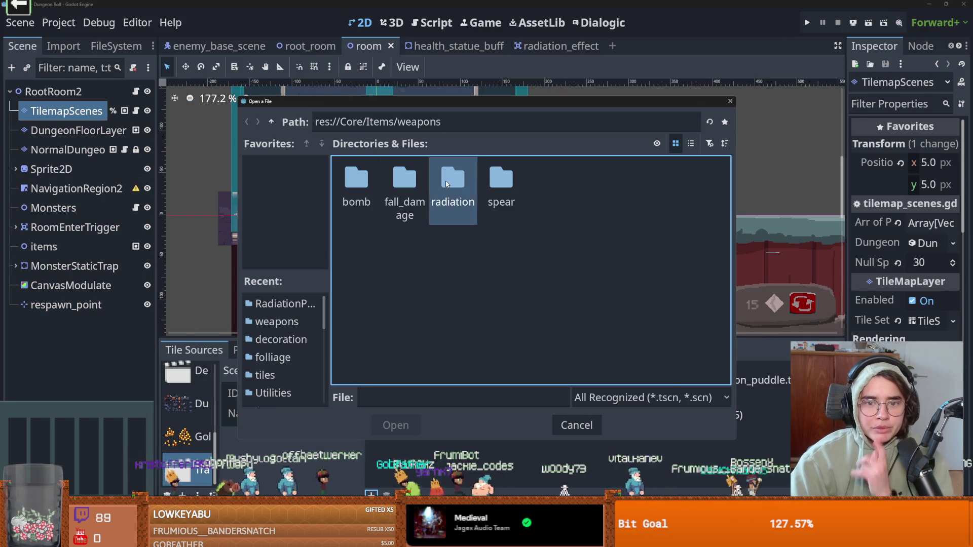
Browse the file dialog up to the Items/tiles folder, then switch to Discord.
double_click(444, 186)
left_click(271, 123)
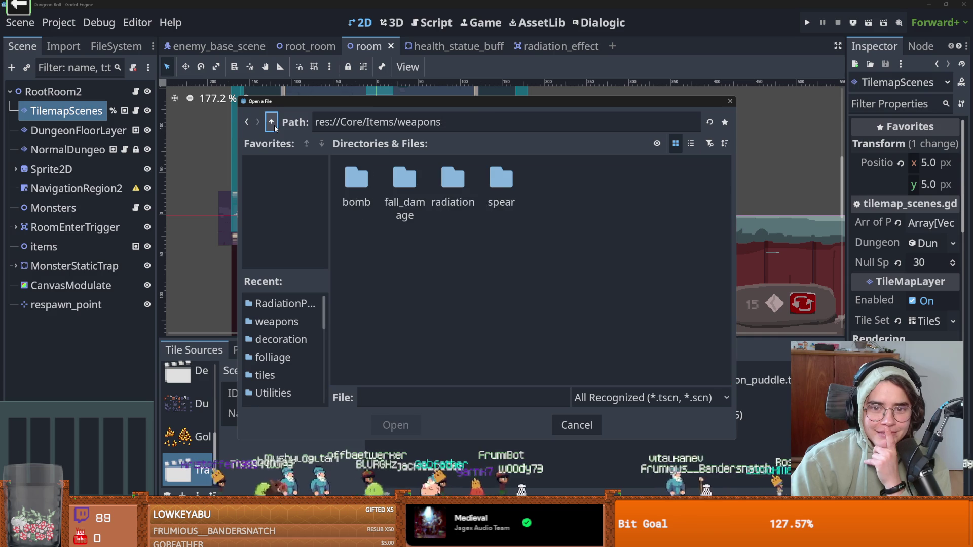
left_click(272, 122)
double_click(641, 183)
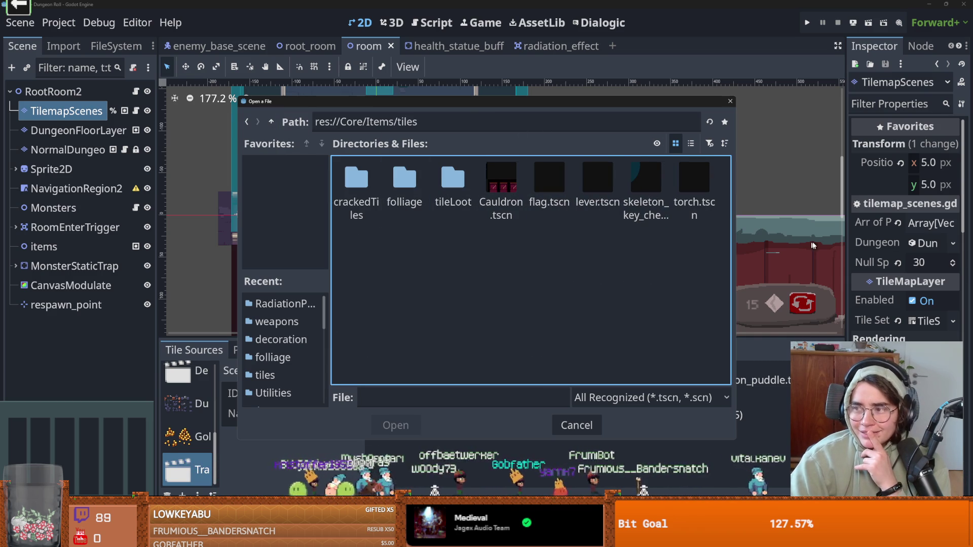
key("alt+Tab")
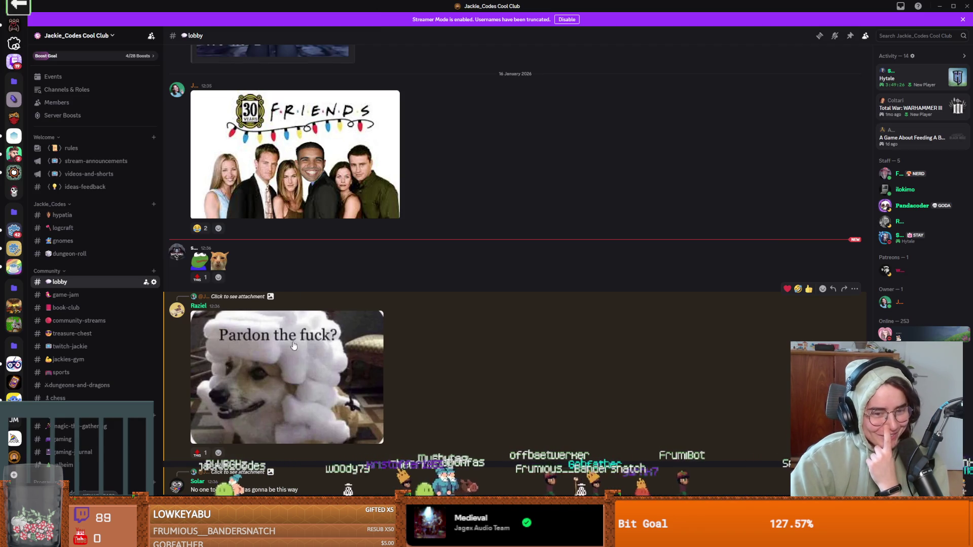
Scroll through the Discord #lobby chat, then return to Godot's file dialog.
scroll(342, 403, "down", 1)
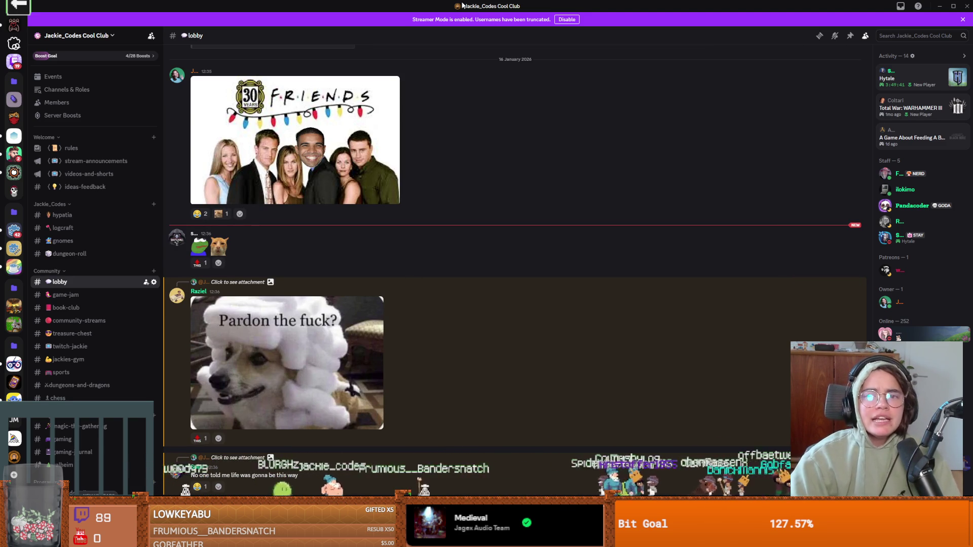
key("alt+Tab")
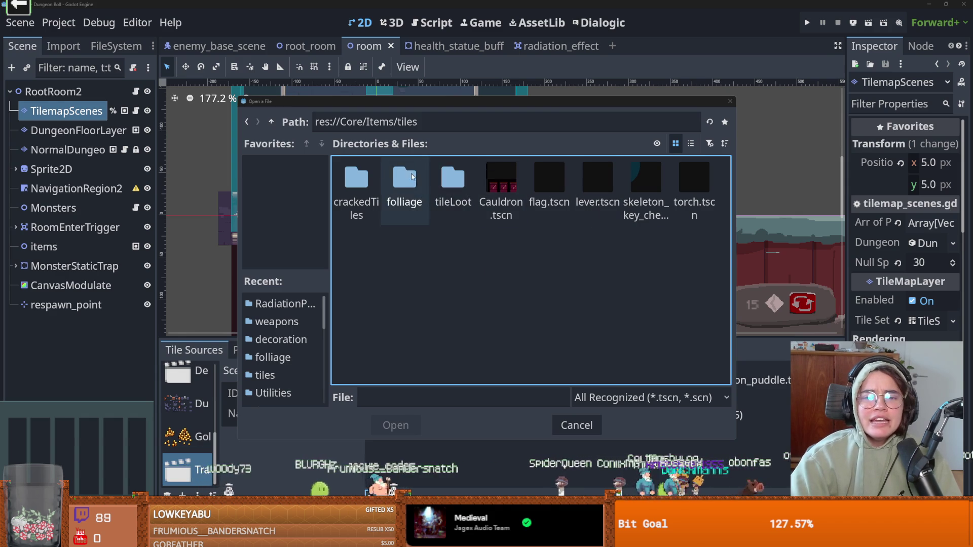
Navigate the file dialog from the tileLoot folder back up to res://Core.
double_click(453, 186)
left_click(271, 122)
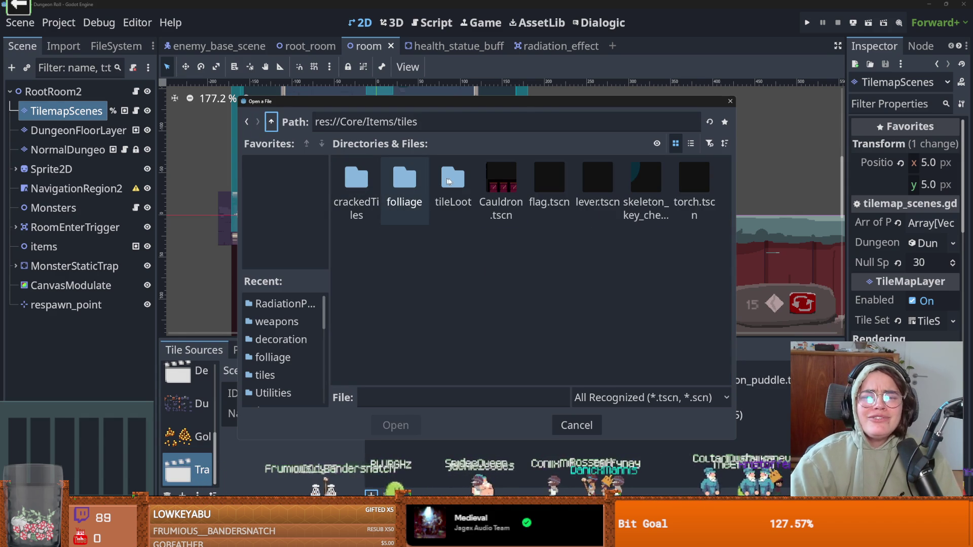
double_click(271, 122)
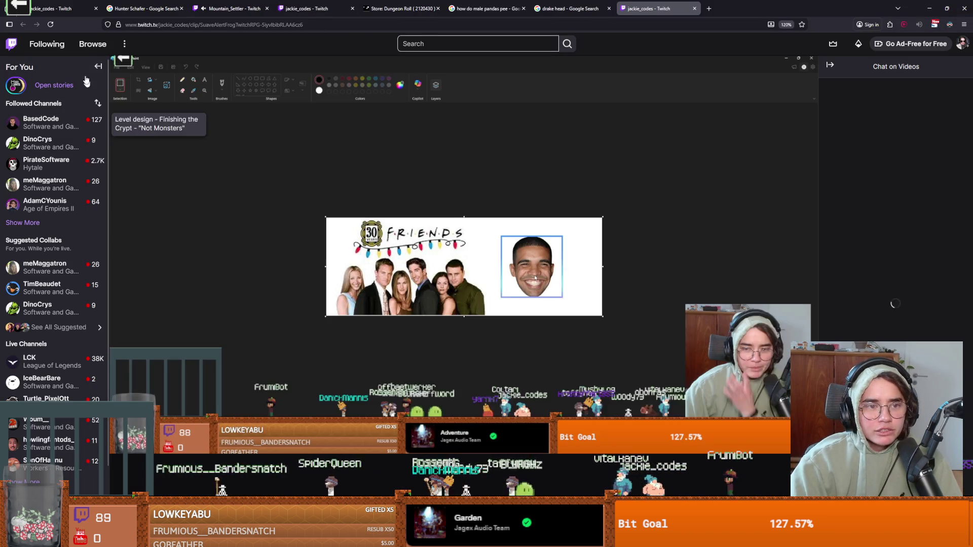
Collapse Twitch's sidebar, watch the stream clip, pause it, and return to Godot.
left_click(96, 66)
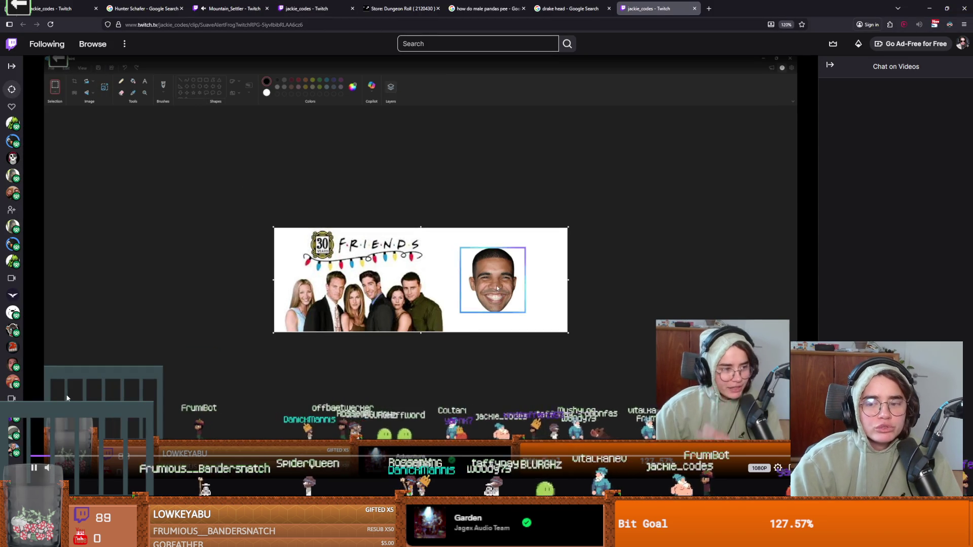
scroll(191, 417, "down", 5)
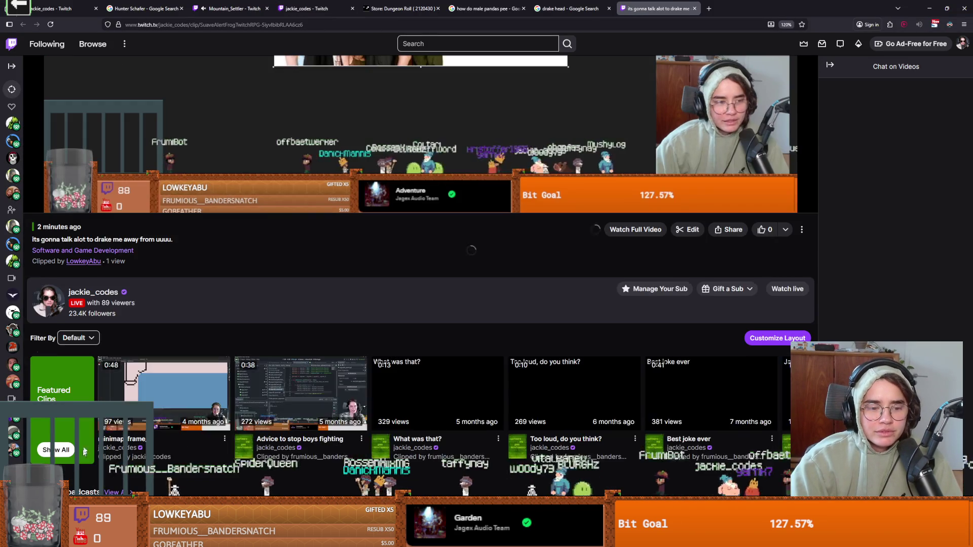
scroll(77, 390, "up", 3)
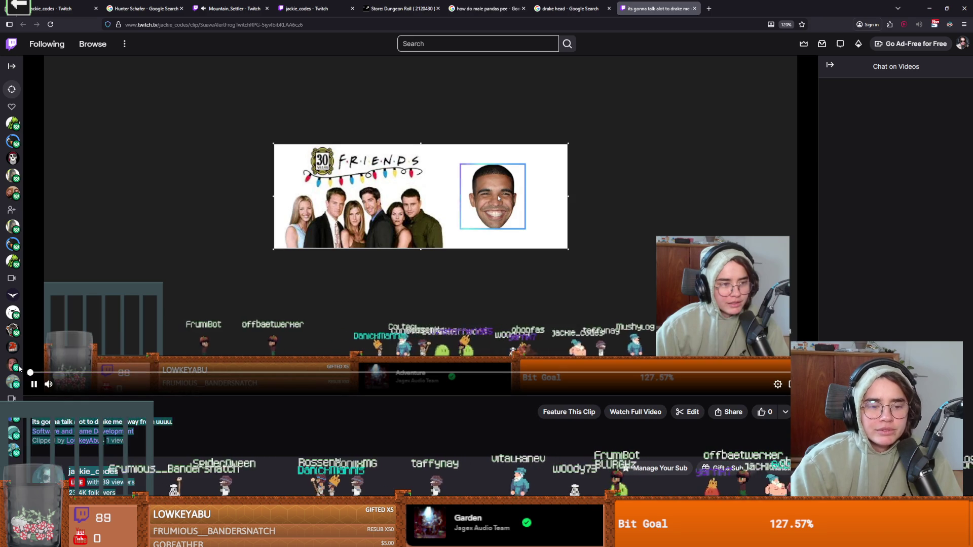
mouse_move(13, 365)
scroll(512, 381, "up", 1)
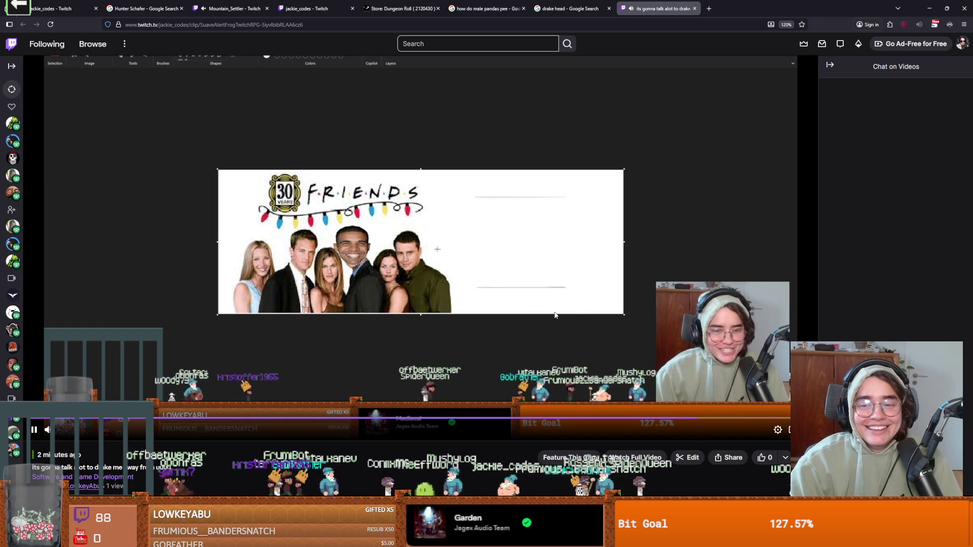
left_click(33, 430)
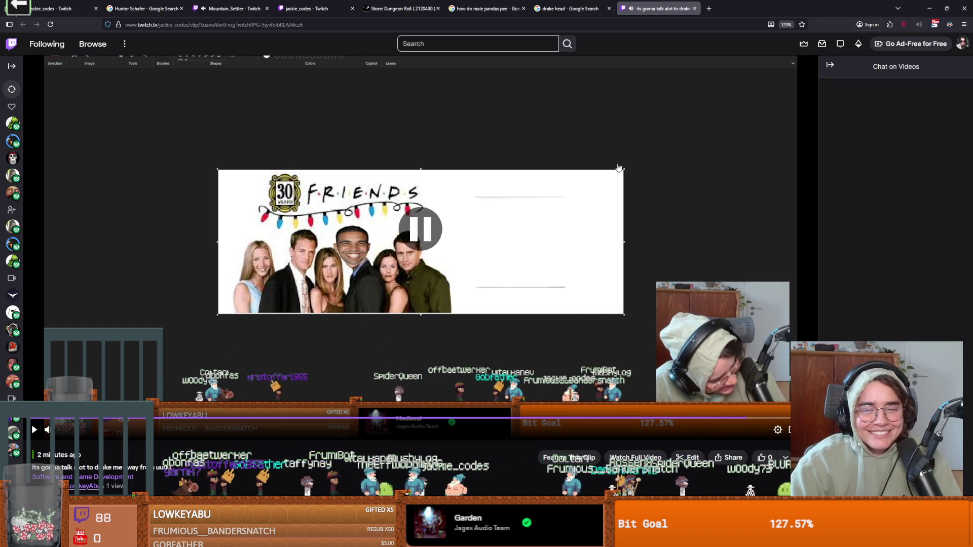
key("alt+Tab")
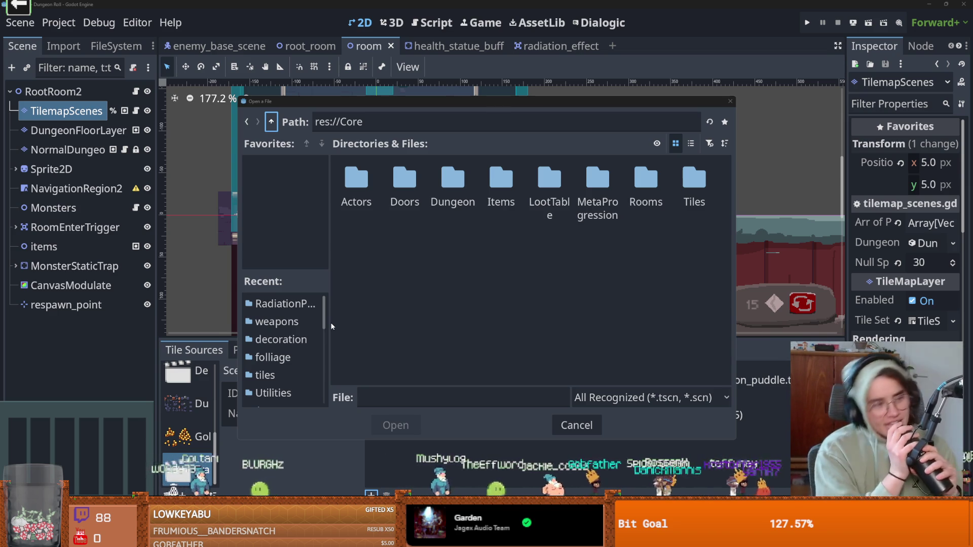
Add Tiles/Traps/RadiationPuddle/radiation_effect.tscn to the Traps collection and save the scene.
double_click(676, 188)
double_click(346, 192)
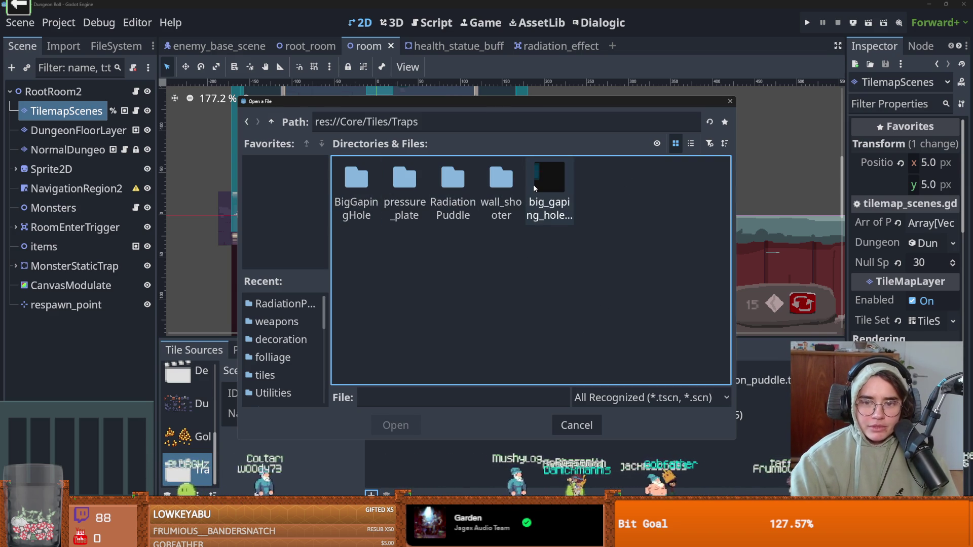
double_click(456, 183)
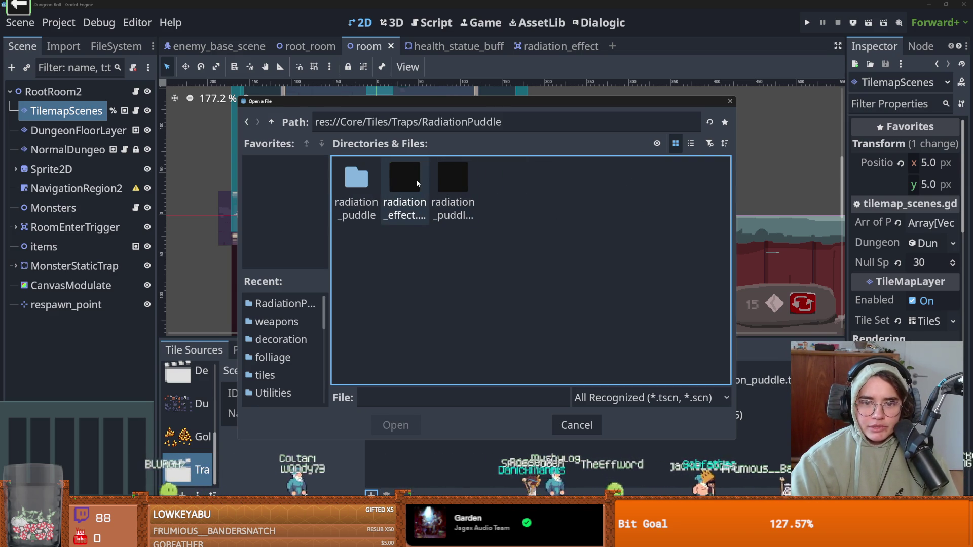
left_click(416, 180)
left_click(412, 434)
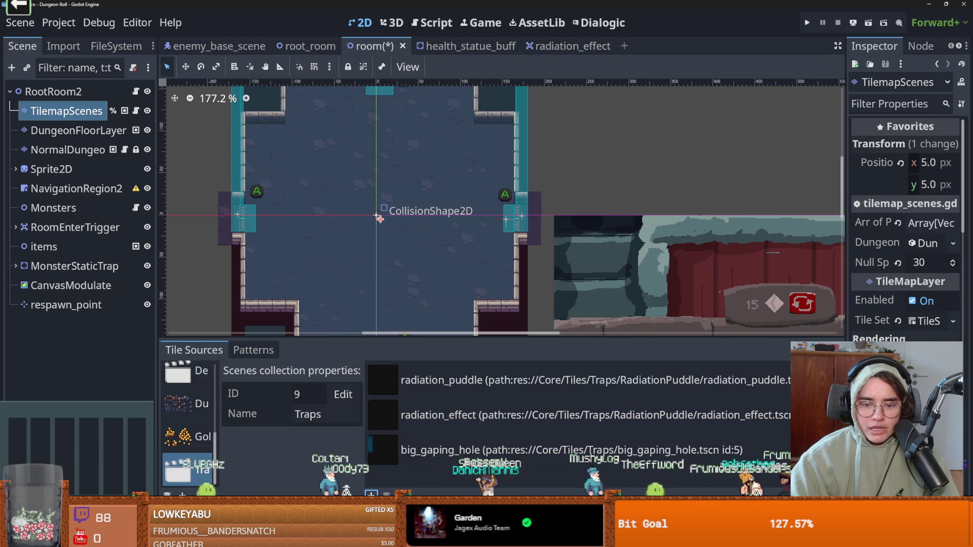
key("ctrl+s")
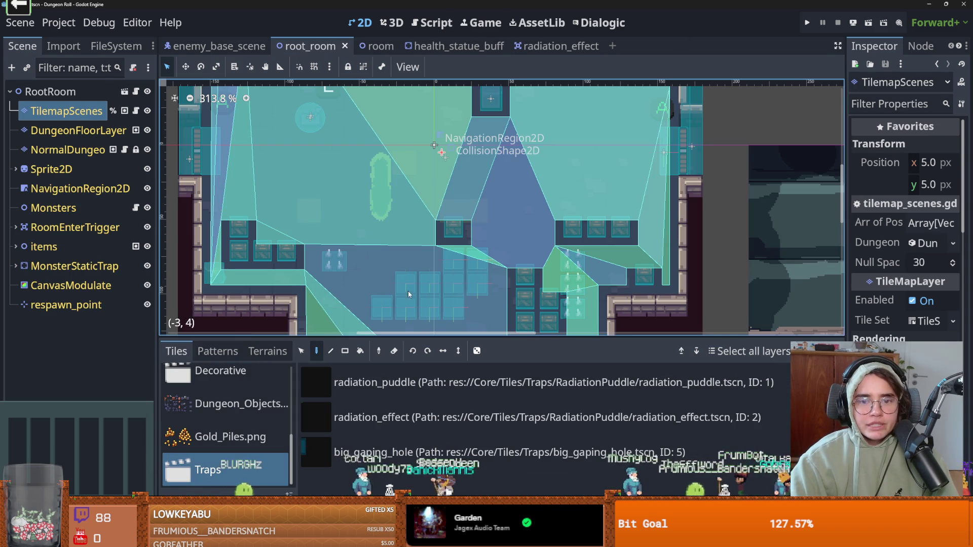
Place the radiation_effect tile on the green puddle and run the game.
left_click(406, 417)
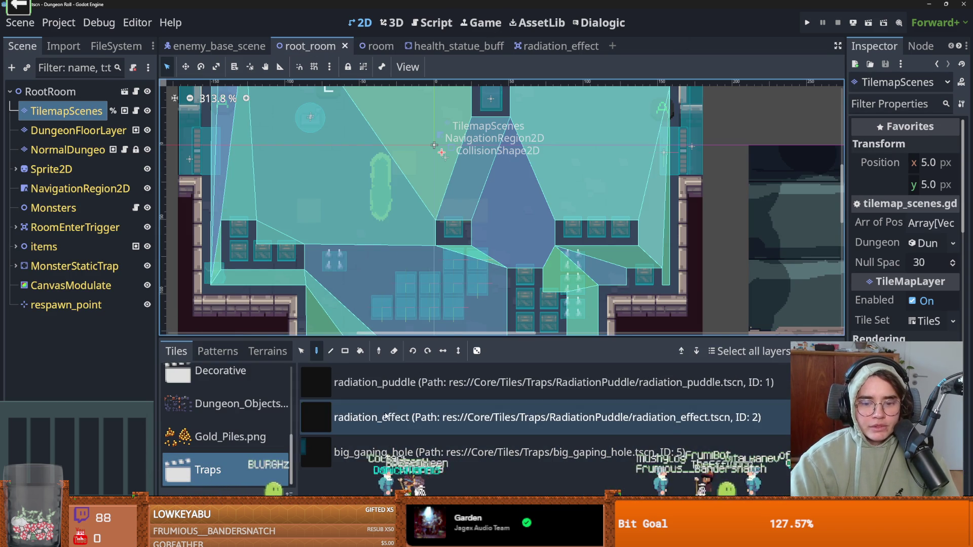
left_click(381, 187)
key("F5")
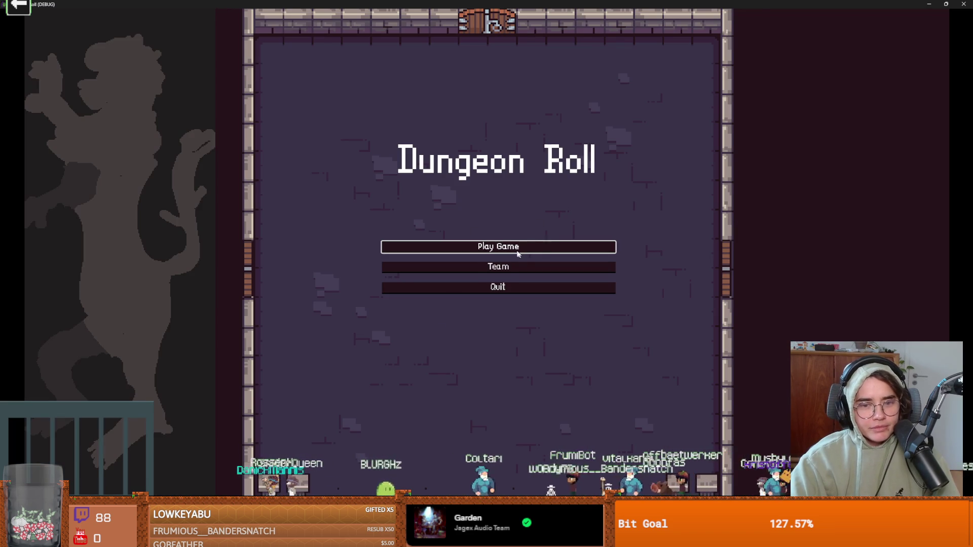
Start a new game as the Crusader, walk right through the room, then close the game.
left_click(517, 253)
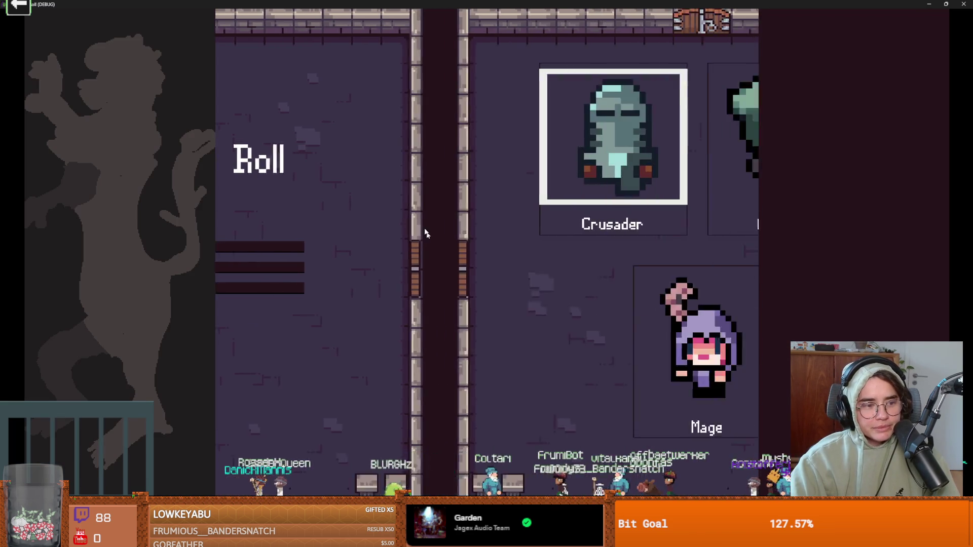
key("Return")
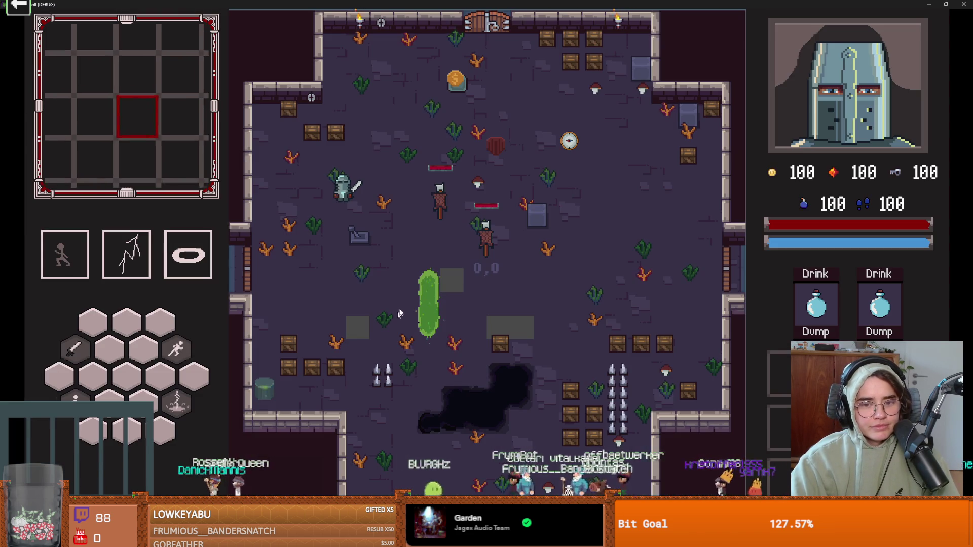
key("d")
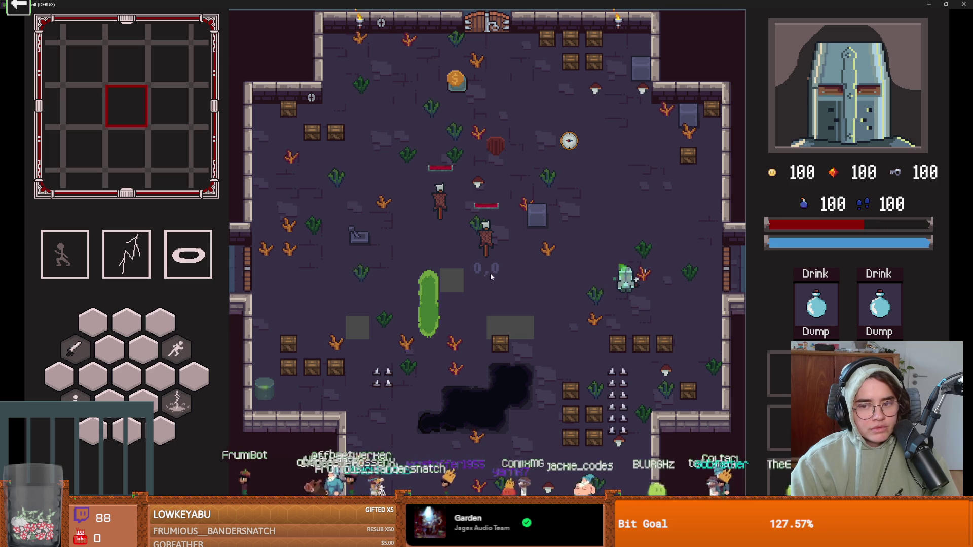
key("super+Down")
left_click(609, 137)
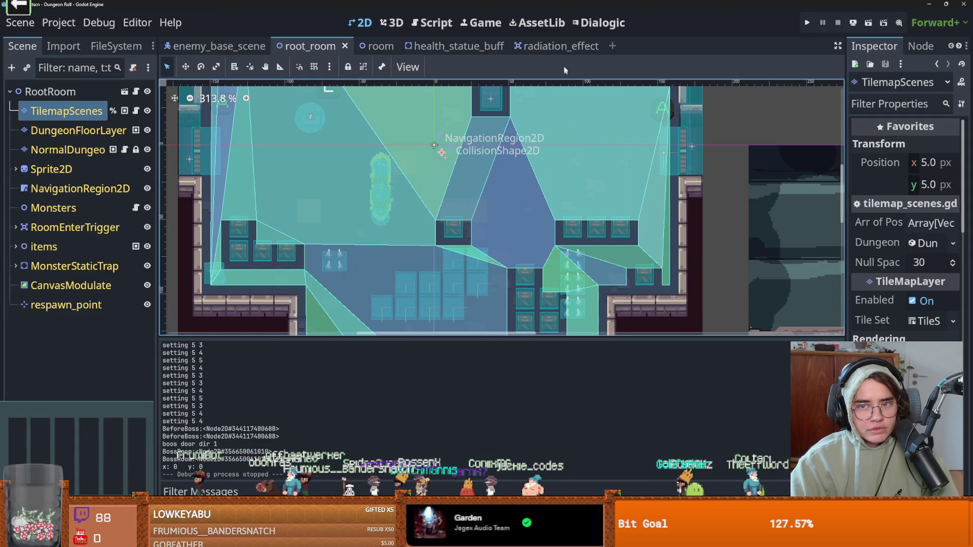
Open the radiation_effect scene and select its Timer node, cancelling an accidental delete.
left_click(549, 47)
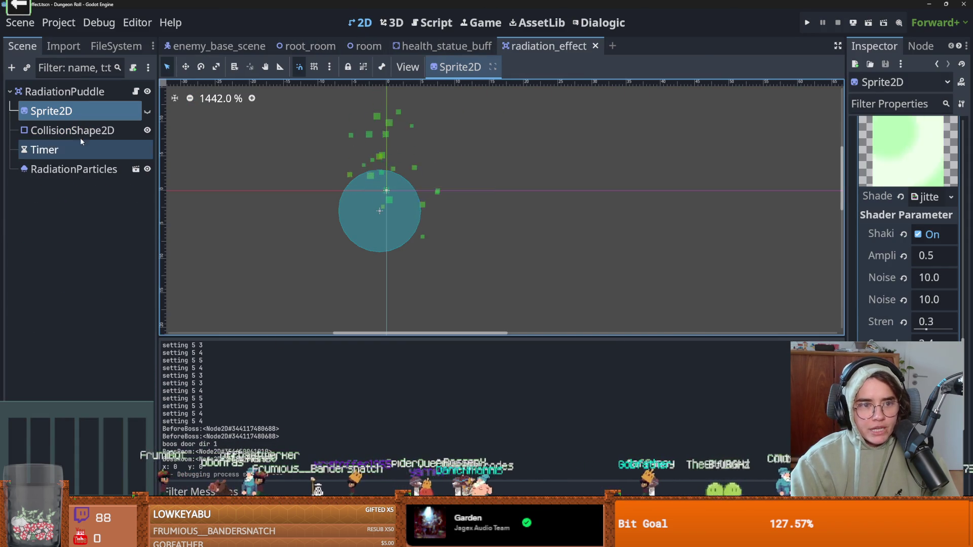
left_click(71, 150)
right_click(71, 151)
left_click(96, 481)
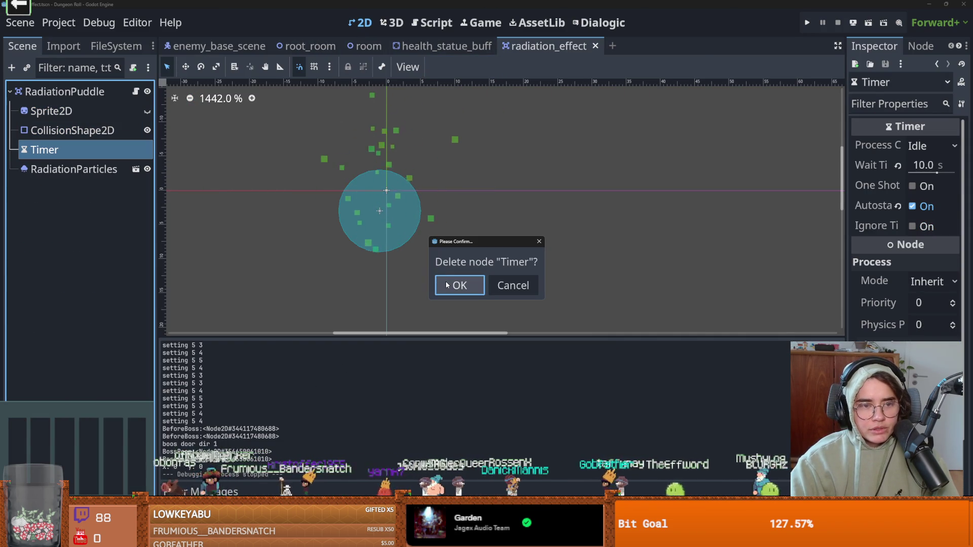
left_click(513, 285)
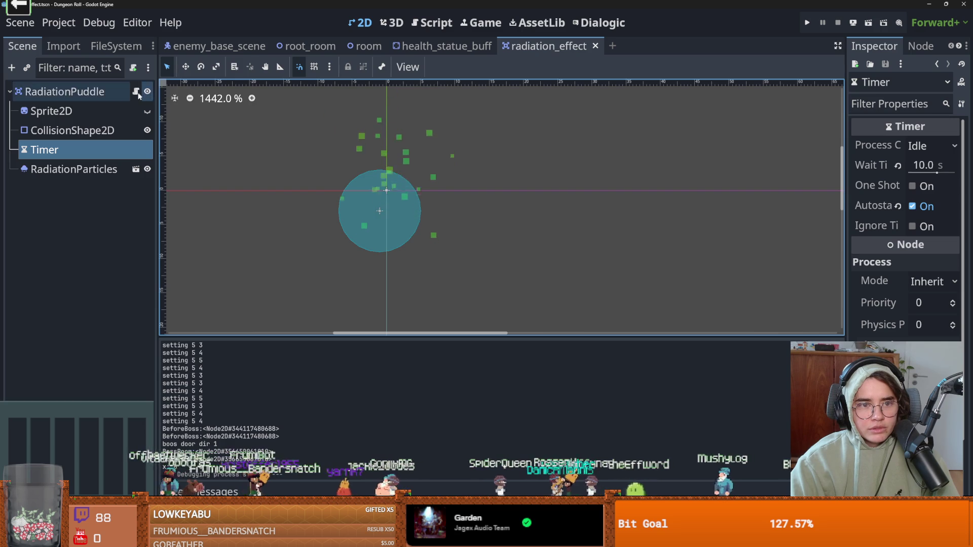
Reset the Timer's Wait Time to 1.0 s, keeping process callback Idle, and save.
left_click(135, 91)
left_click(89, 148)
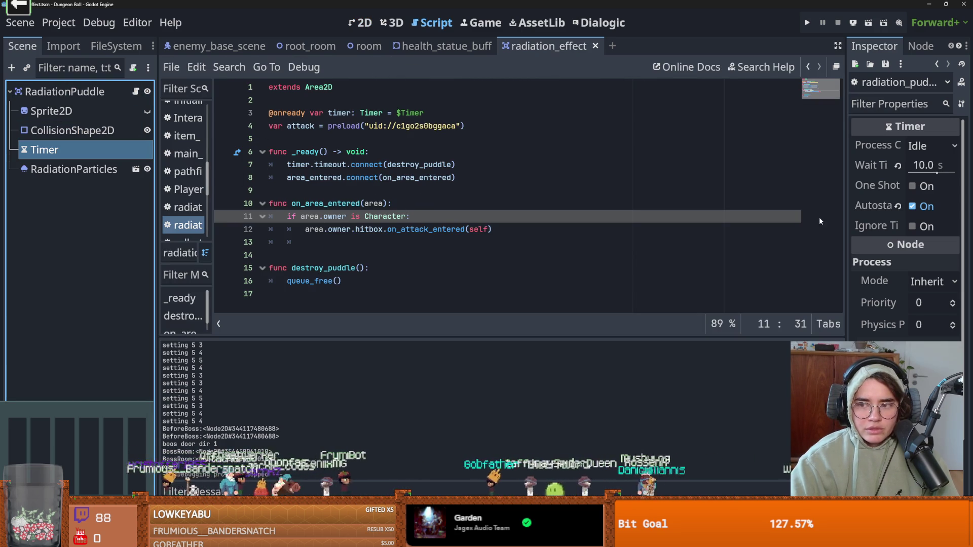
mouse_move(900, 168)
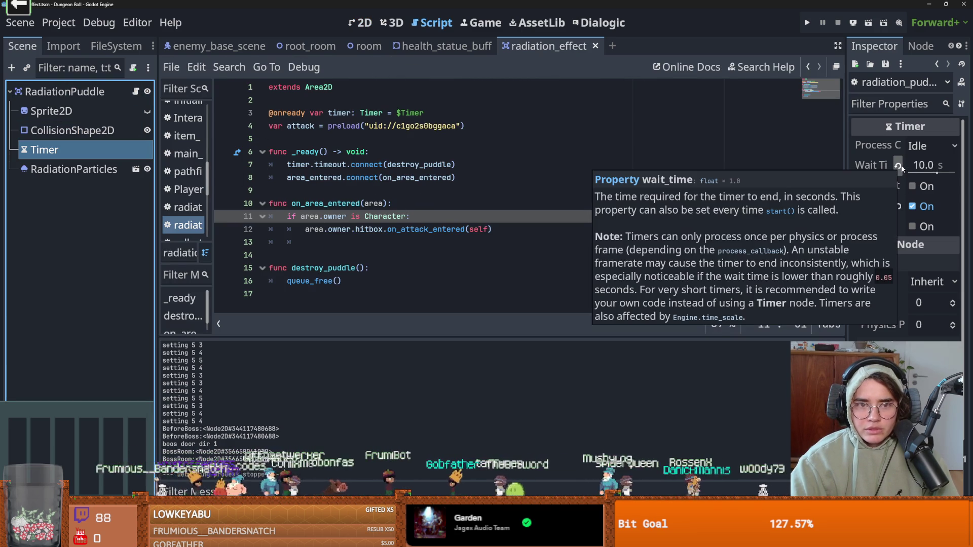
left_click(898, 165)
key("ctrl+s")
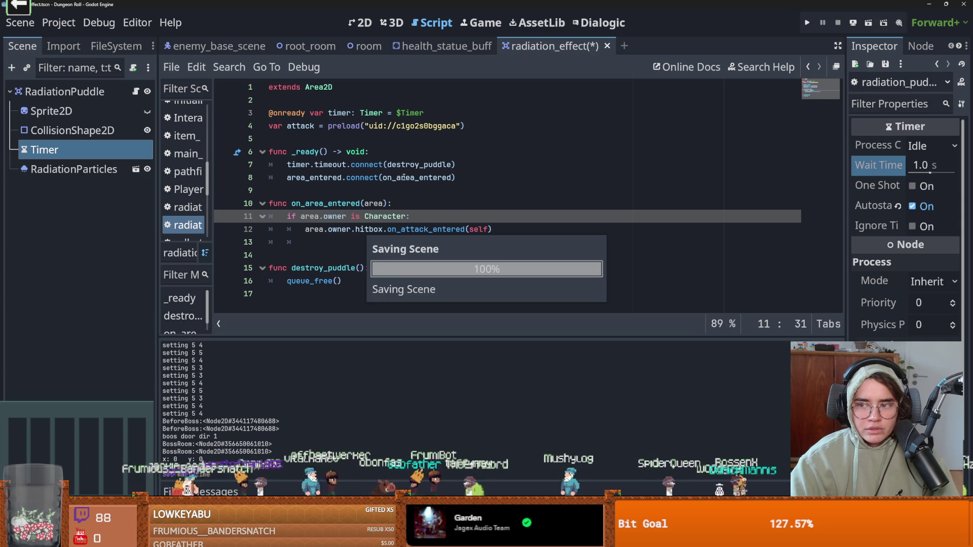
left_click_drag(930, 173, 909, 173)
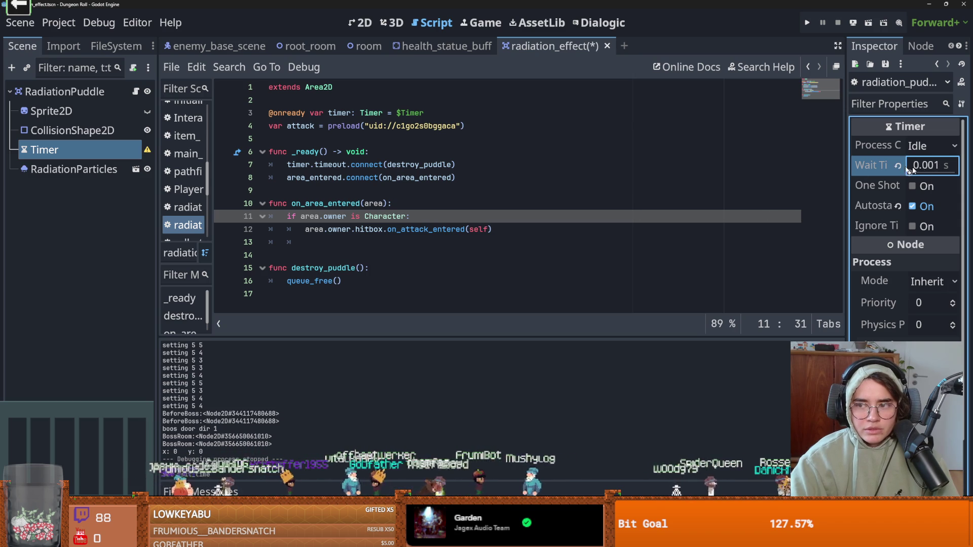
key("ctrl+z")
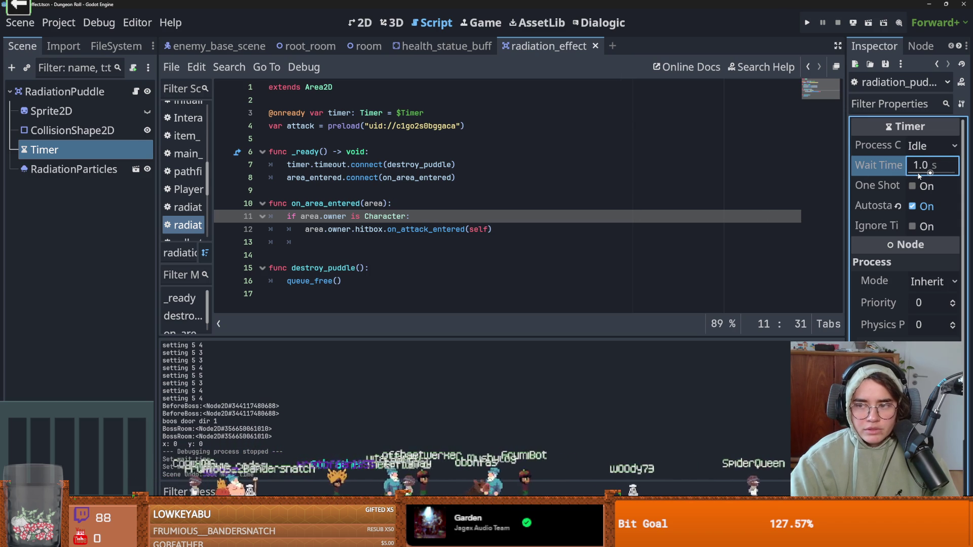
left_click(921, 152)
left_click(887, 169)
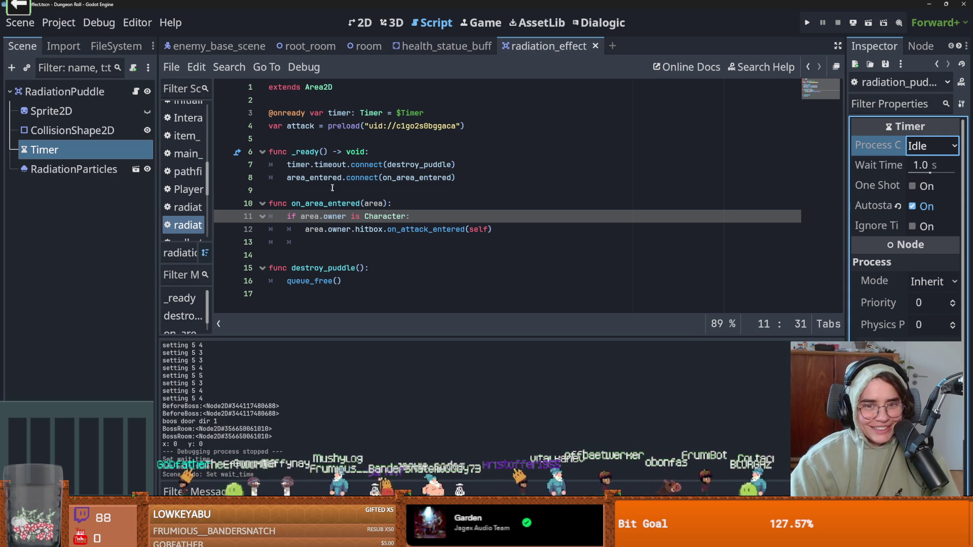
Turn off the Timer's Autostart while reviewing the script's timer lines.
double_click(303, 169)
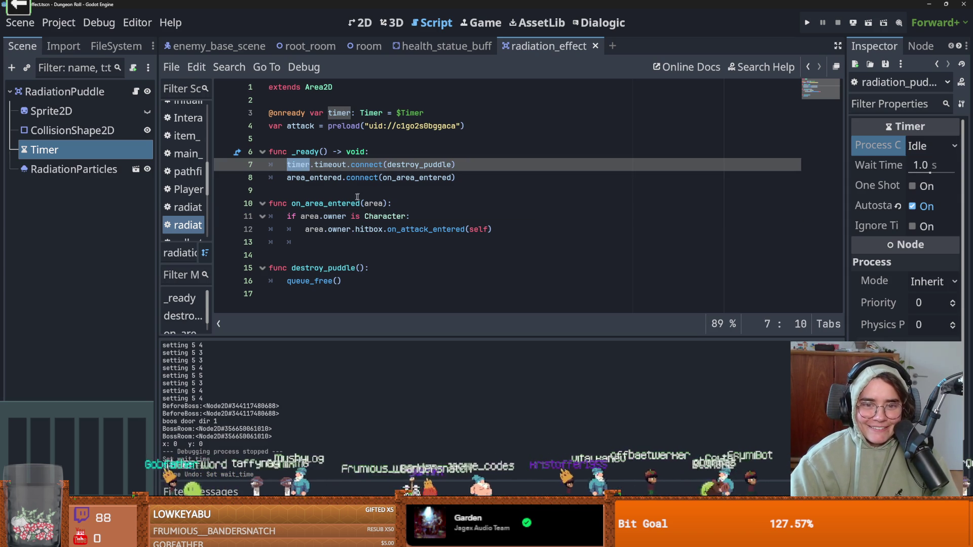
left_click(909, 208)
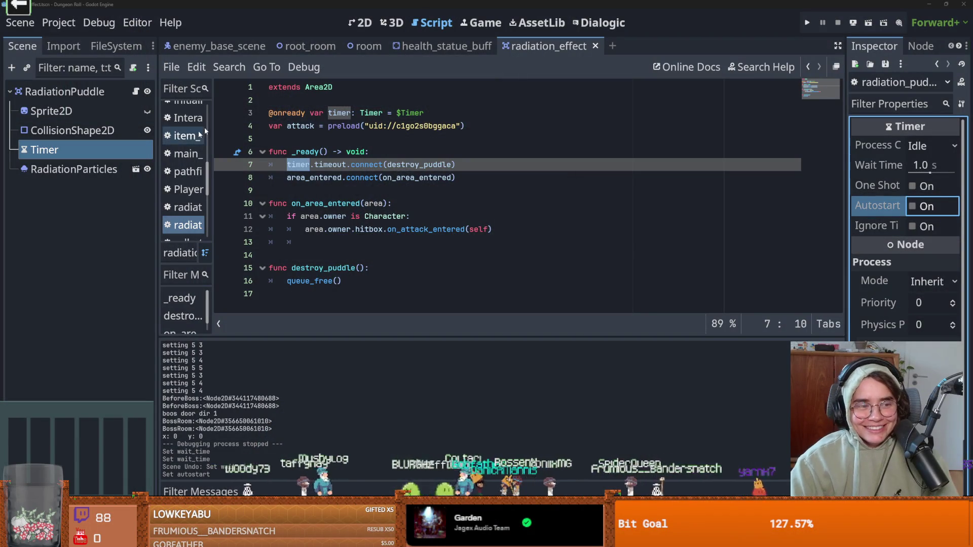
left_click(425, 217)
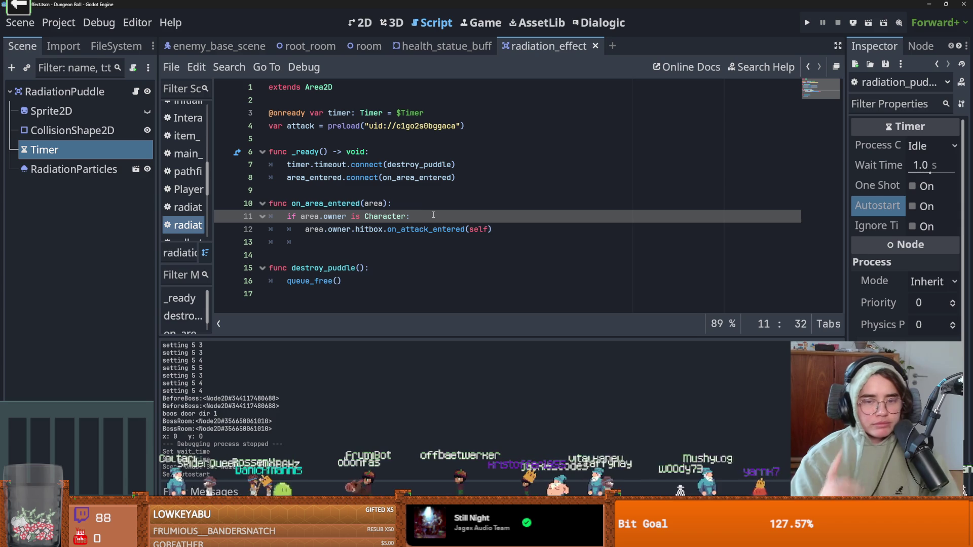
left_click(413, 208)
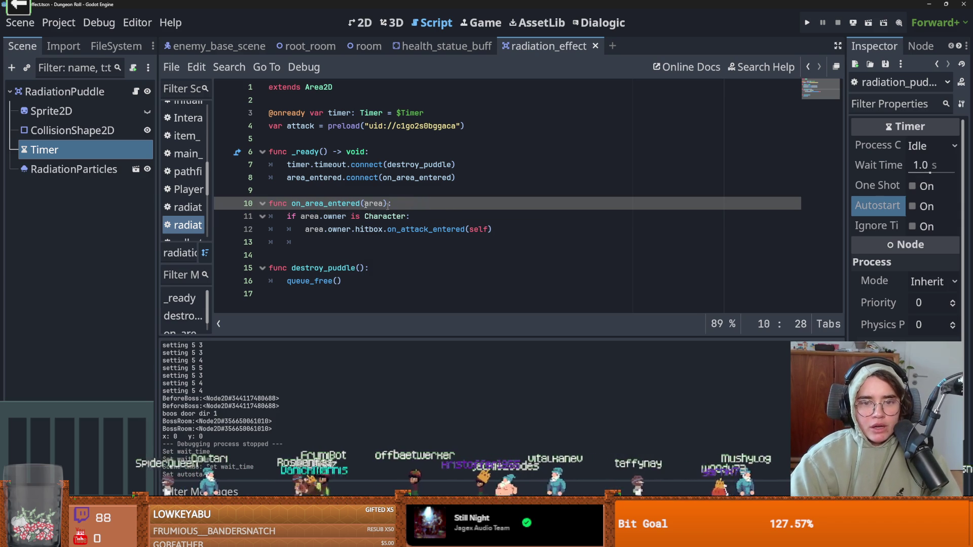
Review the health_statue_buff script, then save the enemy base scene.
left_click(442, 46)
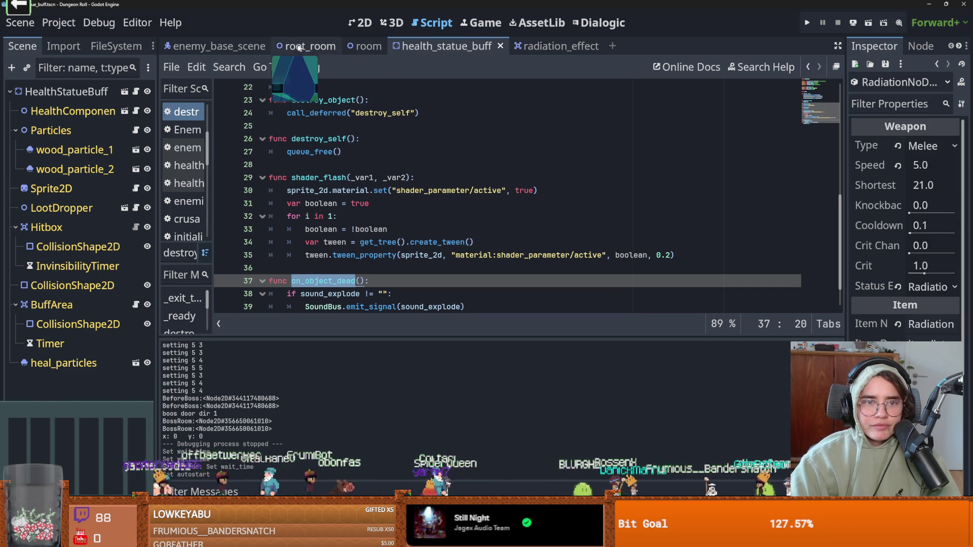
left_click(267, 46)
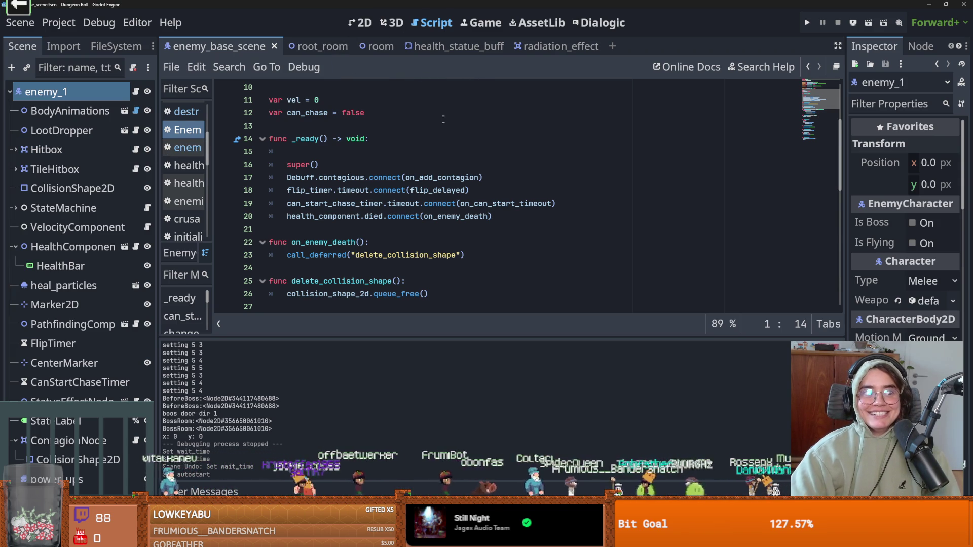
scroll(357, 96, "up", 3)
key("ctrl+s")
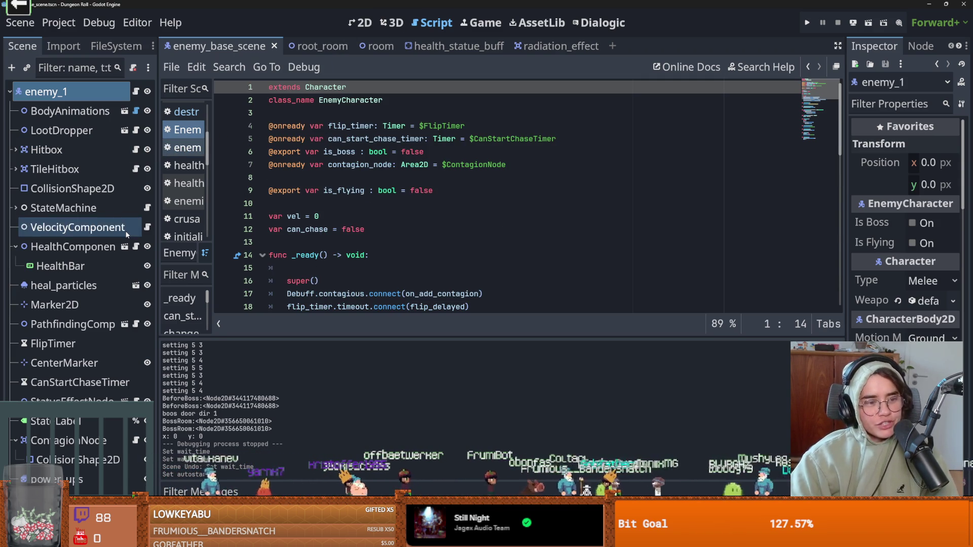
mouse_move(157, 254)
left_mouse_down()
mouse_move(209, 254)
mouse_move(162, 253)
left_mouse_up()
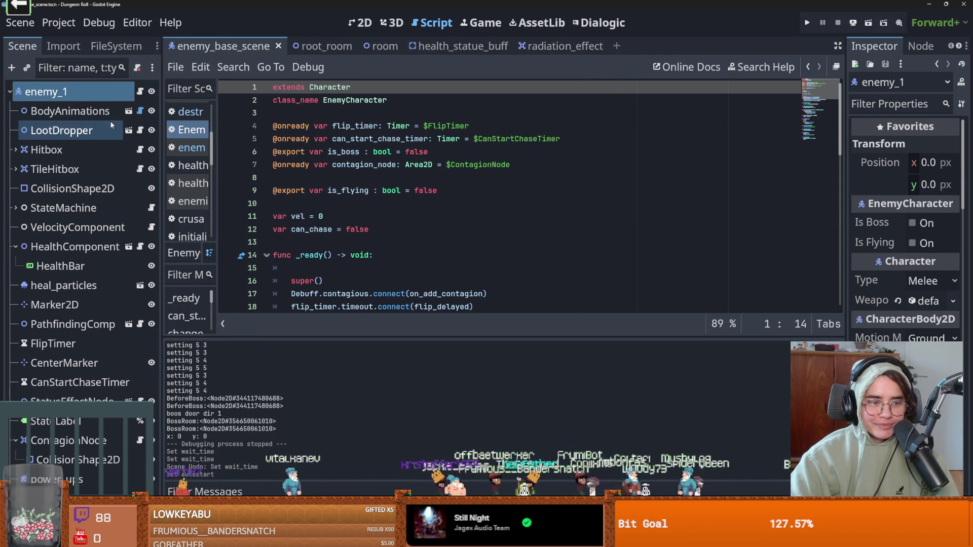
Save the radiation effect scene and view enemy_1 on the enemy_base_scene 2D canvas.
left_click(525, 48)
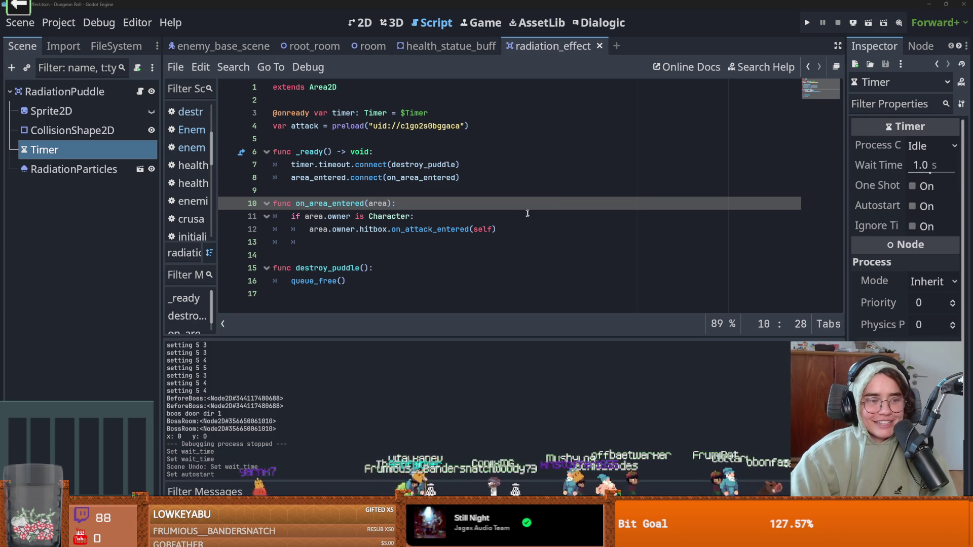
left_click(402, 229)
key("ctrl+s")
key("ctrl+shift+Tab")
key("ctrl+shift+Tab")
key("ctrl+shift+Tab")
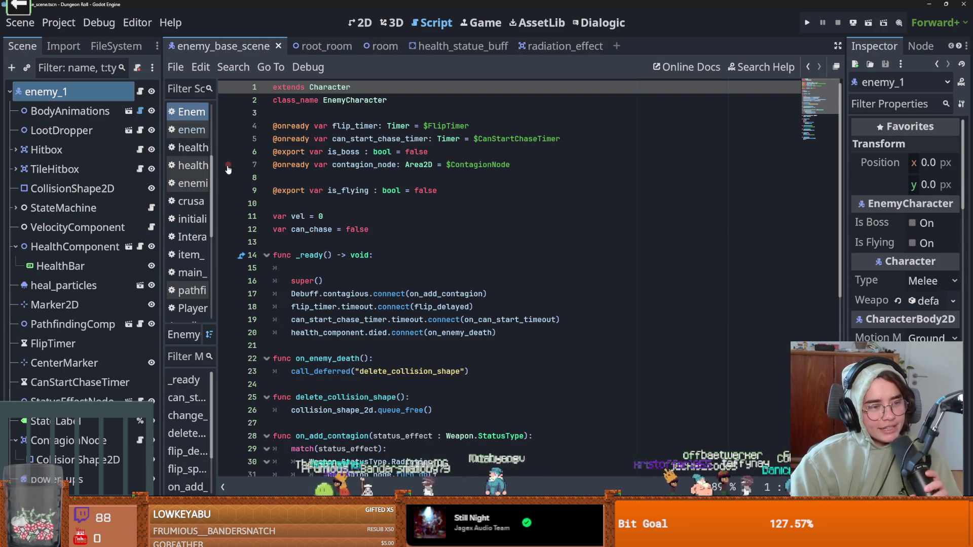
left_click(360, 23)
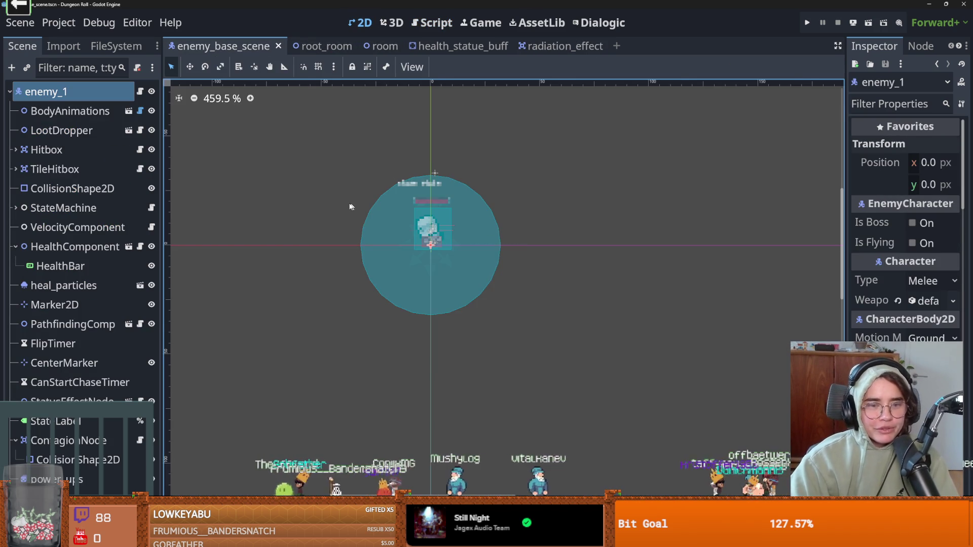
Select root_room's NormalDungeon layer, show Dungeon_Tileset, save, and switch to terrain painting.
left_click(319, 46)
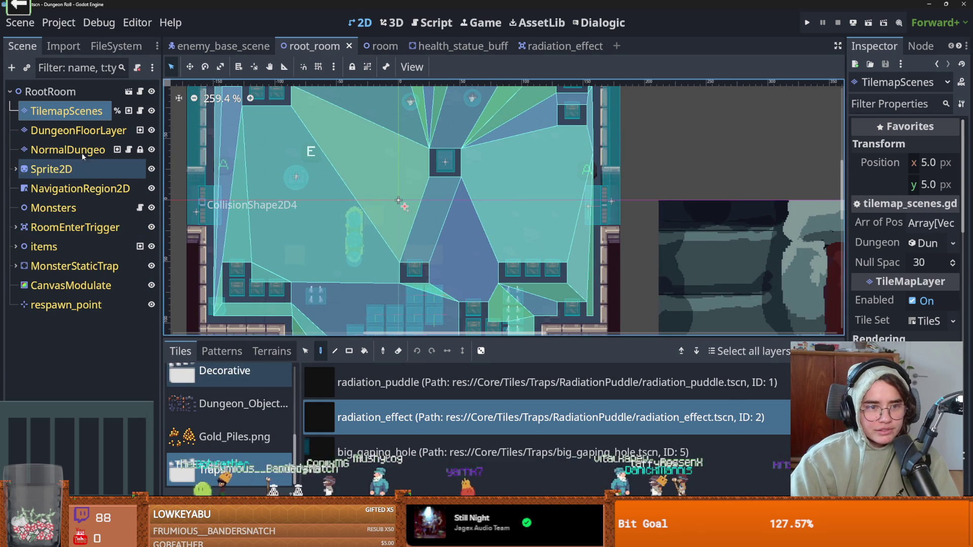
left_click(83, 152)
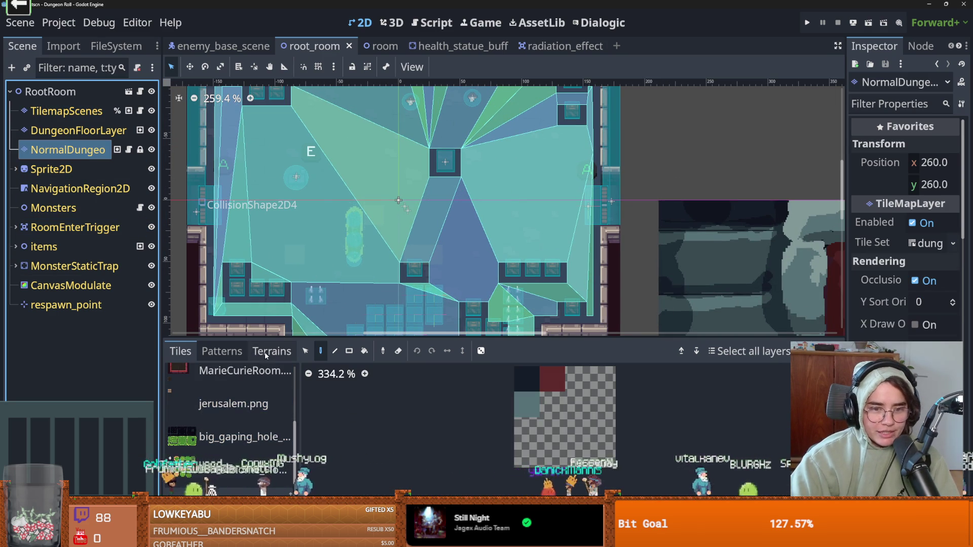
scroll(240, 410, "up", 5)
left_click(238, 414)
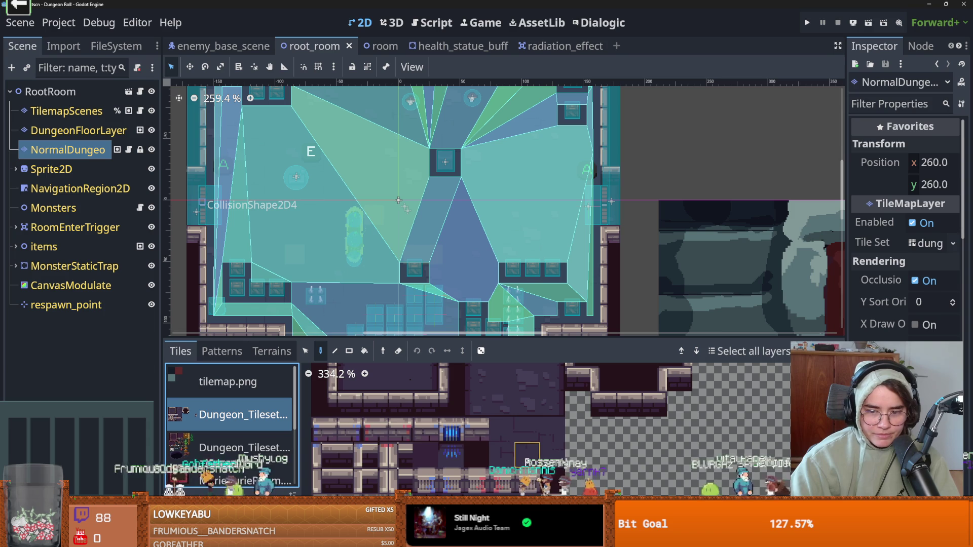
scroll(472, 458, "down", 3)
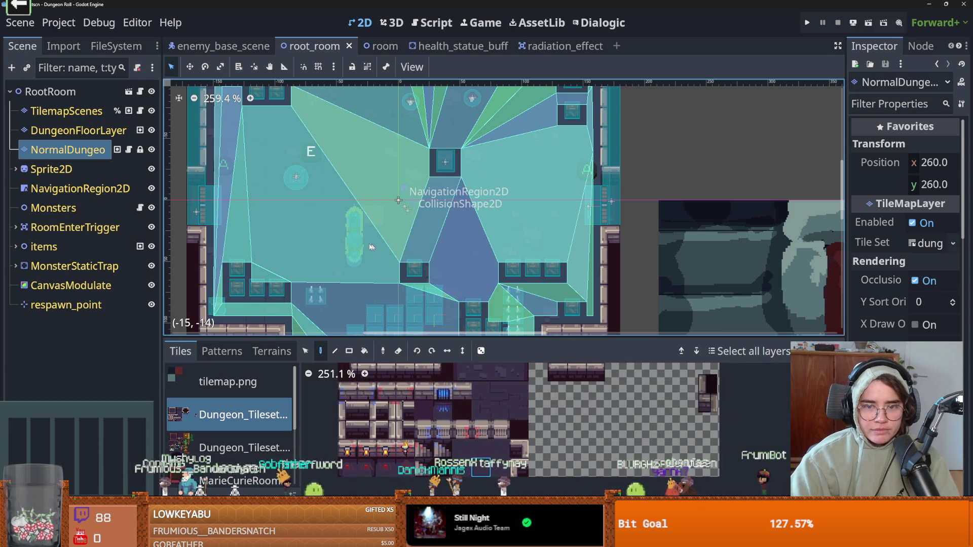
scroll(376, 211, "up", 3)
key("ctrl+s")
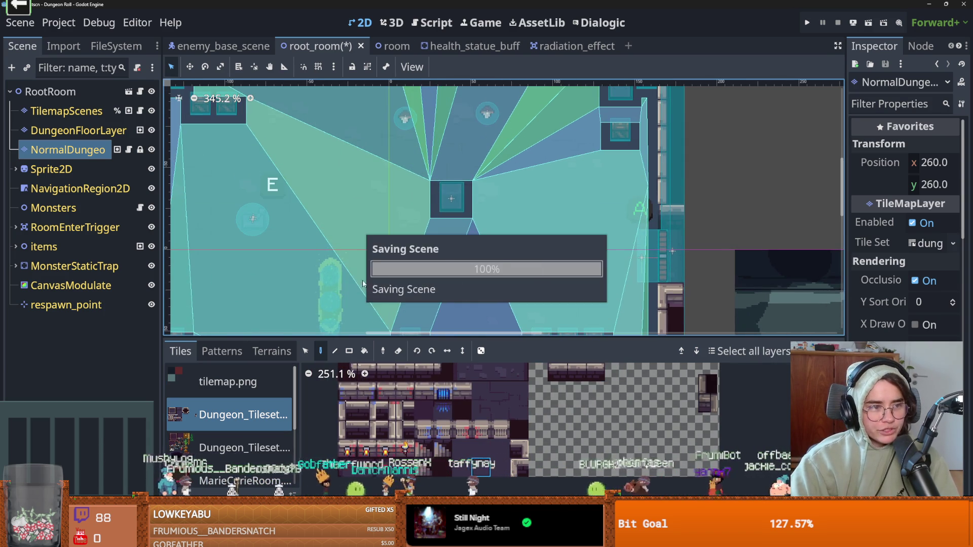
scroll(385, 226, "up", 1)
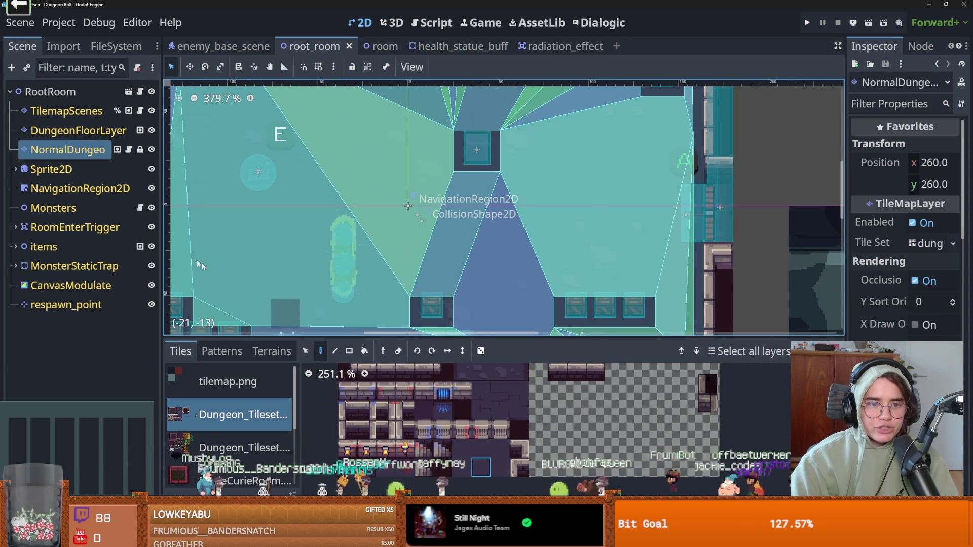
left_click(271, 351)
Paint radiation tiles over the puddle area in the middle of the room.
scroll(268, 439, "down", 10)
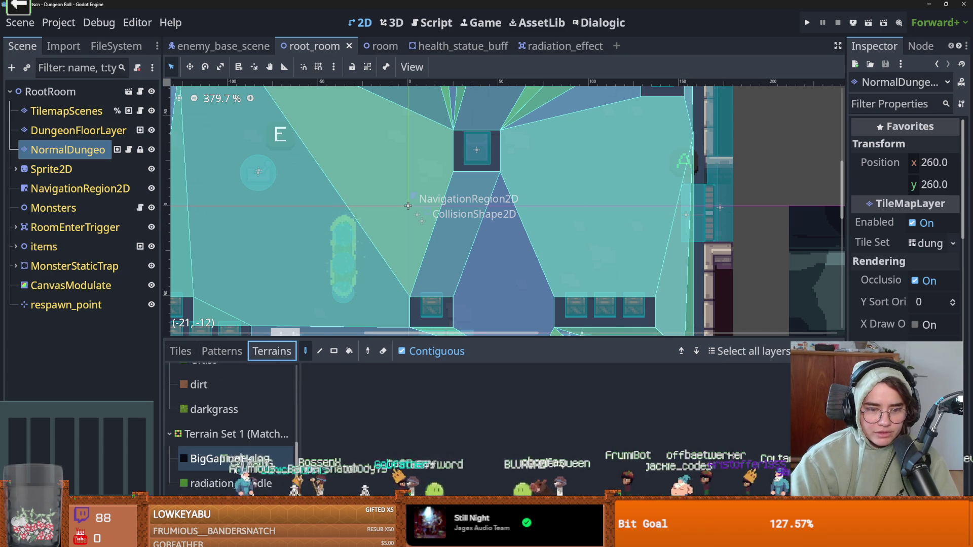
mouse_move(370, 249)
left_mouse_down()
mouse_move(350, 284)
mouse_move(375, 223)
mouse_move(412, 251)
left_mouse_up()
mouse_move(361, 203)
left_mouse_down()
mouse_move(354, 243)
mouse_move(283, 262)
mouse_move(276, 223)
mouse_move(299, 256)
mouse_move(491, 256)
mouse_move(515, 269)
mouse_move(415, 240)
left_mouse_up()
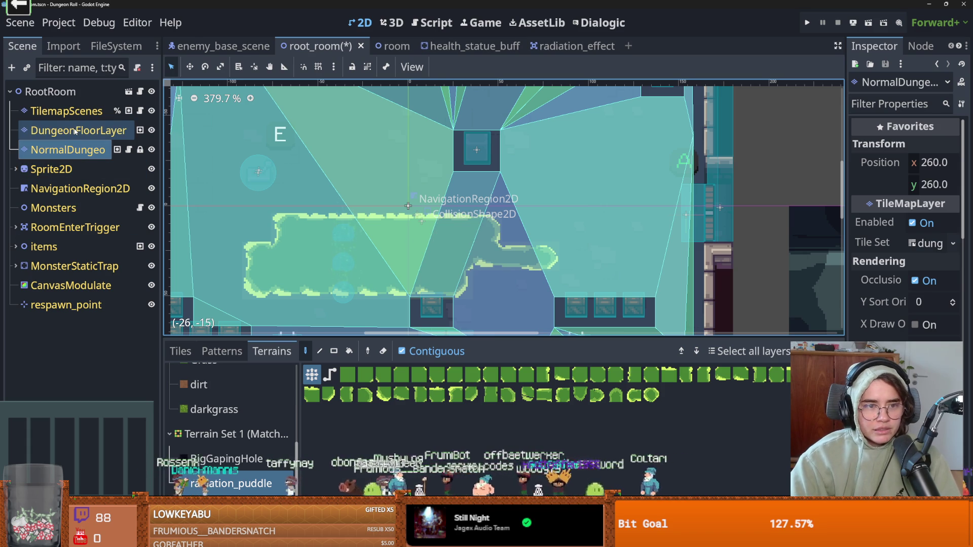
Choose the radiation_effect trap scene tile on the TilemapScenes node and run the project.
left_click(66, 111)
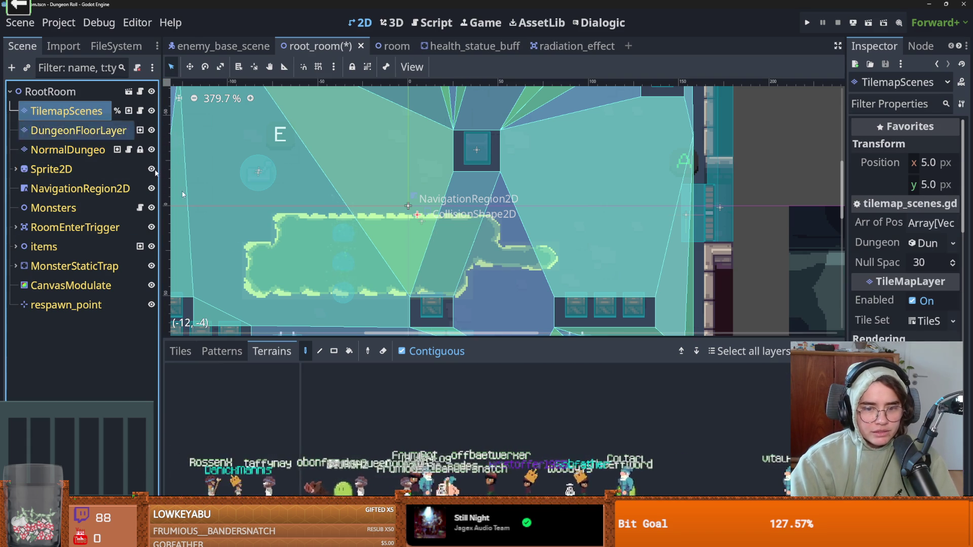
left_click(191, 353)
scroll(418, 472, "down", 1)
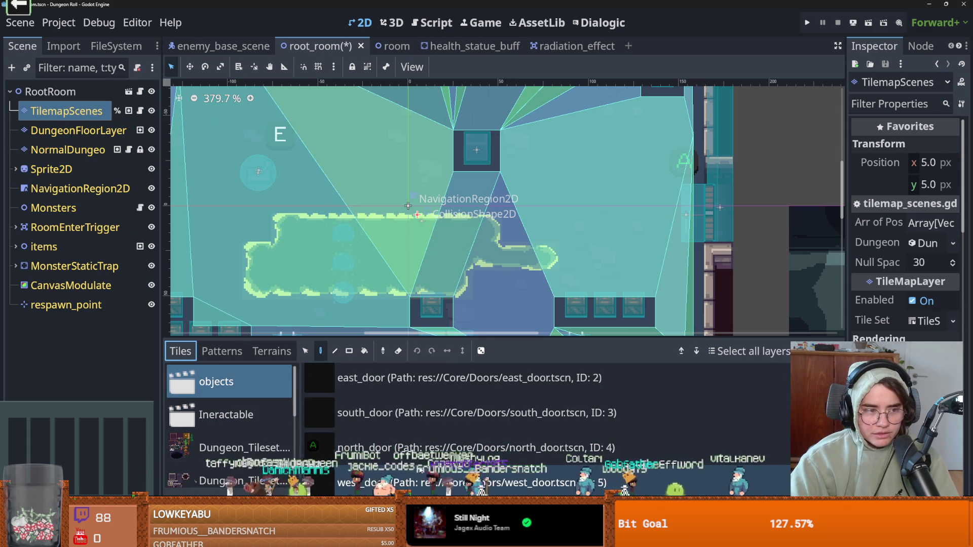
scroll(248, 465, "down", 5)
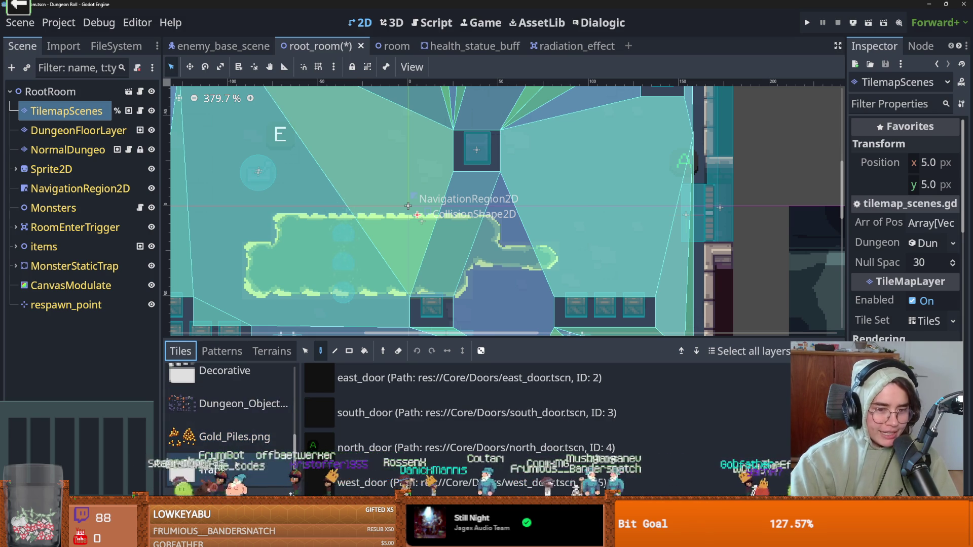
left_click(218, 469)
left_click(404, 410)
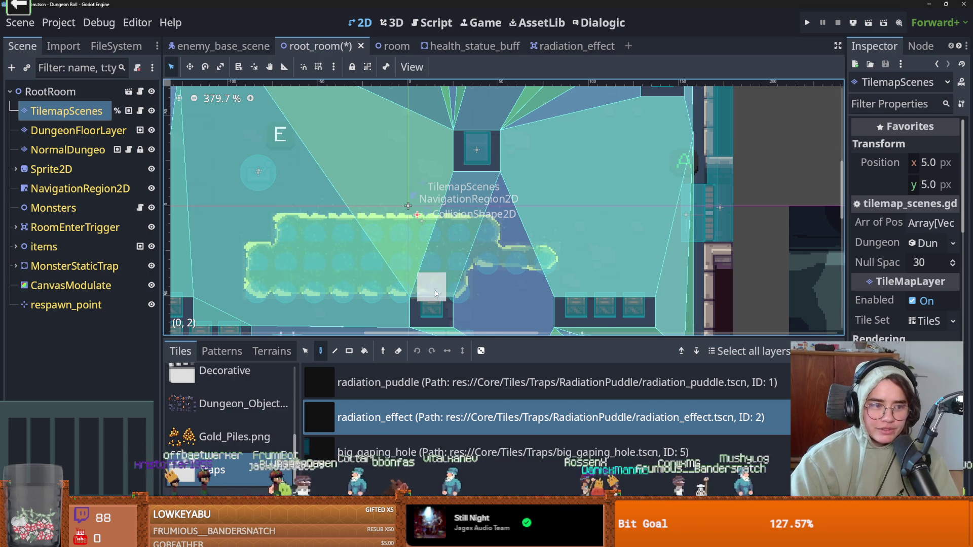
key("F5")
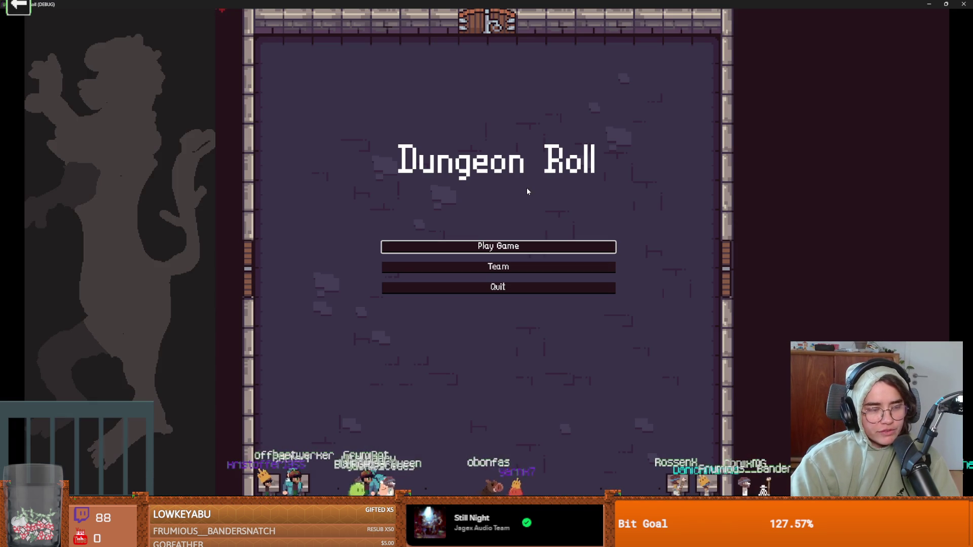
Start a new game as the Crusader, walk through the green acid pool, then shrink the game window.
left_click(481, 245)
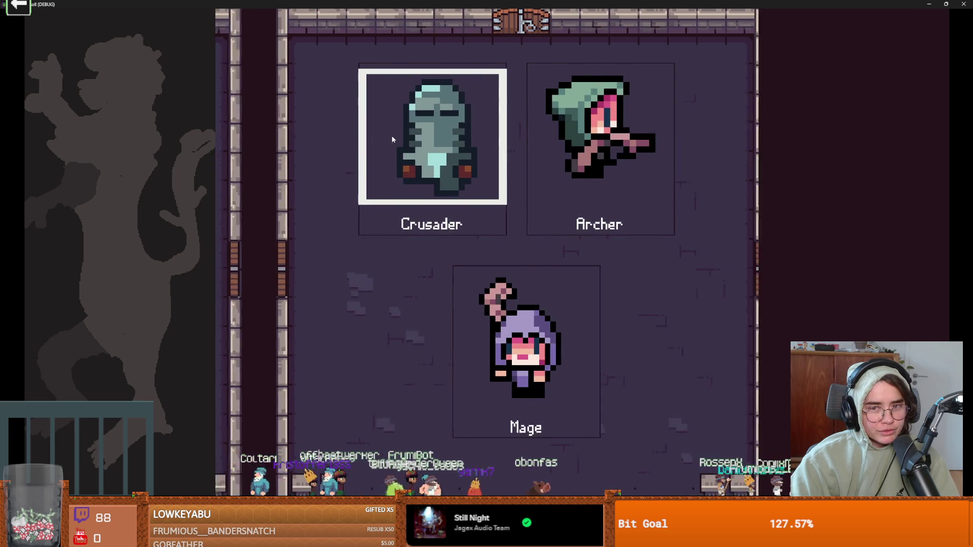
left_click(444, 215)
key("s")
key("d")
key("s")
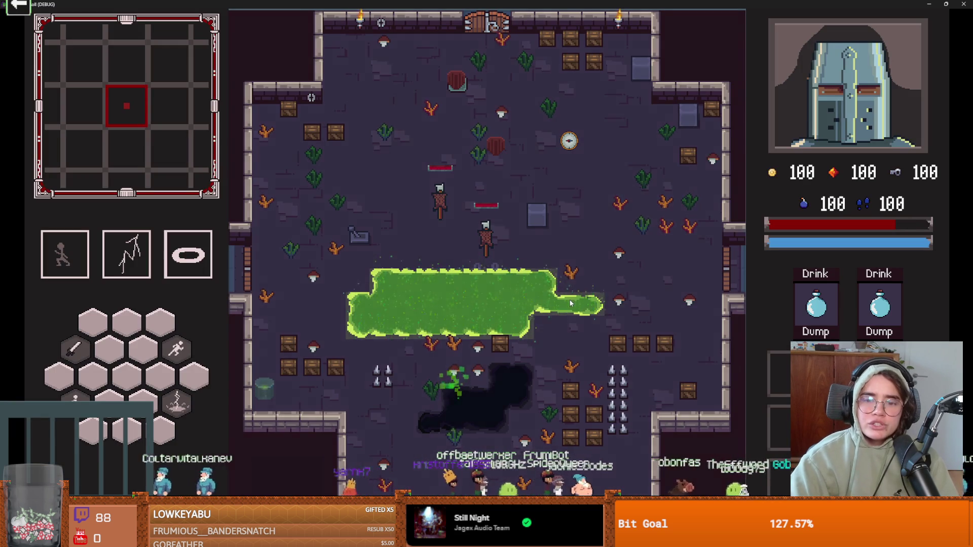
key("a")
left_click_drag(577, 4, 602, 144)
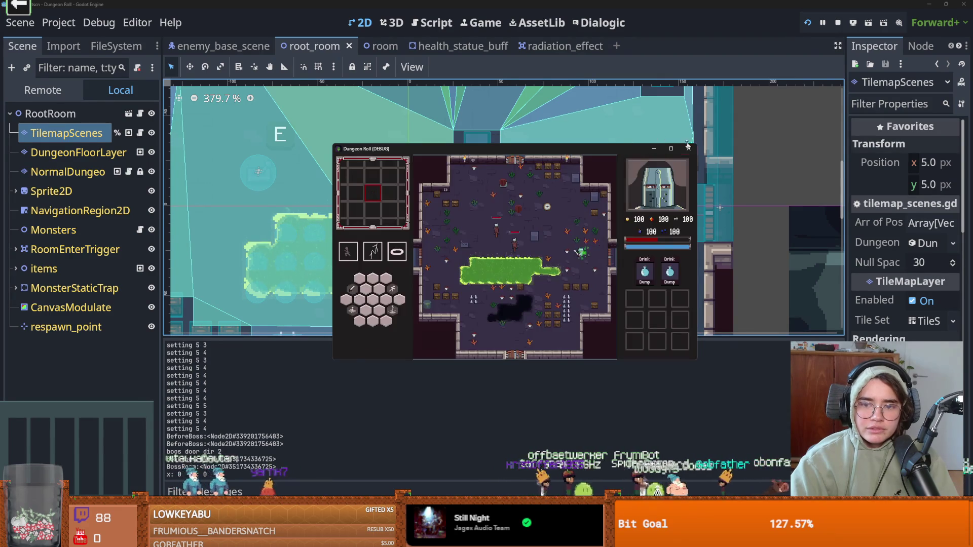
Close the game and paint a row of a dungeon atlas tile on the NormalDungeon layer.
left_click(687, 147)
left_click(67, 149)
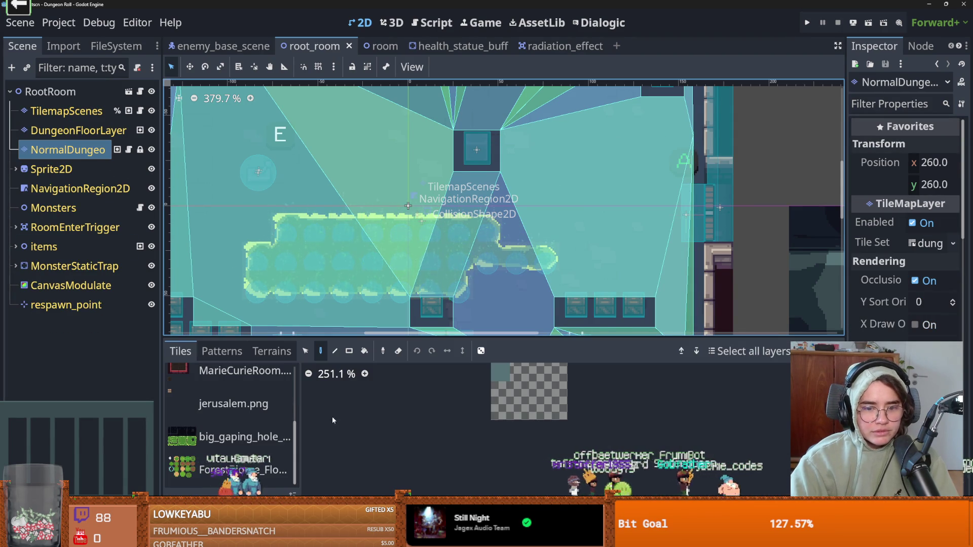
scroll(223, 448, "up", 5)
left_click(238, 414)
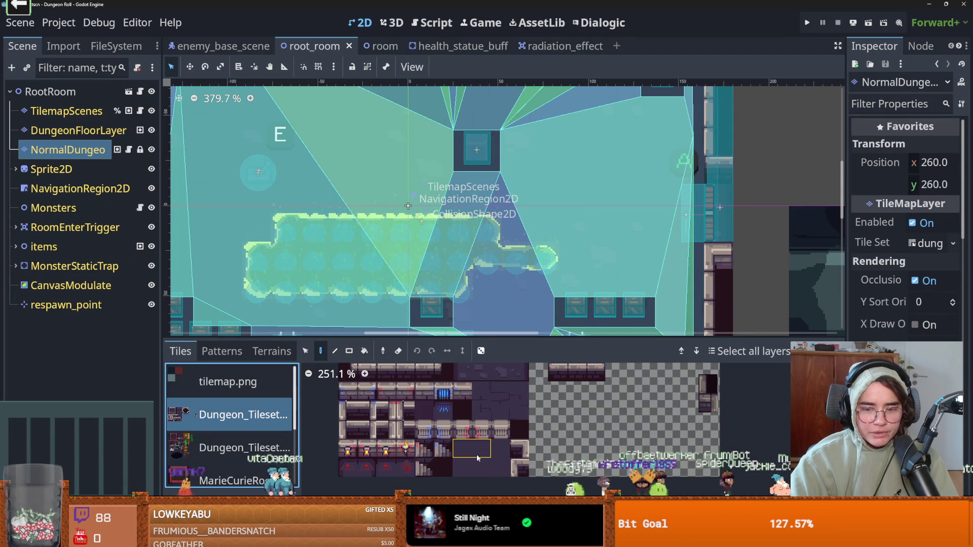
left_click(480, 467)
left_click_drag(285, 287, 403, 289)
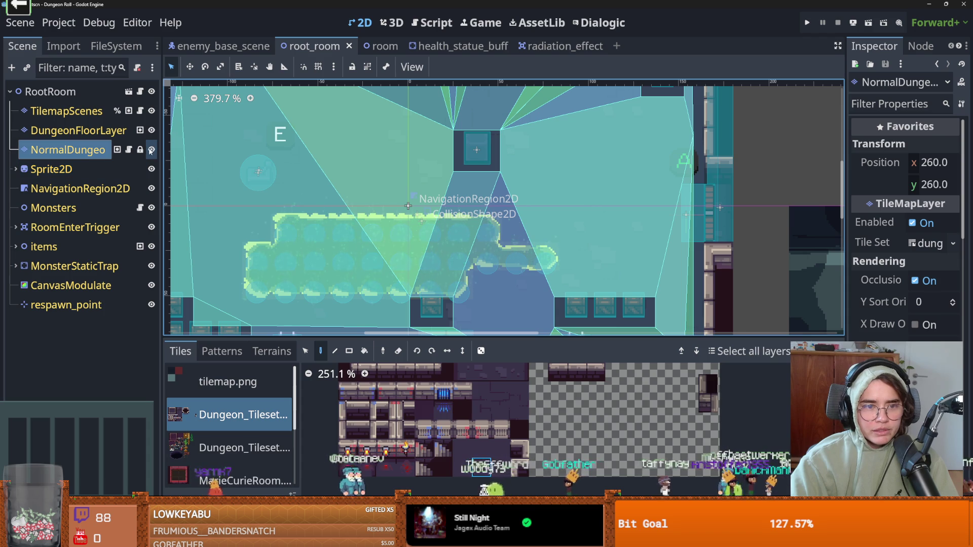
Hide NormalDungeon and paint radiation_puddle terrain onto DungeonFloorLayer.
left_click(151, 150)
left_click(151, 149)
left_click(151, 150)
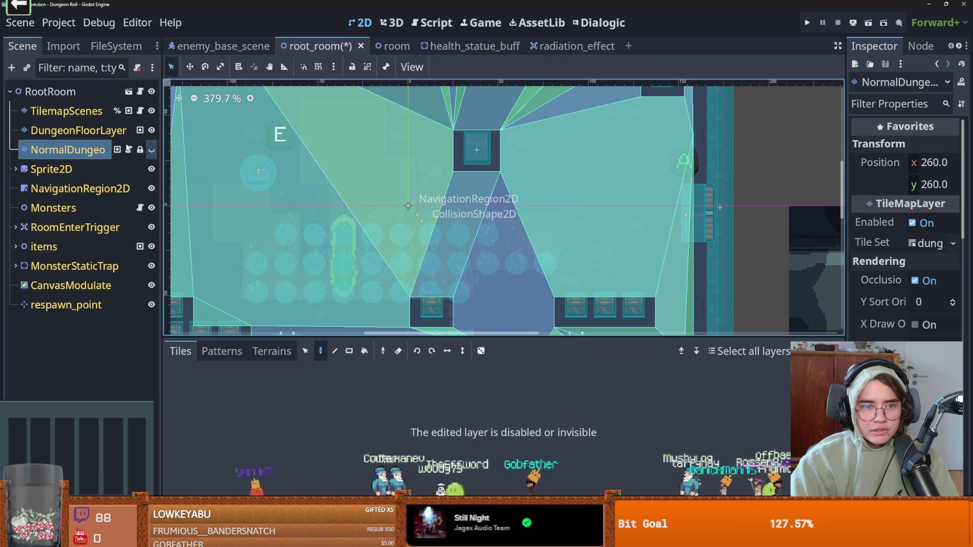
left_click(94, 131)
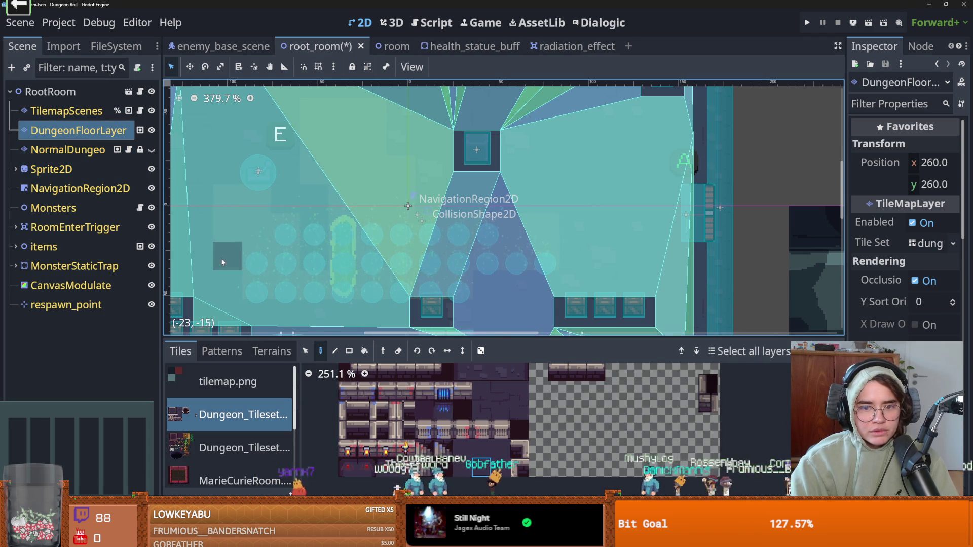
left_click(255, 354)
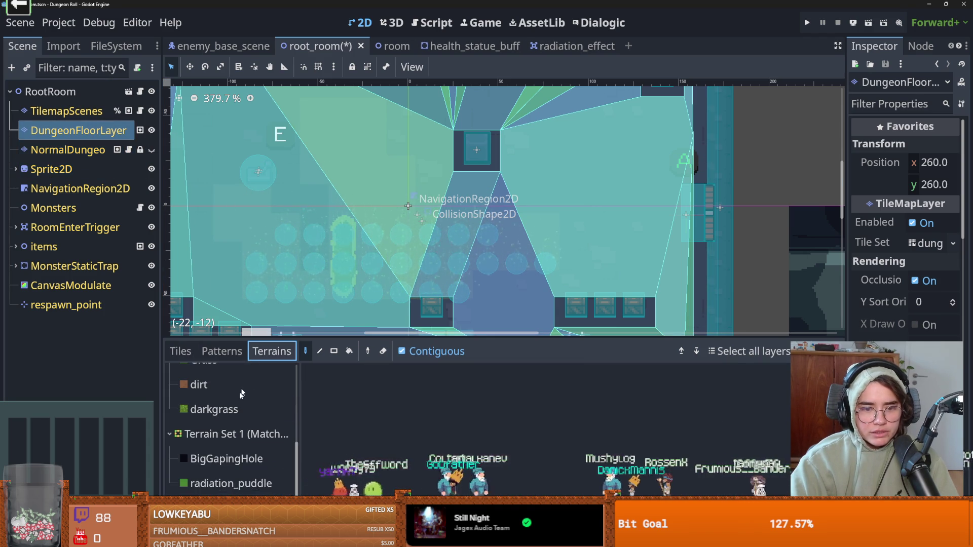
left_click(229, 492)
mouse_move(254, 286)
left_mouse_down()
mouse_move(397, 285)
mouse_move(450, 271)
mouse_move(271, 262)
mouse_move(283, 223)
mouse_move(456, 228)
mouse_move(516, 254)
mouse_move(256, 227)
left_mouse_up()
Reselect NormalDungeon, review the tile sources and patterns, show the layer again, and relaunch the game.
left_click(68, 150)
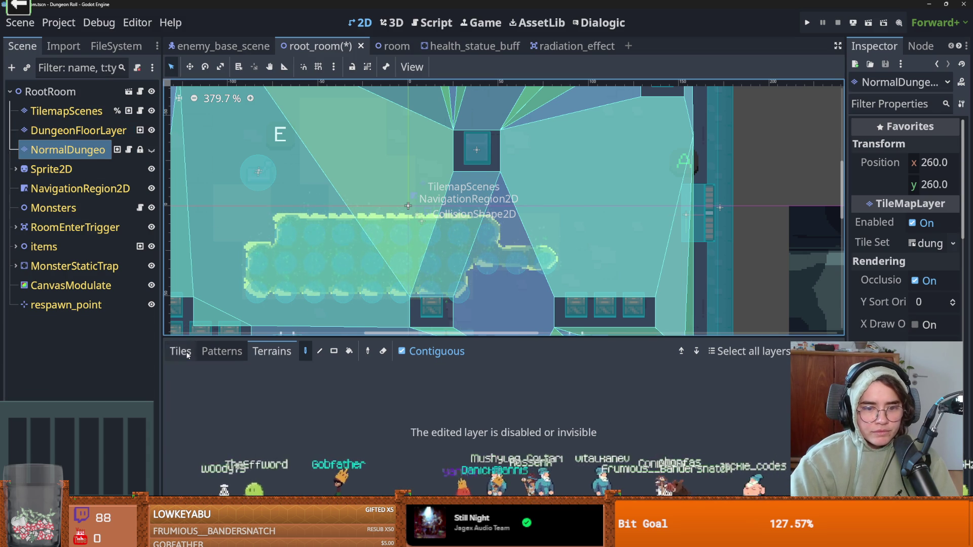
left_click(354, 540)
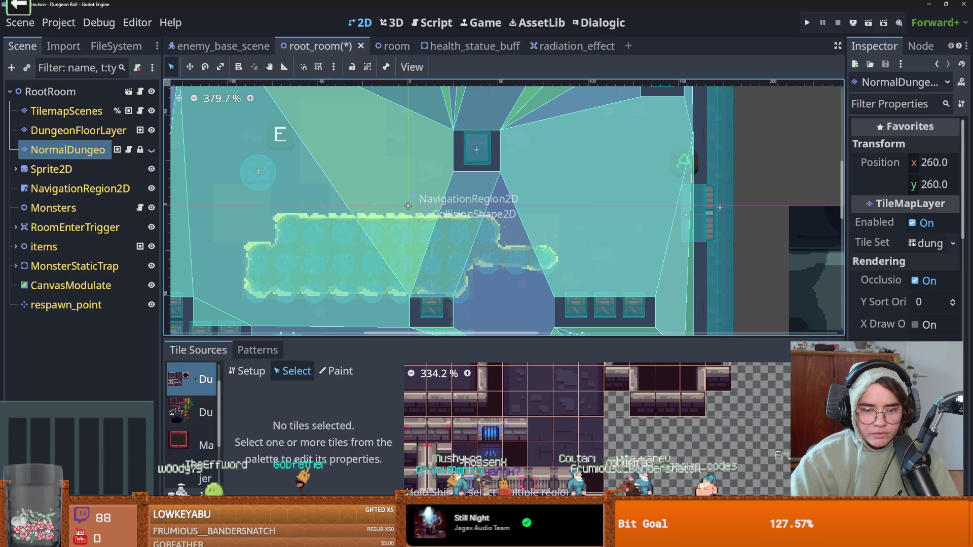
left_click(390, 540)
left_click(226, 351)
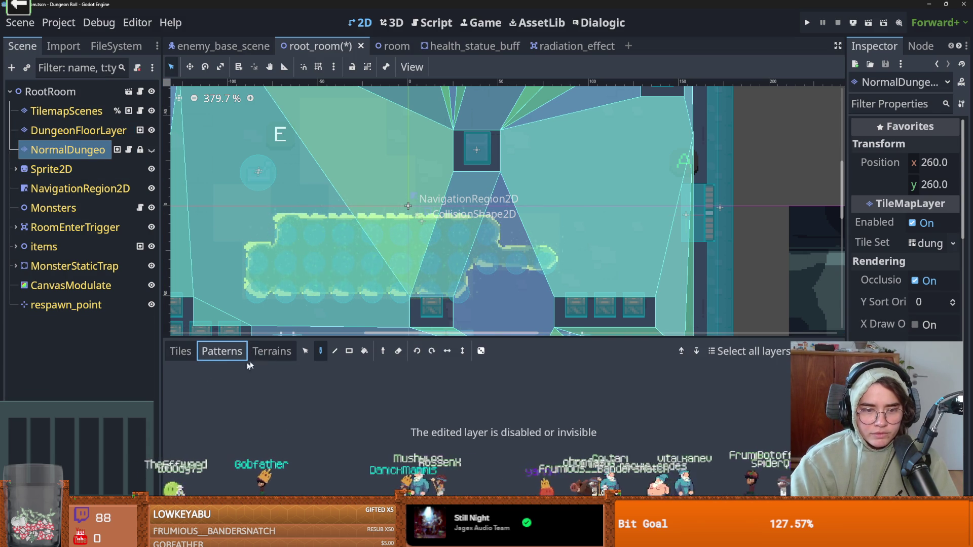
left_click(180, 351)
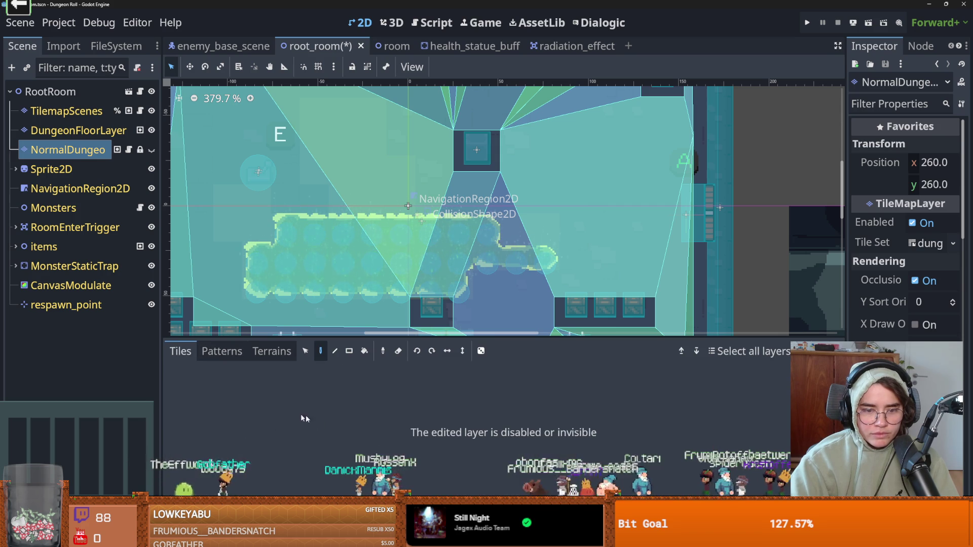
left_click(151, 150)
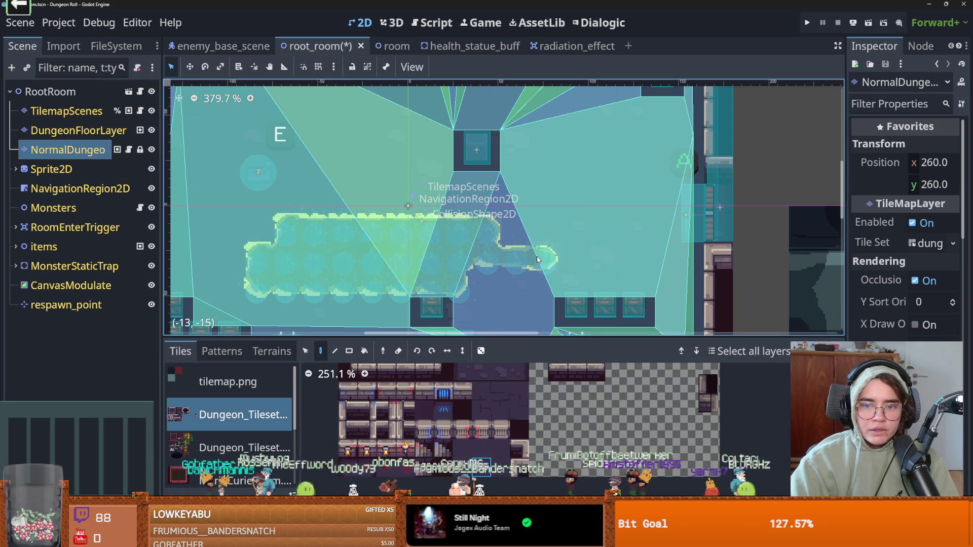
left_click(807, 28)
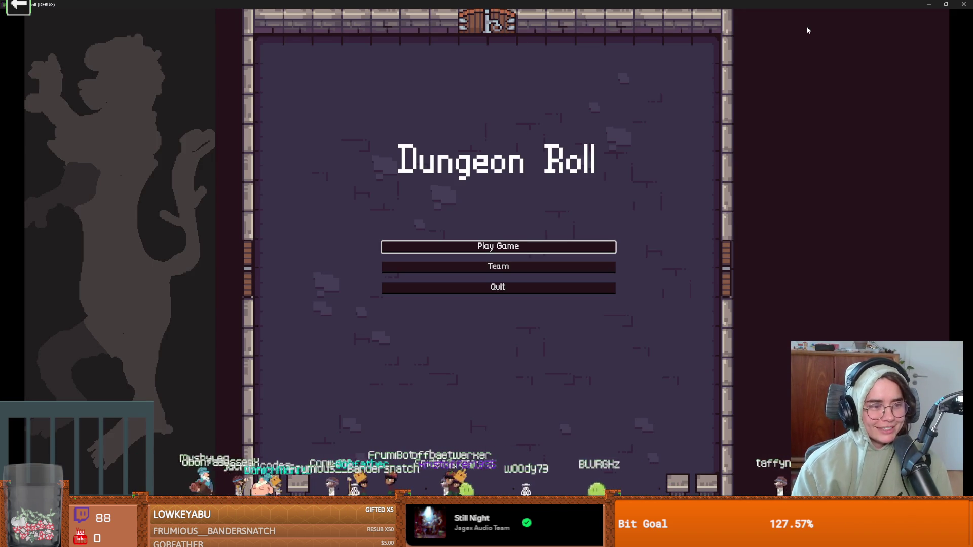
Play as the Crusader through the acid pool and around the enemies, then quit with F8 and save.
left_click(503, 248)
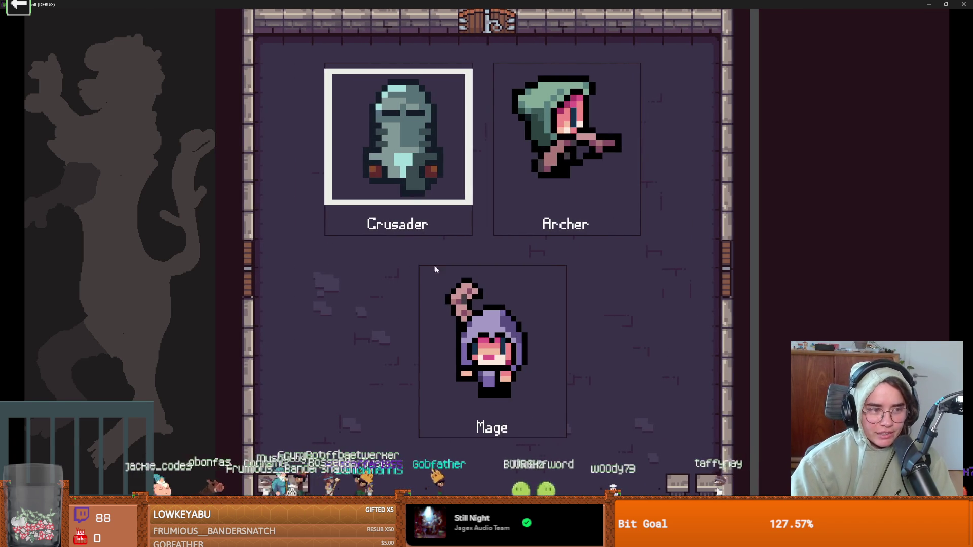
key("Return")
key("s")
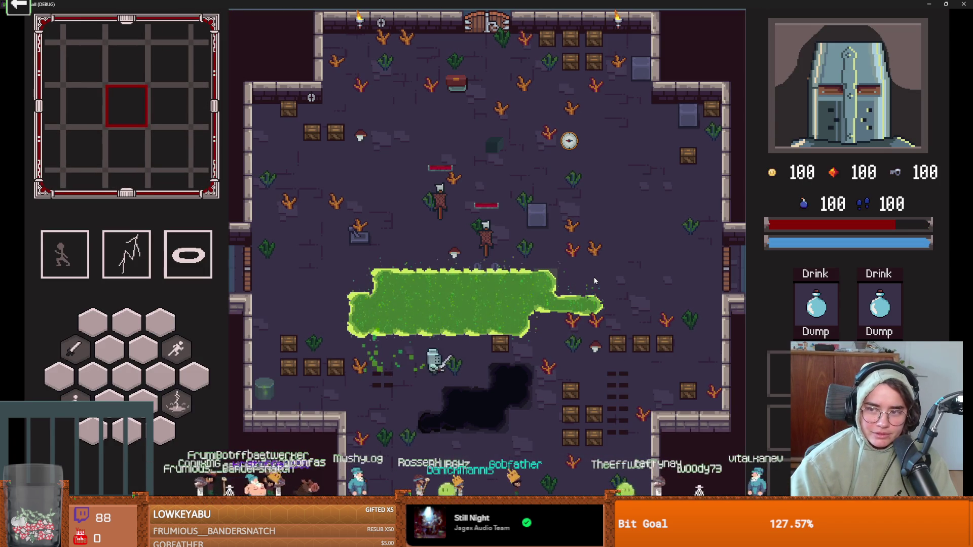
key("w")
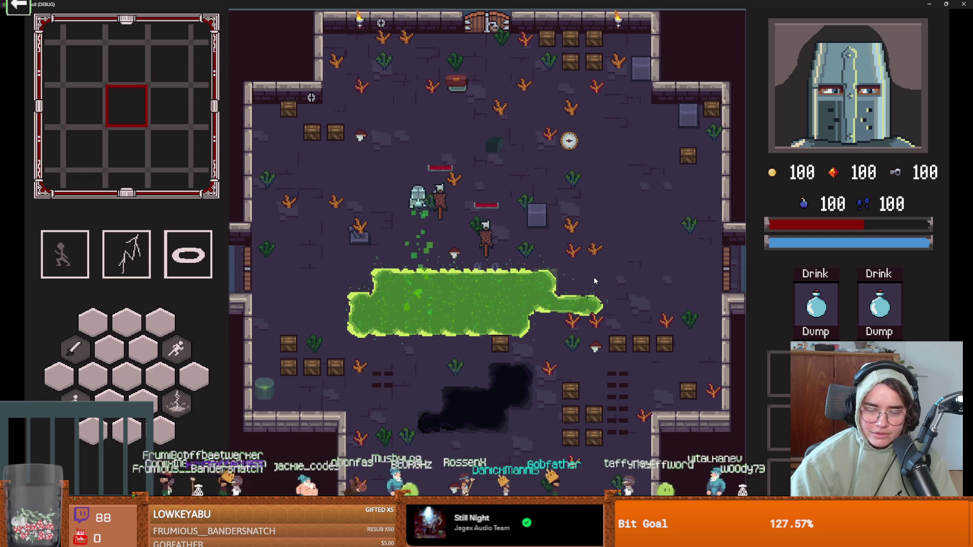
key("d")
key("d")
key("s")
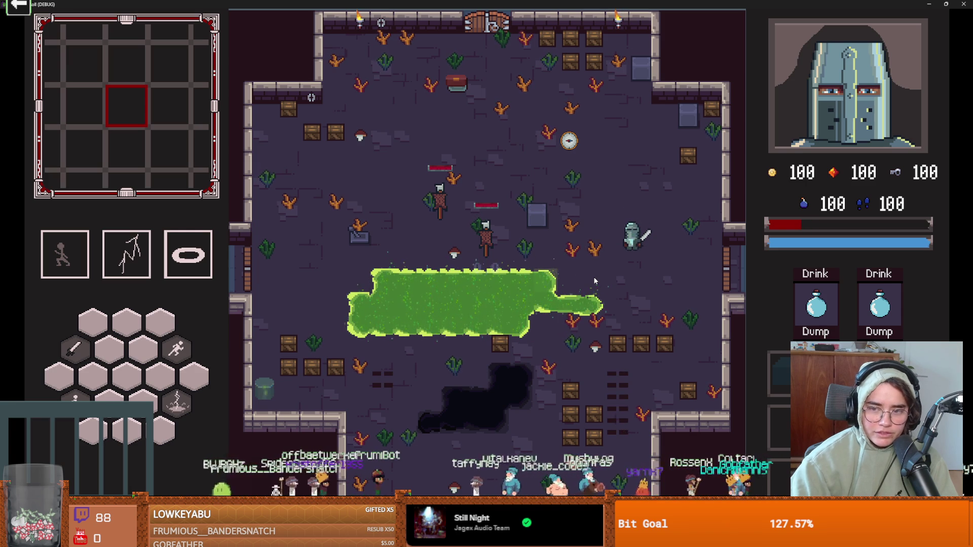
key("a")
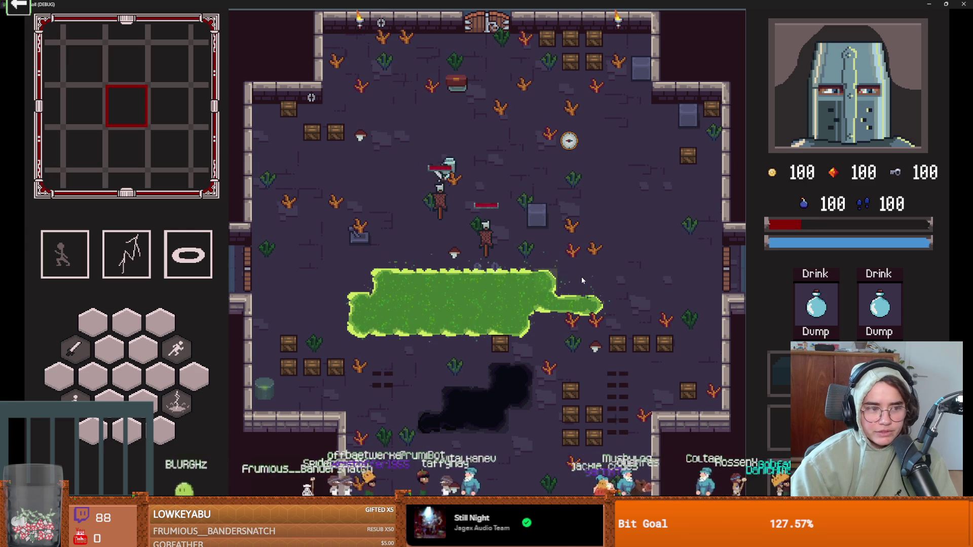
key("s")
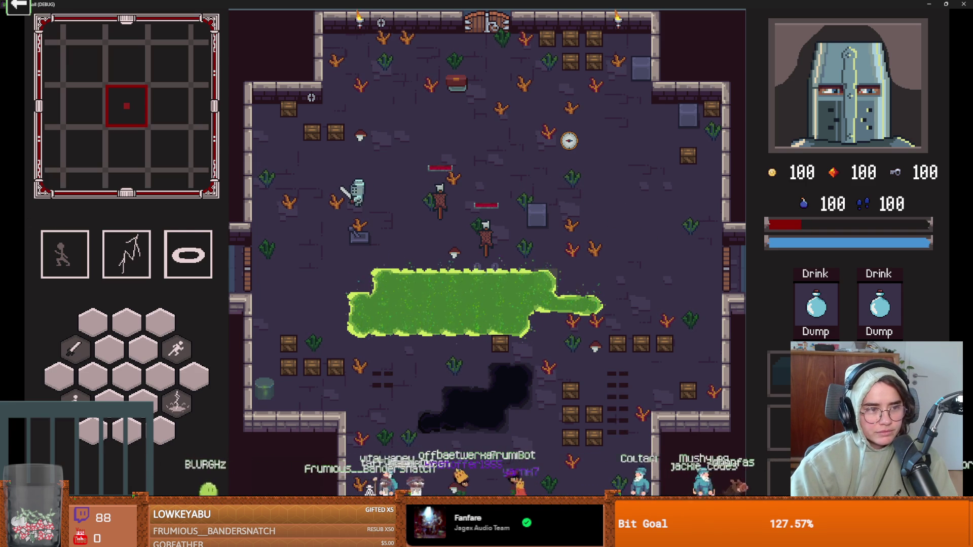
key("F8")
key("ctrl+s")
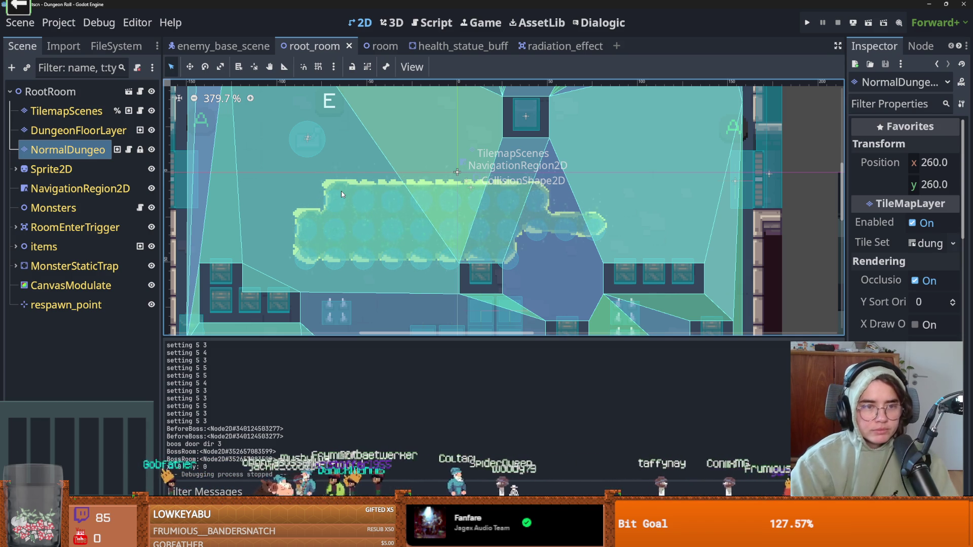
Erase the light green tile strip and repaint the floor with a scattered 3x3 tile block.
left_click(66, 111)
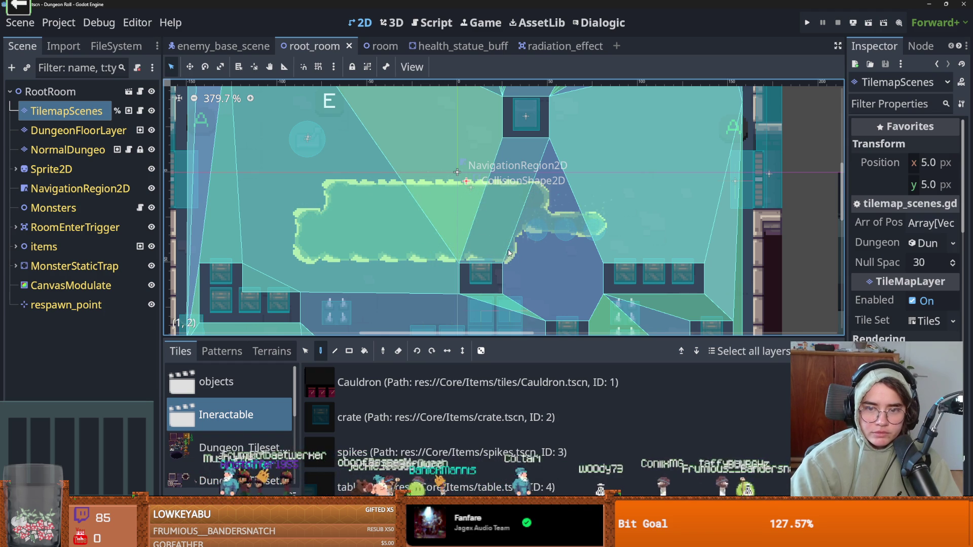
left_click(69, 131)
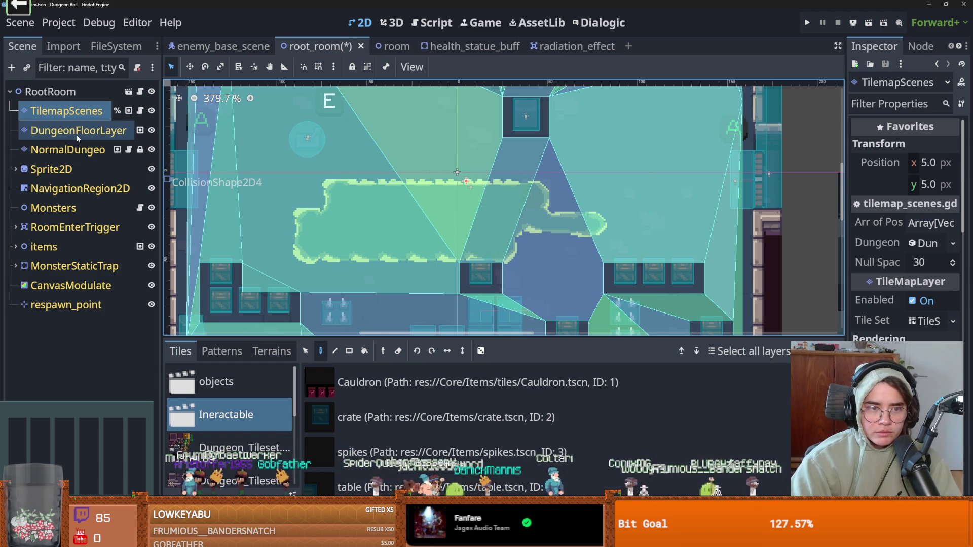
mouse_move(313, 200)
left_mouse_down()
mouse_move(512, 195)
mouse_move(567, 205)
left_mouse_up()
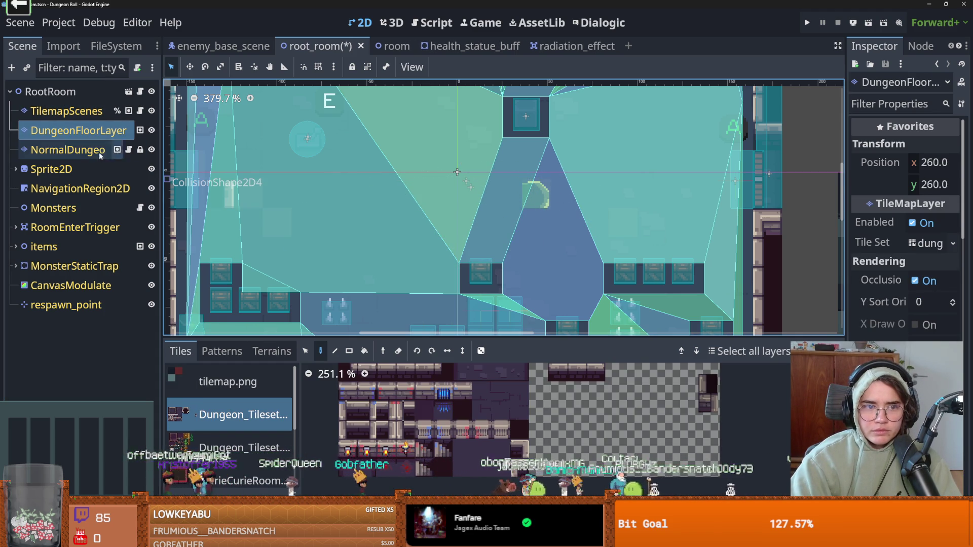
left_click(71, 150)
left_click_drag(499, 448, 453, 423)
left_click(481, 351)
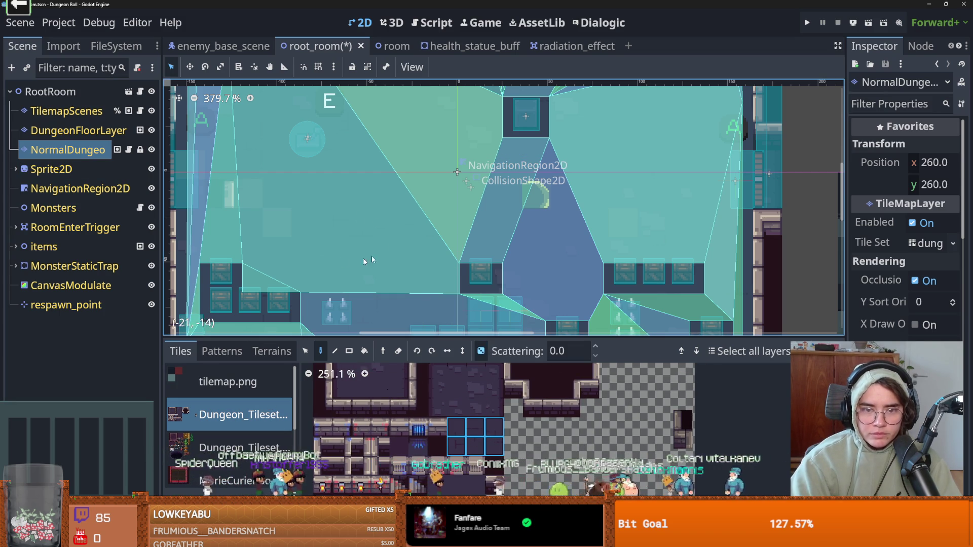
right_click(531, 198)
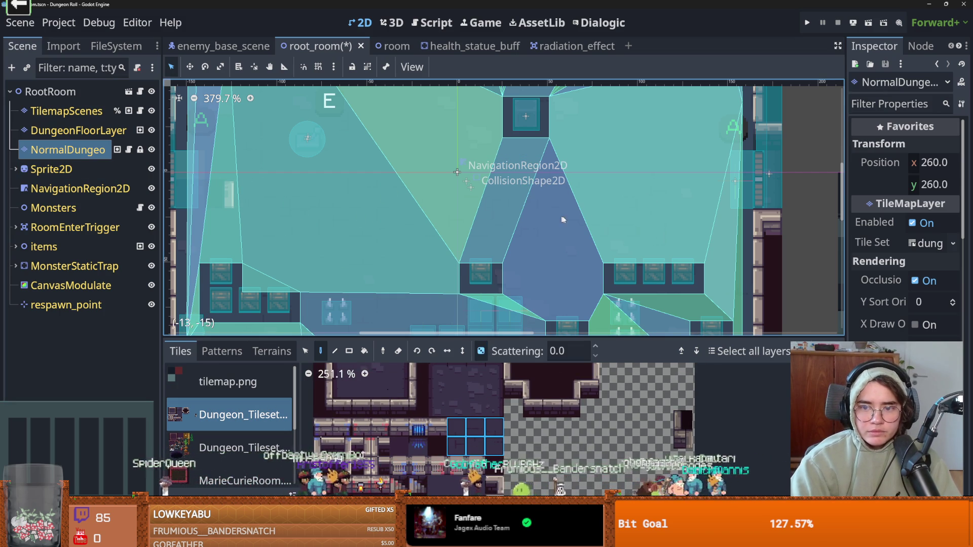
Save the root_room scene, pan the view, save again, and switch to GitHub Desktop.
scroll(385, 284, "down", 4)
key("ctrl+s")
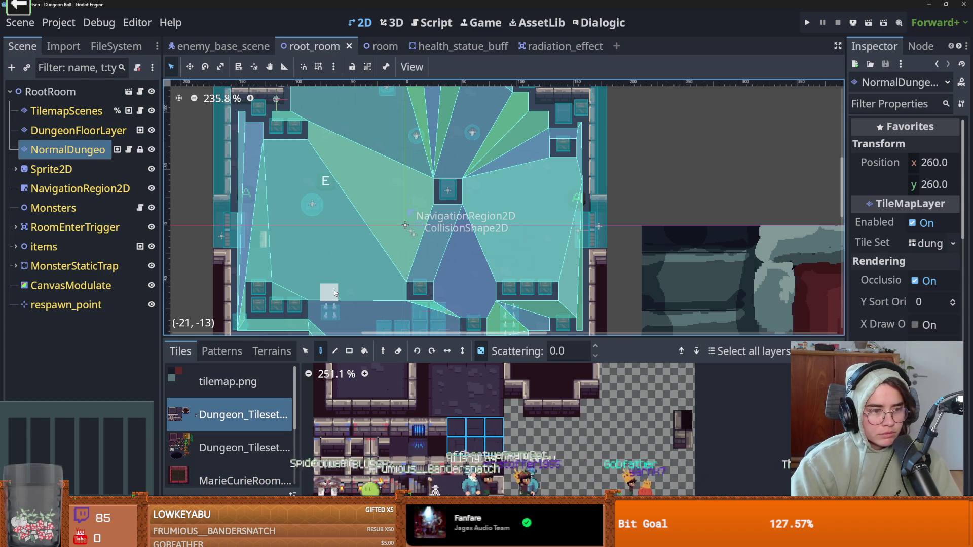
key("ctrl+s")
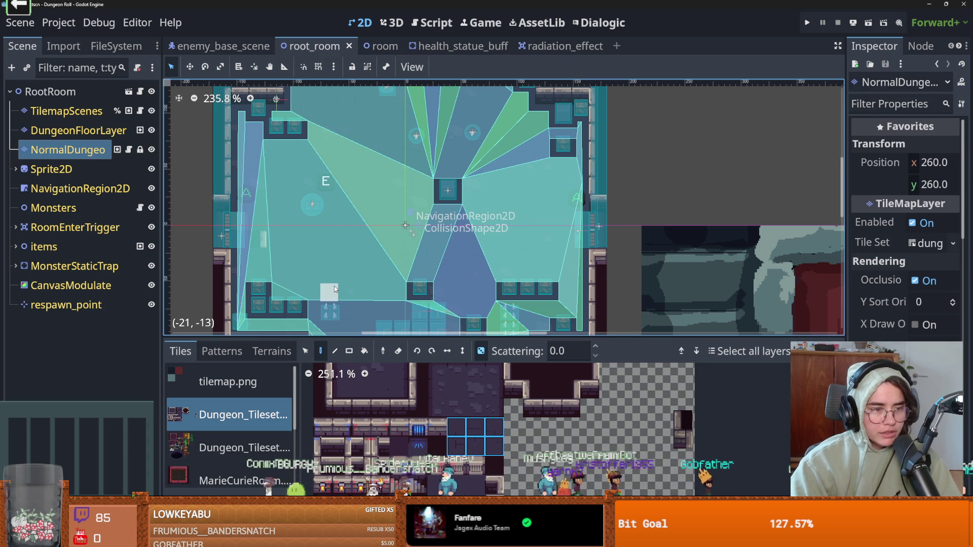
left_click_drag(217, 255, 235, 223)
key("ctrl+s")
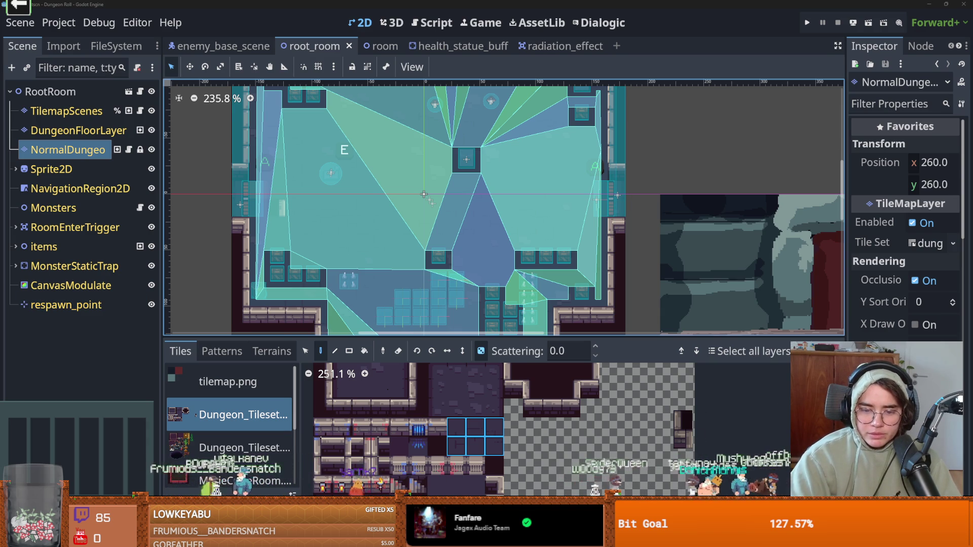
key("alt+Tab")
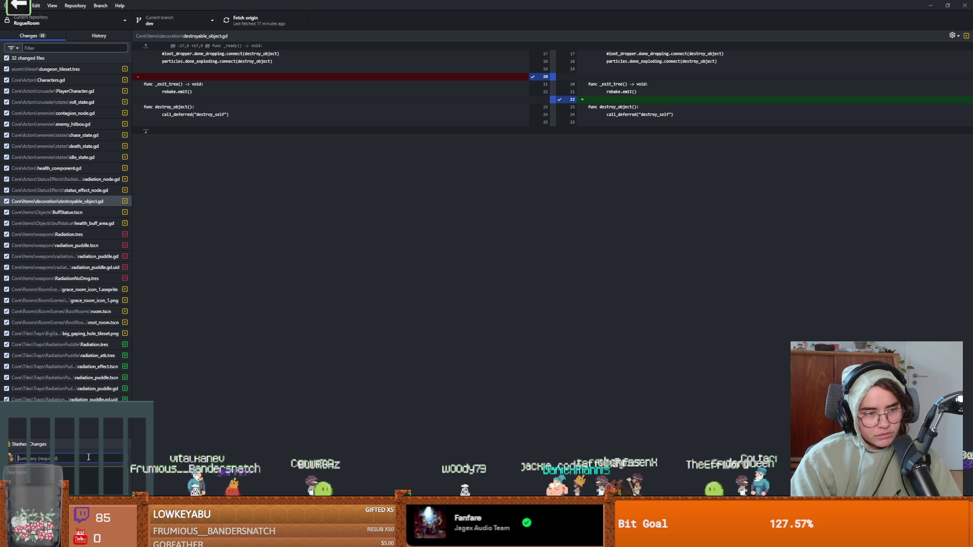
Commit the 32 changes to dev as 'poison radiation puddles' and push to origin.
type("rad")
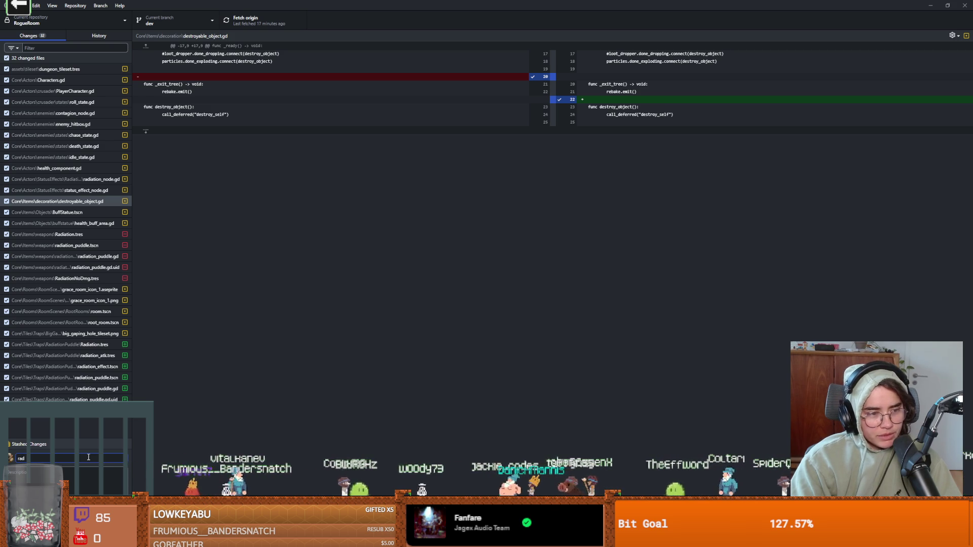
type("iation p")
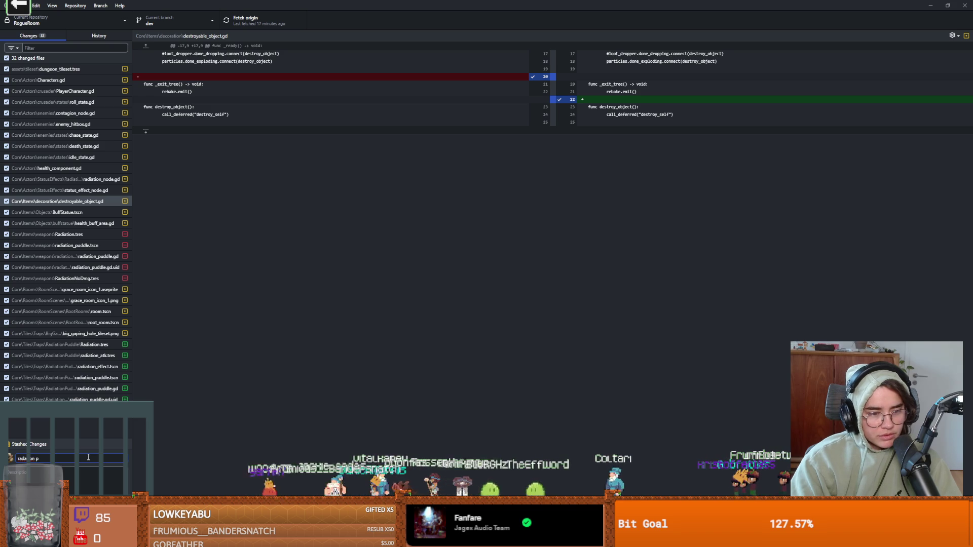
key("ctrl+a")
type("poison rad")
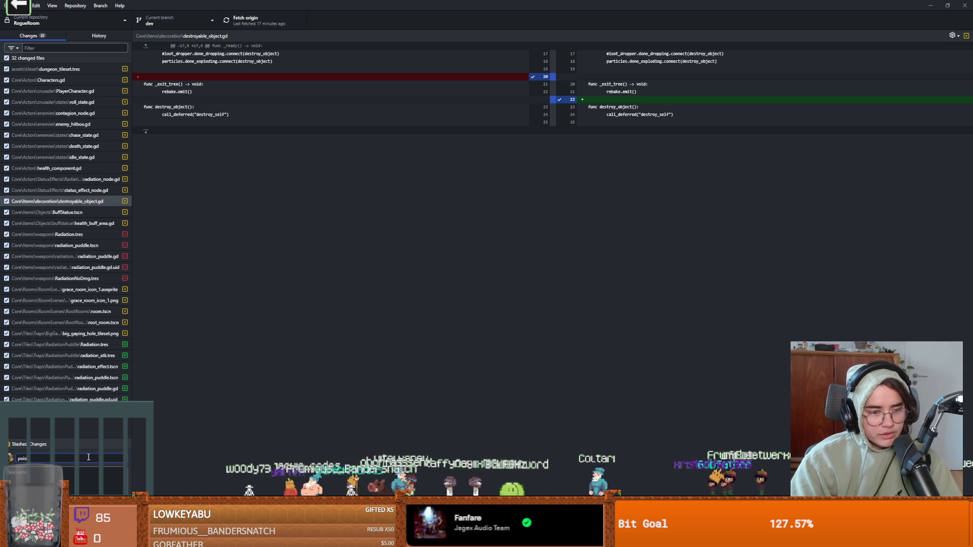
type("iatio")
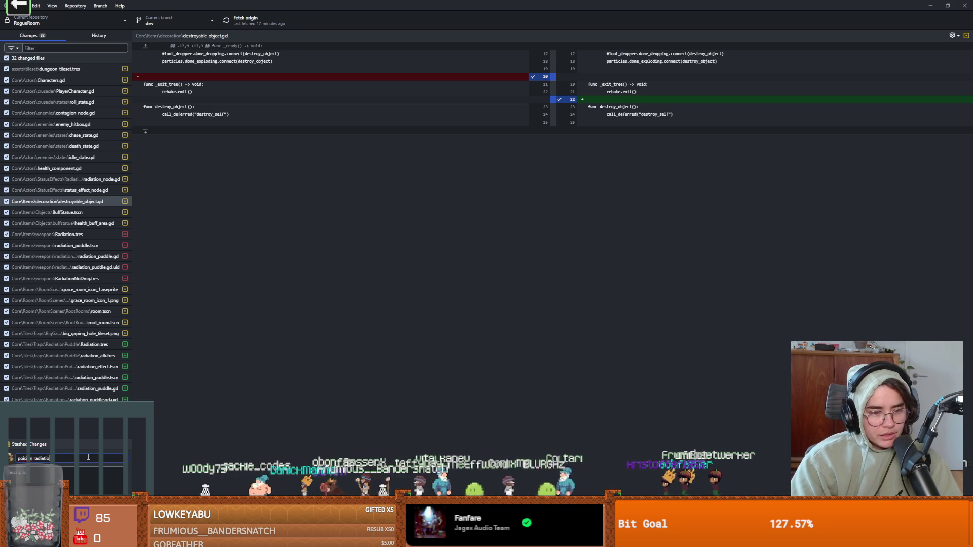
type("n puddles")
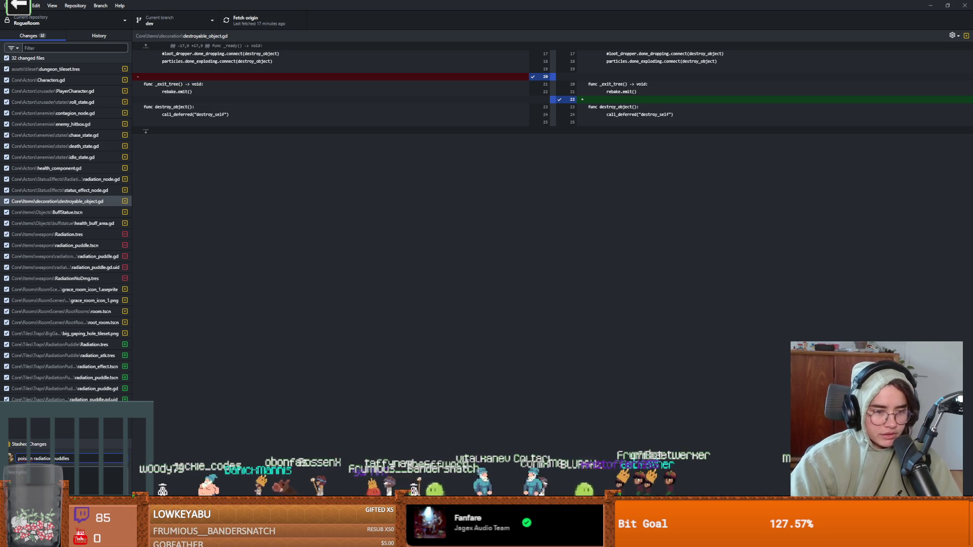
key("ctrl+Return")
left_click(243, 28)
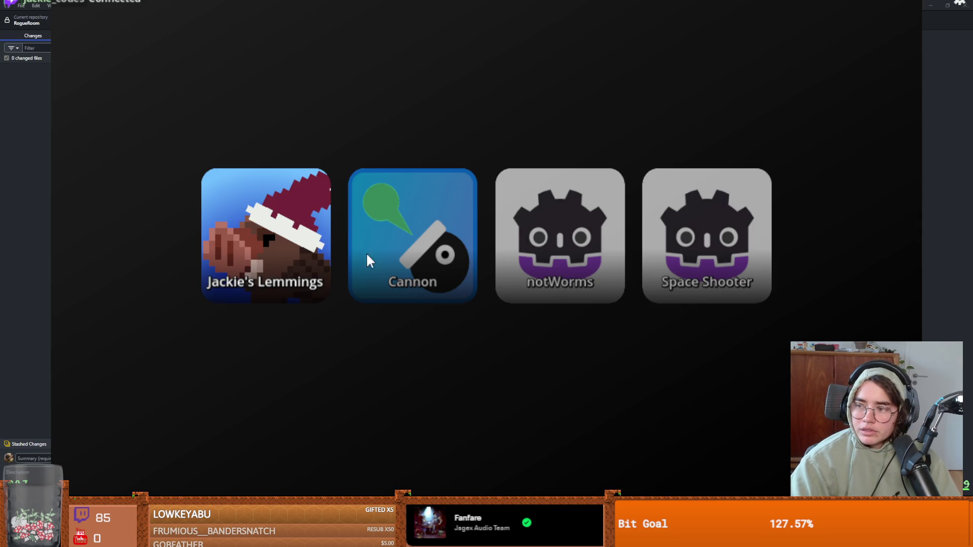
Launch the Cannon ball-firing game from the launcher.
left_click(368, 260)
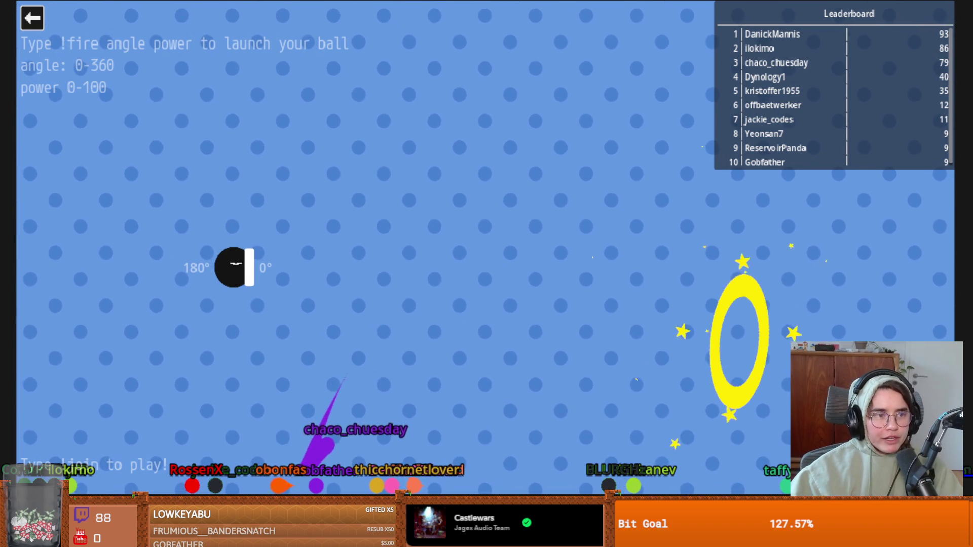
Exit the Cannon game with the back arrow at the top left.
left_click(33, 18)
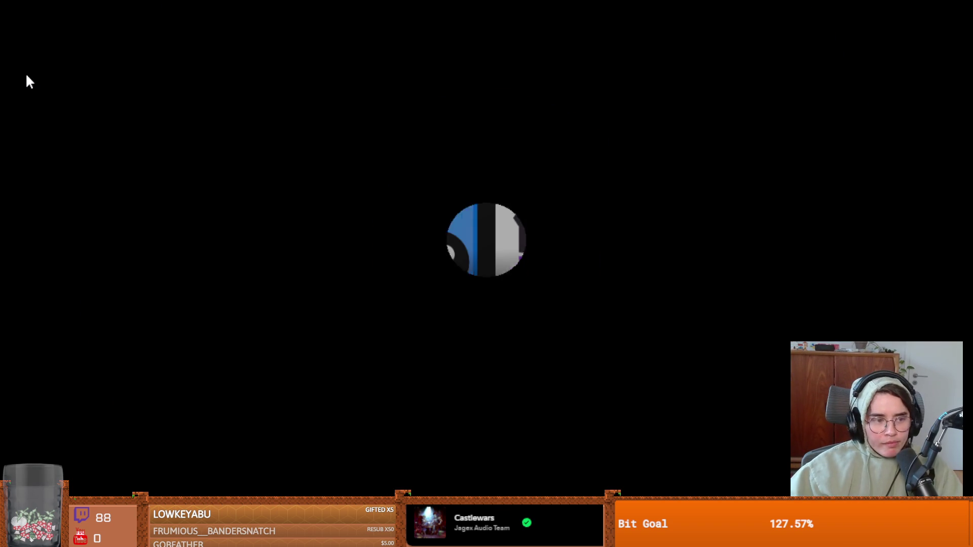
Start the Lemmings chat game, return to Godot, and run the project.
left_click(302, 234)
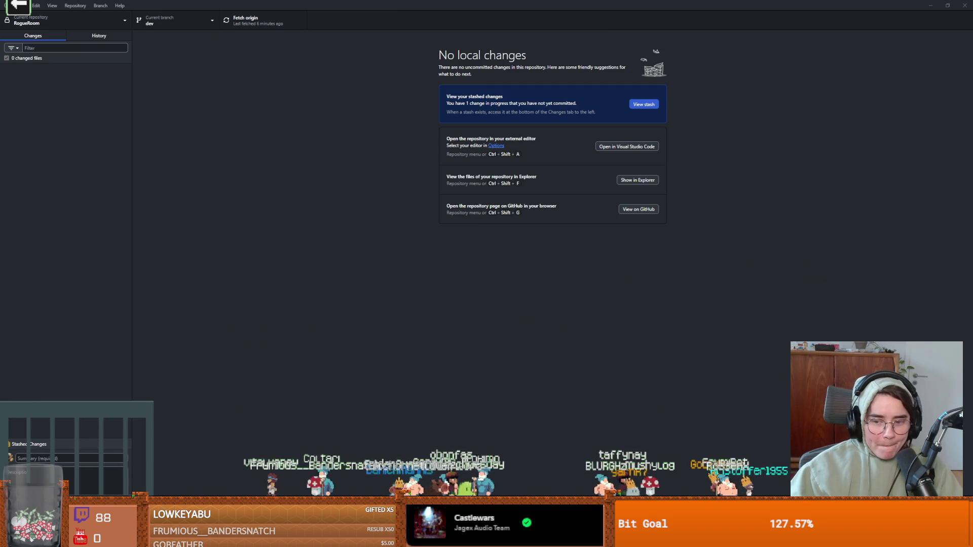
key("alt+Tab")
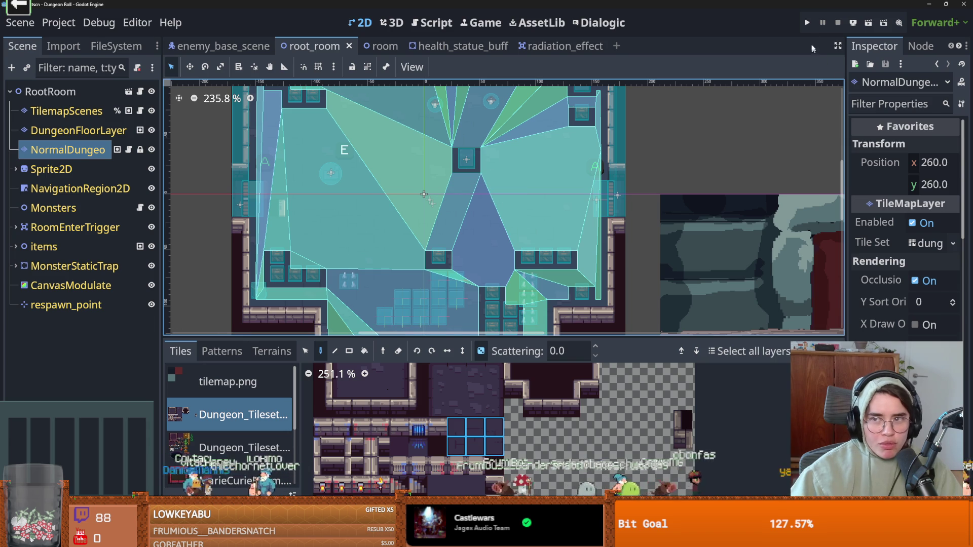
left_click(805, 24)
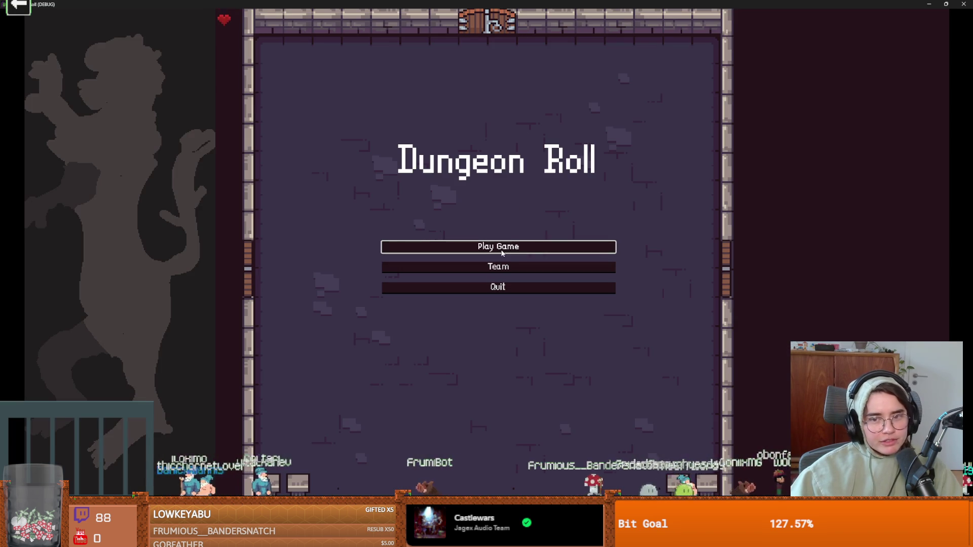
Start a new Dungeon Roll game as the Crusader and walk down the room.
left_click(499, 246)
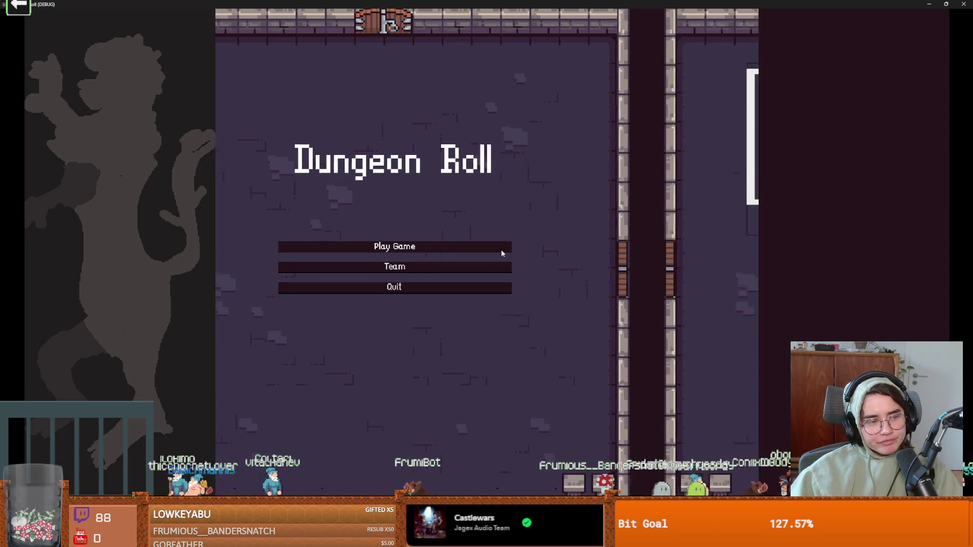
left_click(424, 185)
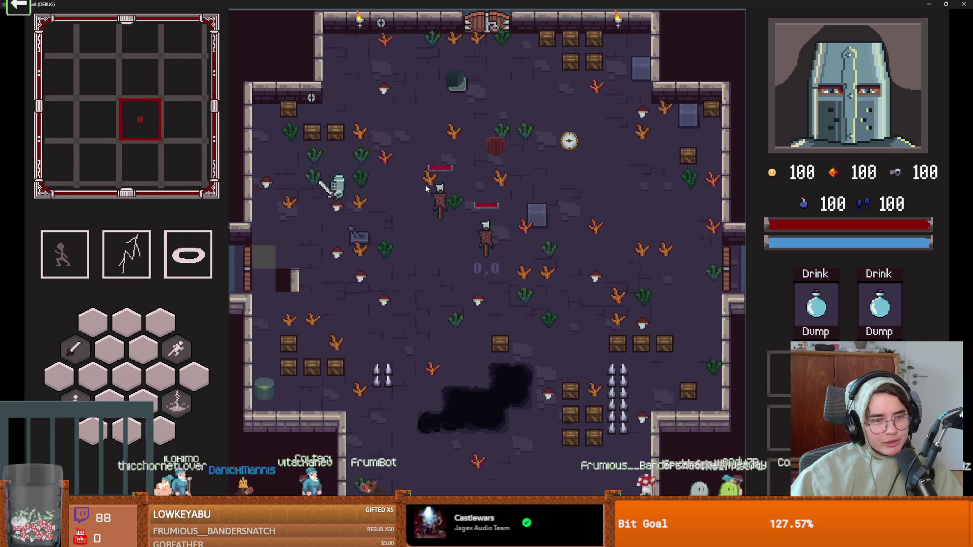
key("s")
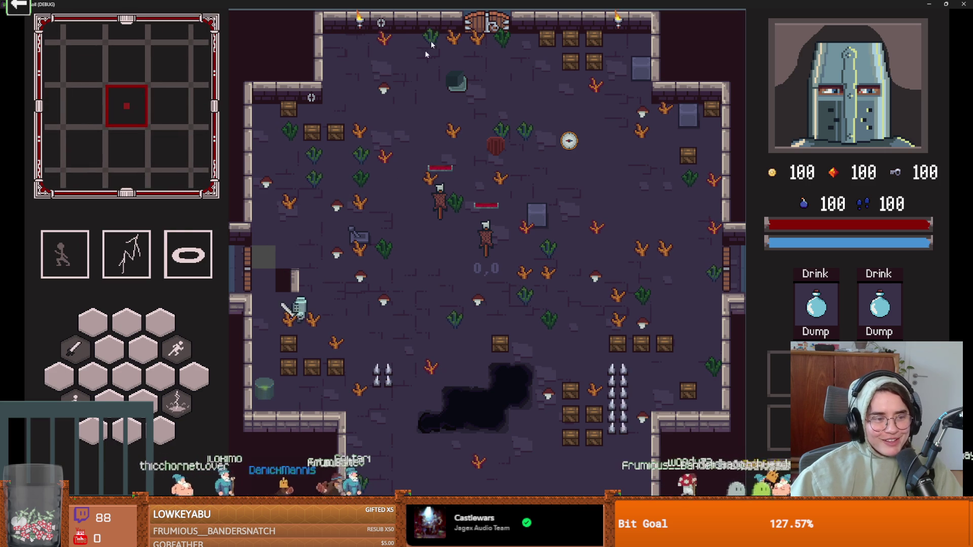
Resize and close the game window, then paint one more tile into the room map.
key("super+Down")
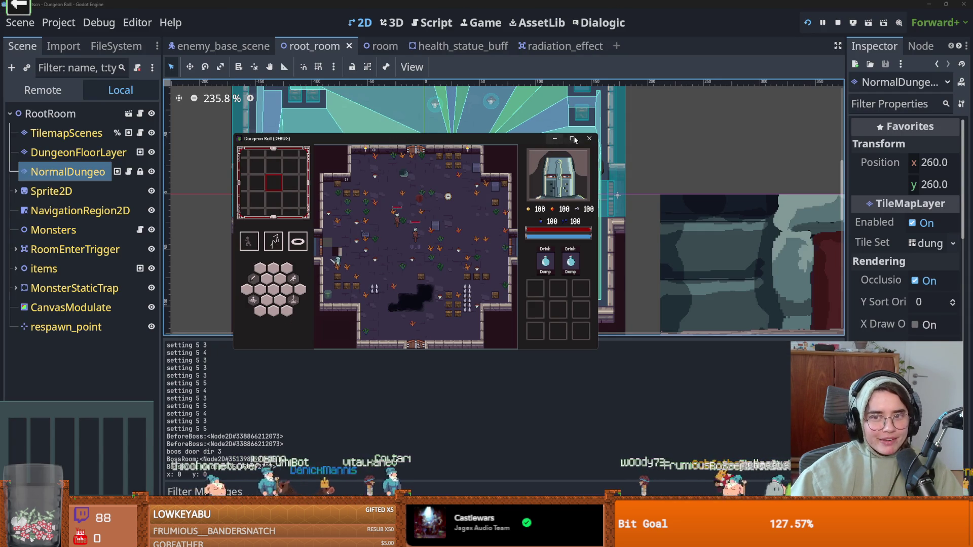
left_click(572, 138)
key("super+Down")
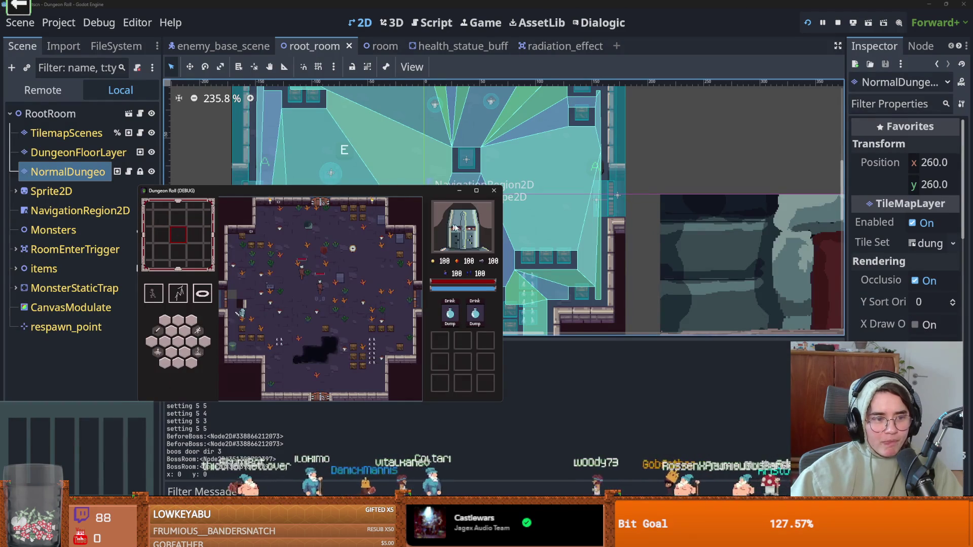
left_click(494, 191)
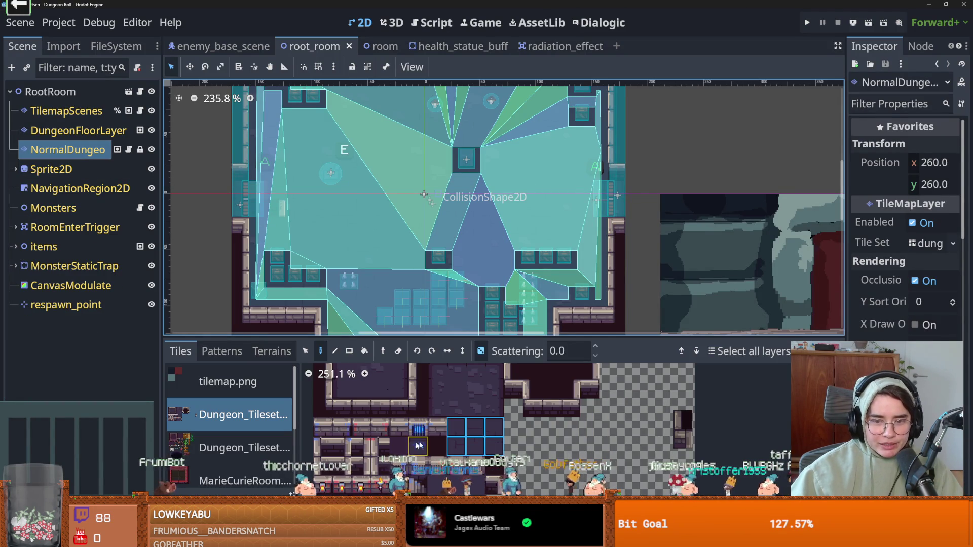
left_click(260, 175)
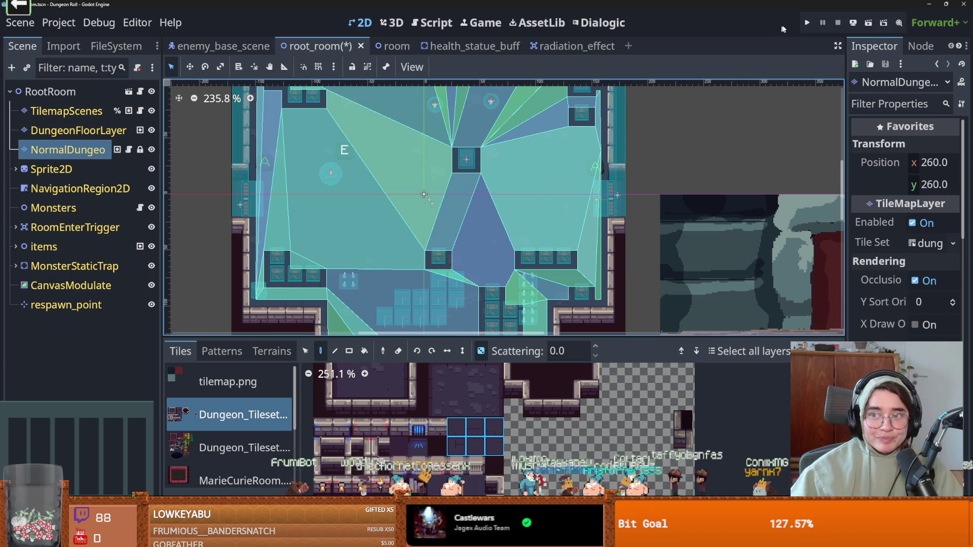
Relaunch the game and walk the knight out through the left door.
left_click(812, 23)
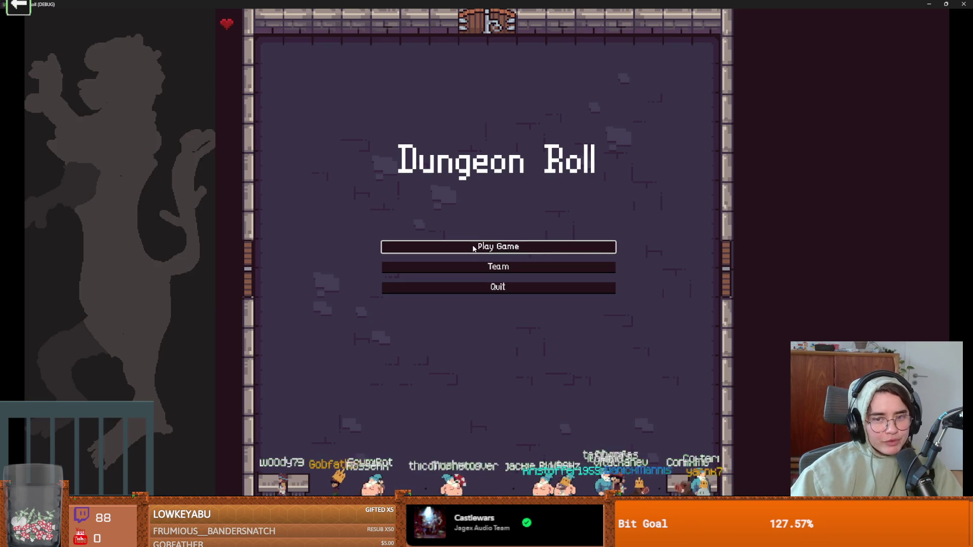
left_click(411, 245)
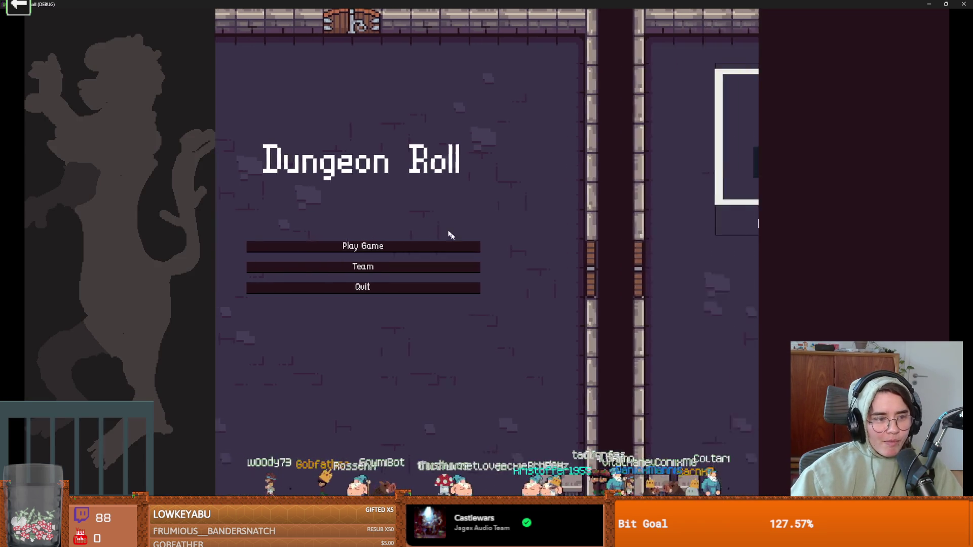
key("a")
key("s")
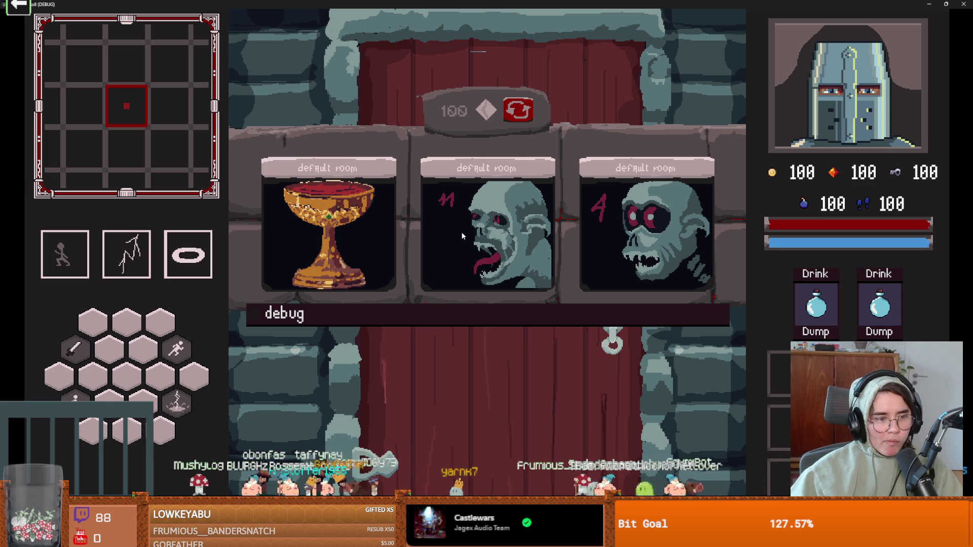
Restore and close the game window, then switch to the hooded pixel portrait in Aseprite.
key("super+Down")
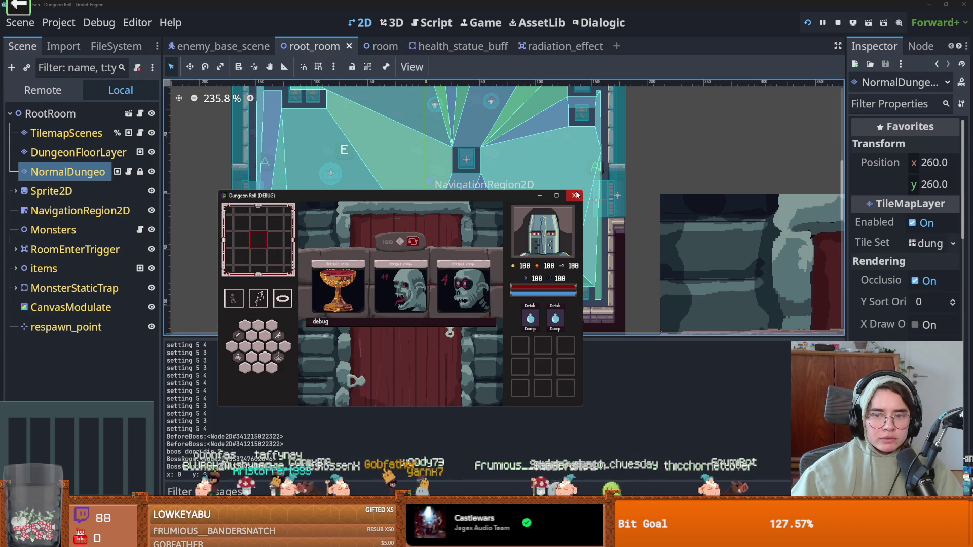
left_click(577, 194)
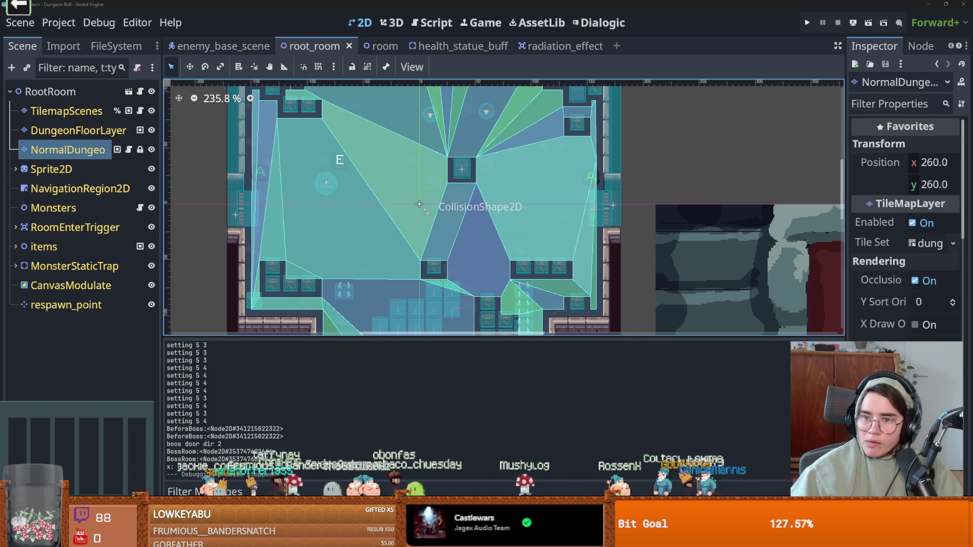
scroll(292, 329, "up", 1)
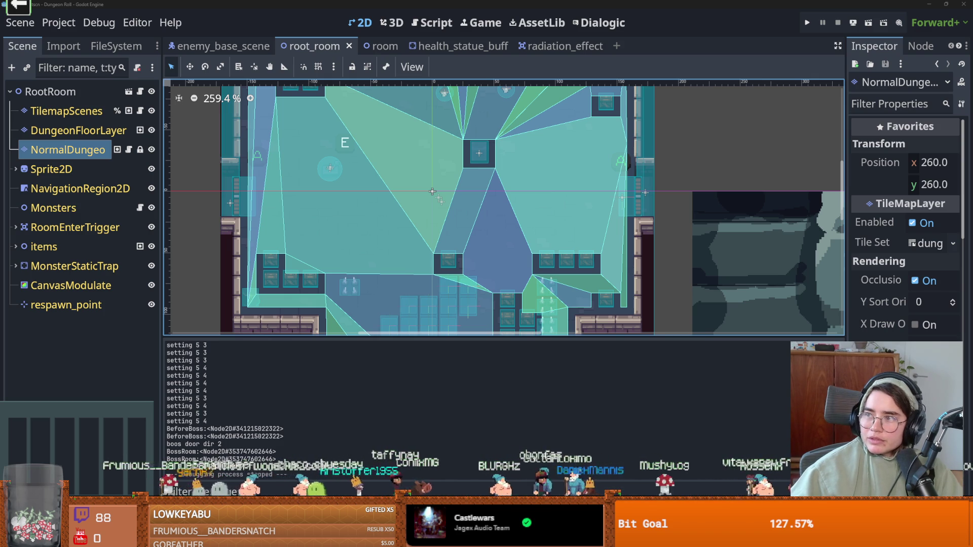
key("alt+Tab")
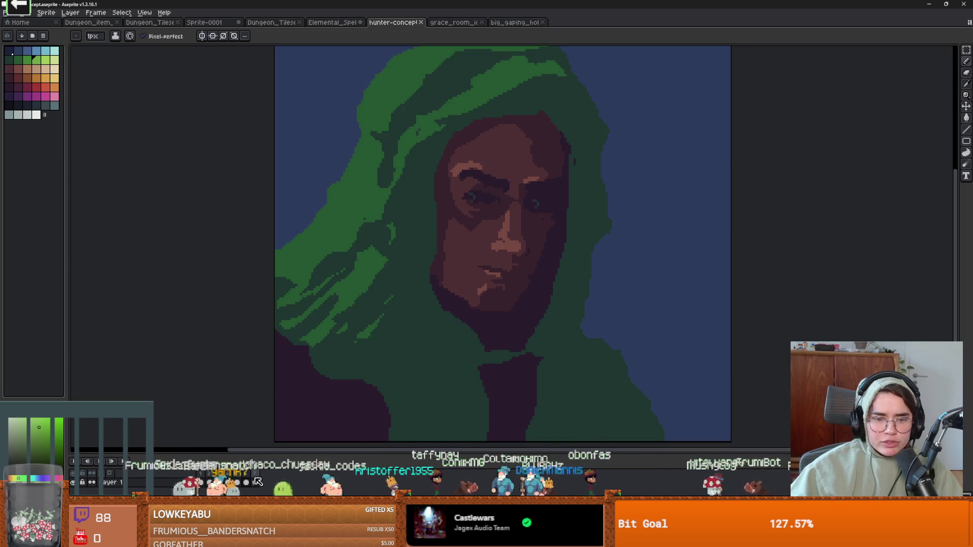
Flip between frames 6 and 7 of the hunter face portrait to compare their shading.
left_click(256, 482)
scroll(409, 379, "up", 1)
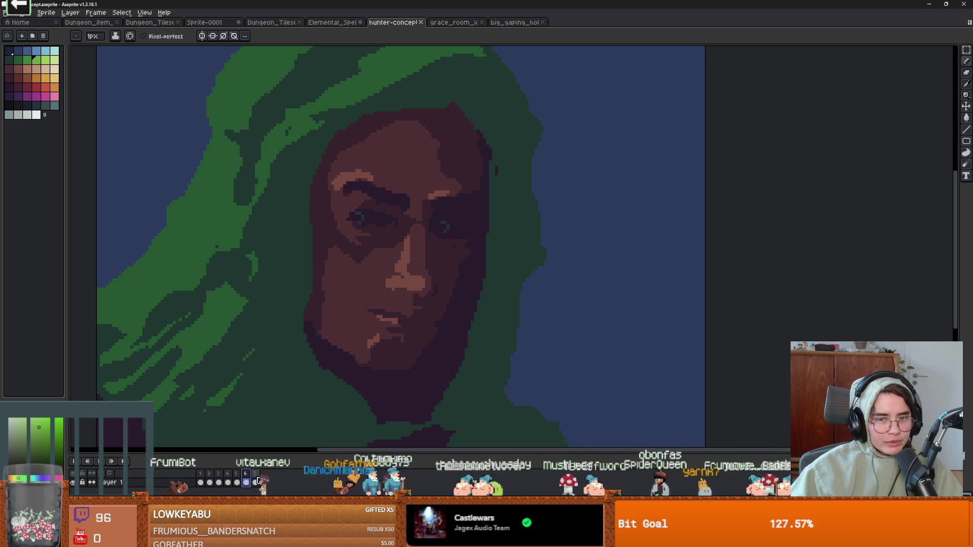
left_click(255, 481)
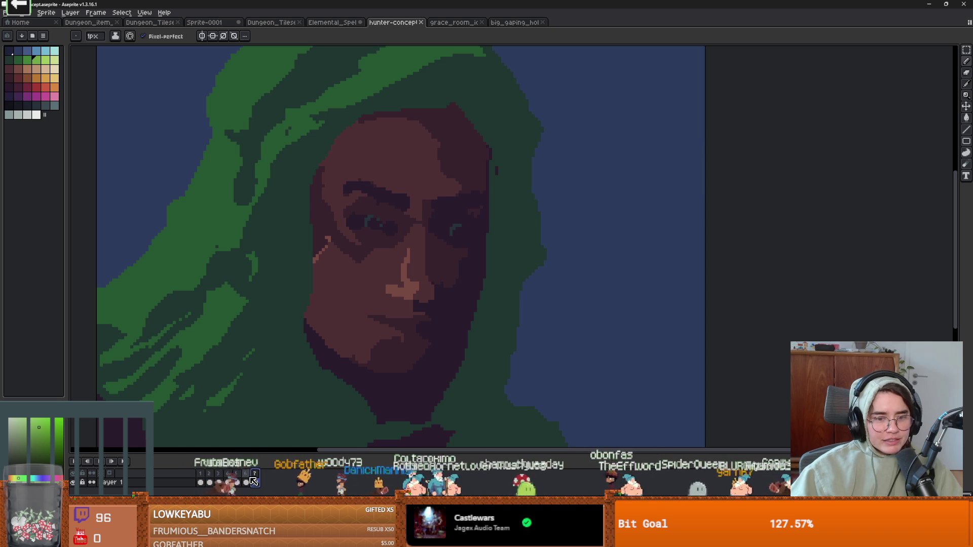
key("Left")
left_click(255, 478)
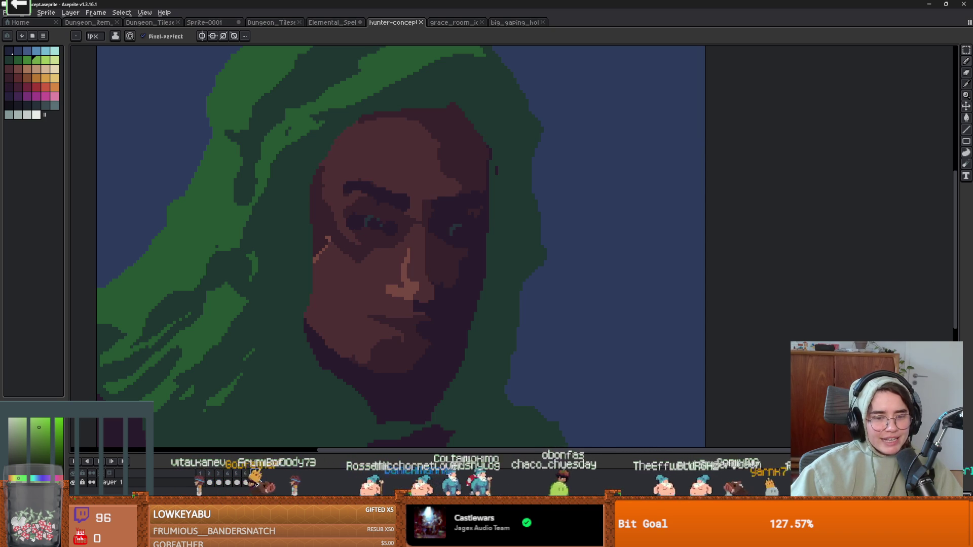
key("Left")
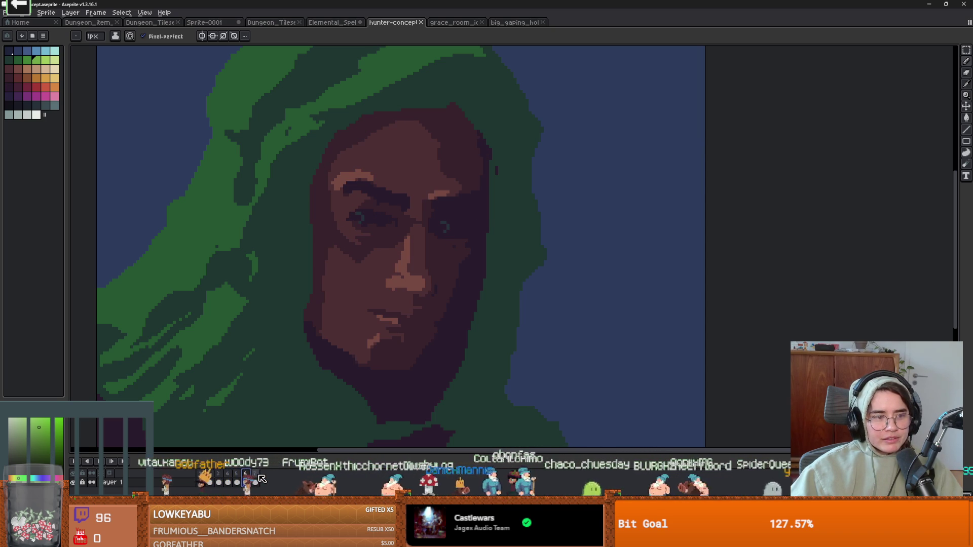
left_click(257, 478)
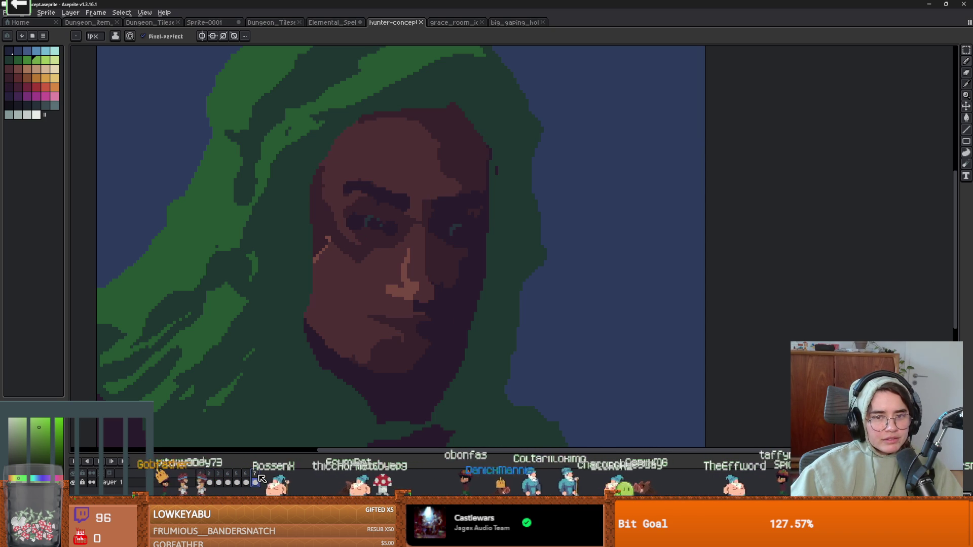
Zoom the canvas in and out, then bring up Aseprite's File menu.
scroll(278, 402, "down", 1)
scroll(353, 340, "up", 1)
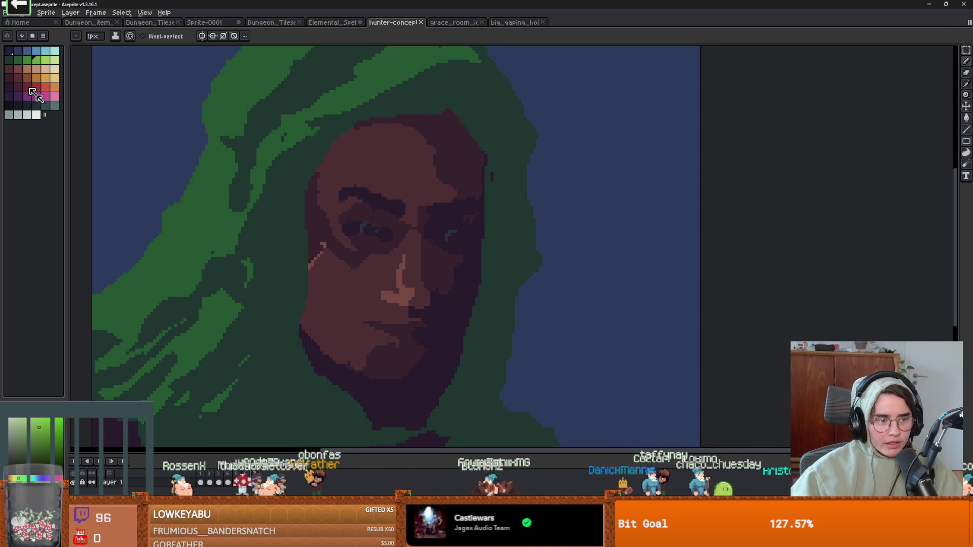
left_click(12, 14)
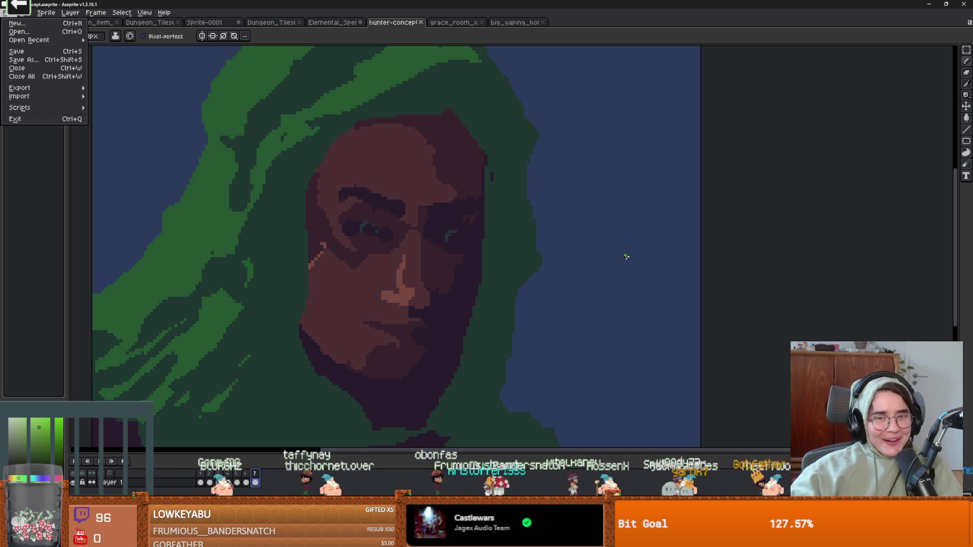
Close the File menu and keep alternating between frames 6 and 7 of the face.
key("Escape")
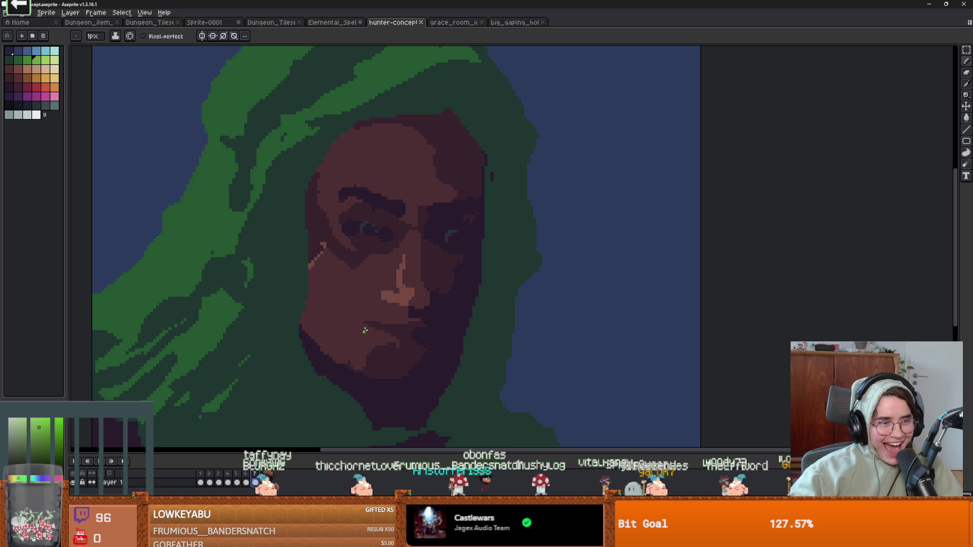
scroll(385, 299, "up", 1)
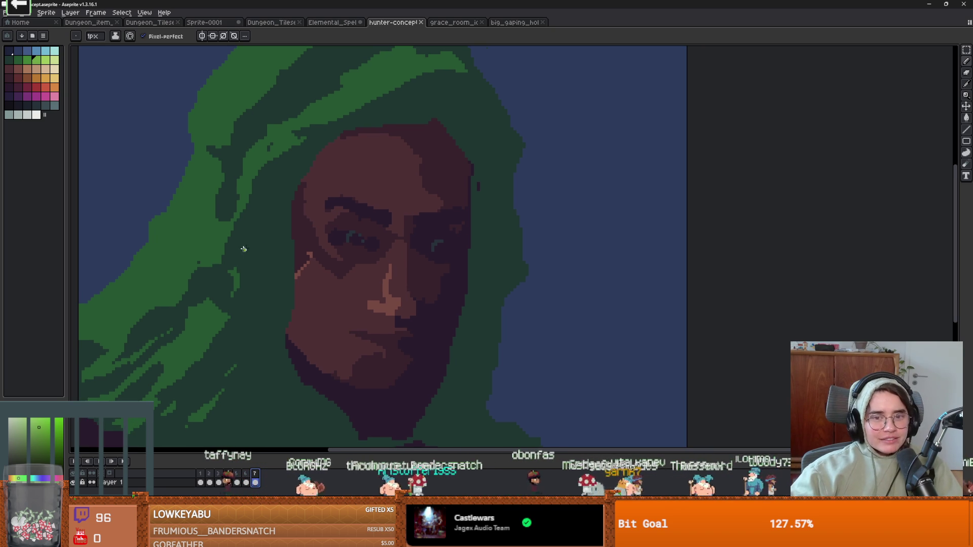
left_click(248, 476)
left_click(257, 478)
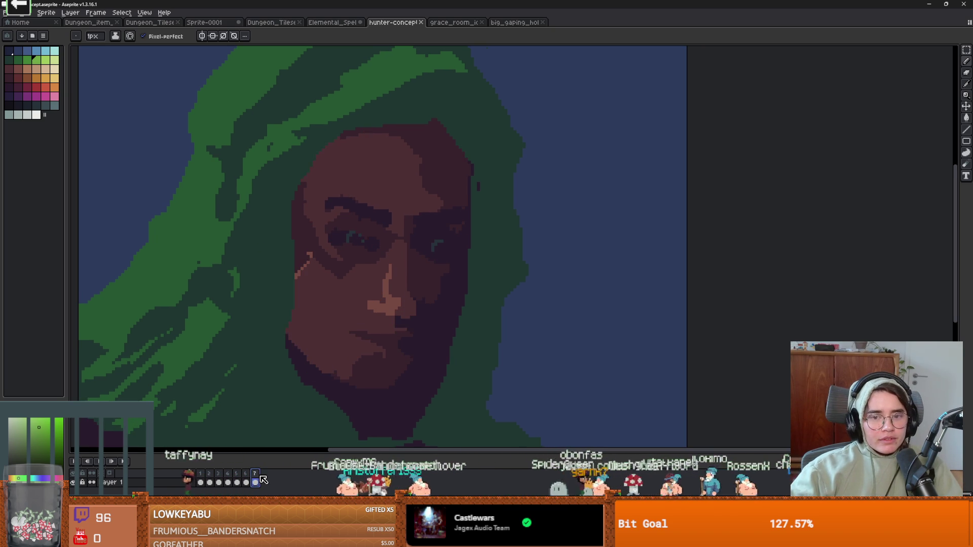
left_click(248, 475)
scroll(350, 407, "down", 2)
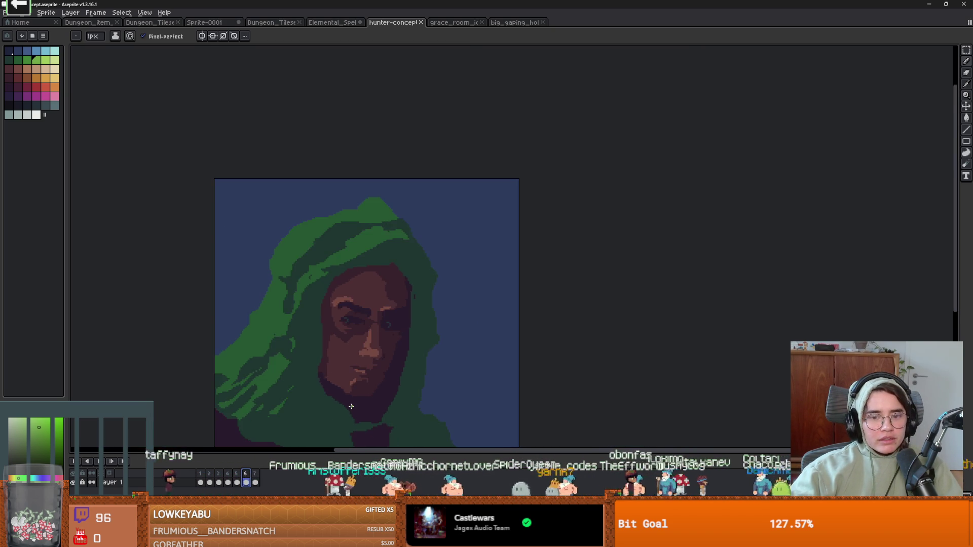
scroll(315, 444, "up", 1)
left_click(258, 479)
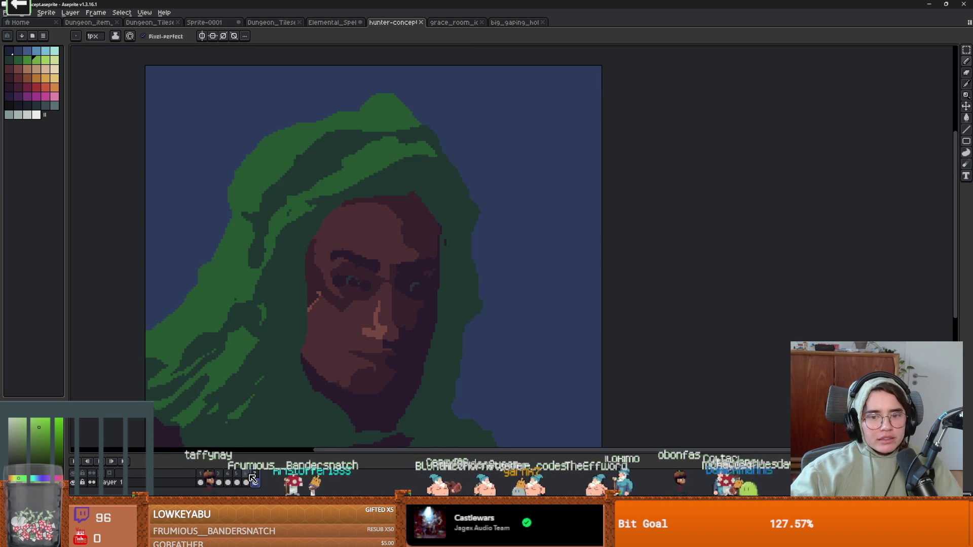
left_click(249, 476)
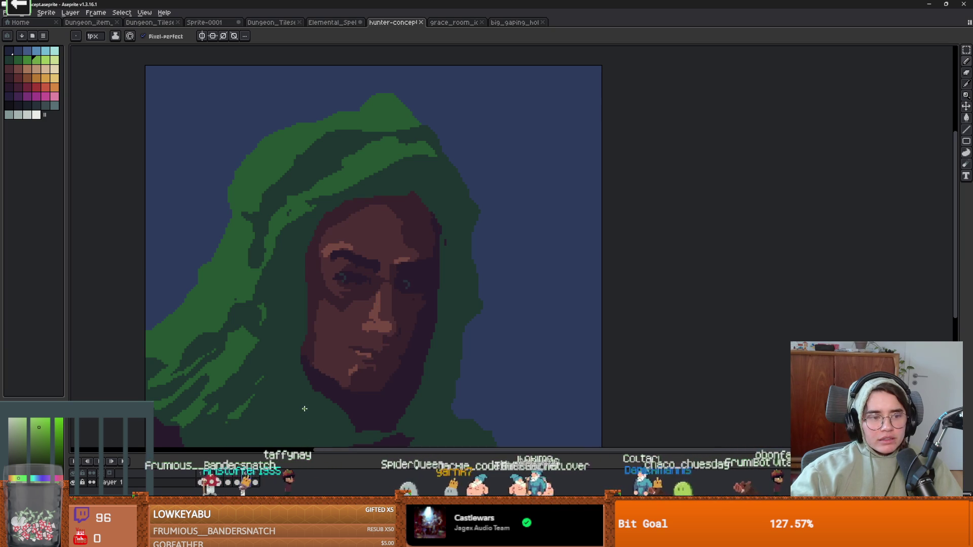
scroll(397, 300, "up", 3)
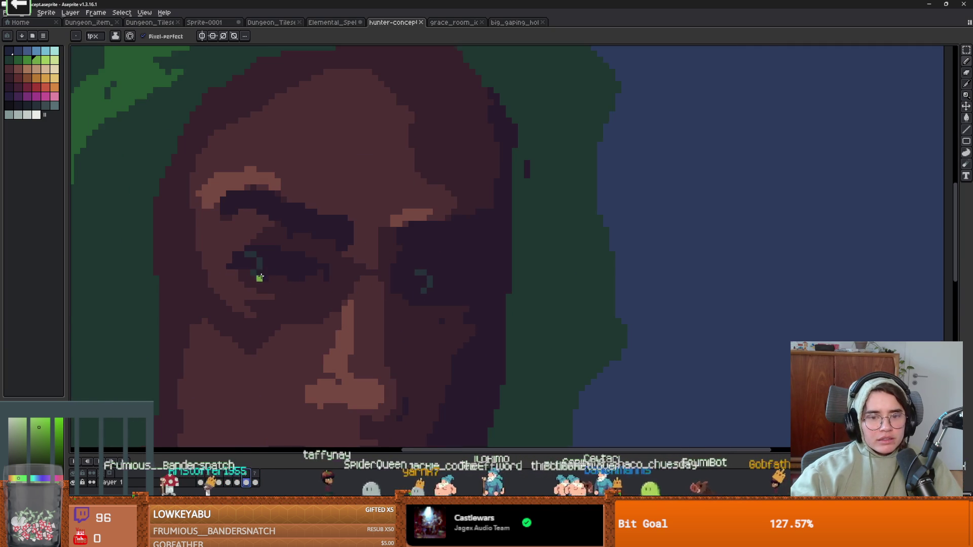
scroll(259, 271, "down", 3)
Cycle through the neighbouring face frames in the timeline to compare the poses.
left_click(256, 476)
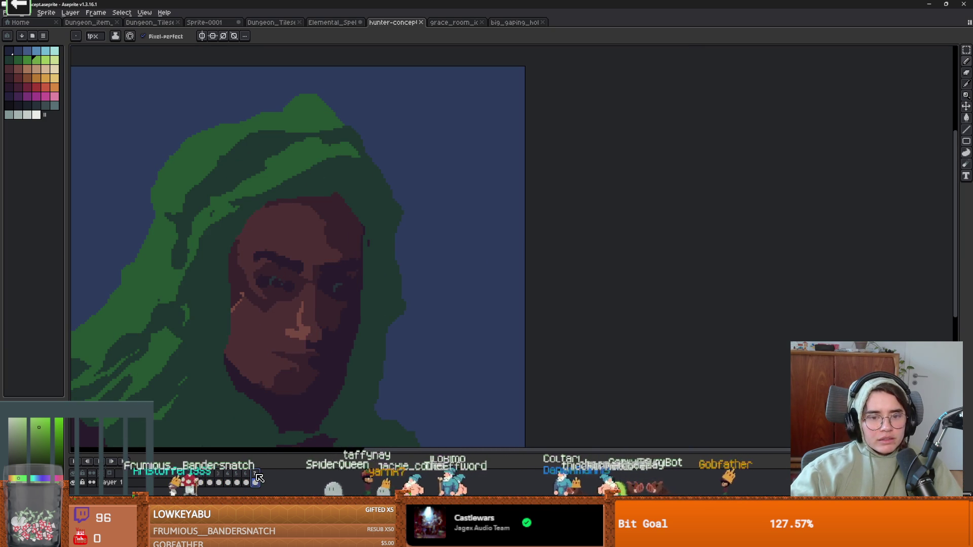
scroll(290, 396, "down", 1)
scroll(289, 395, "up", 2)
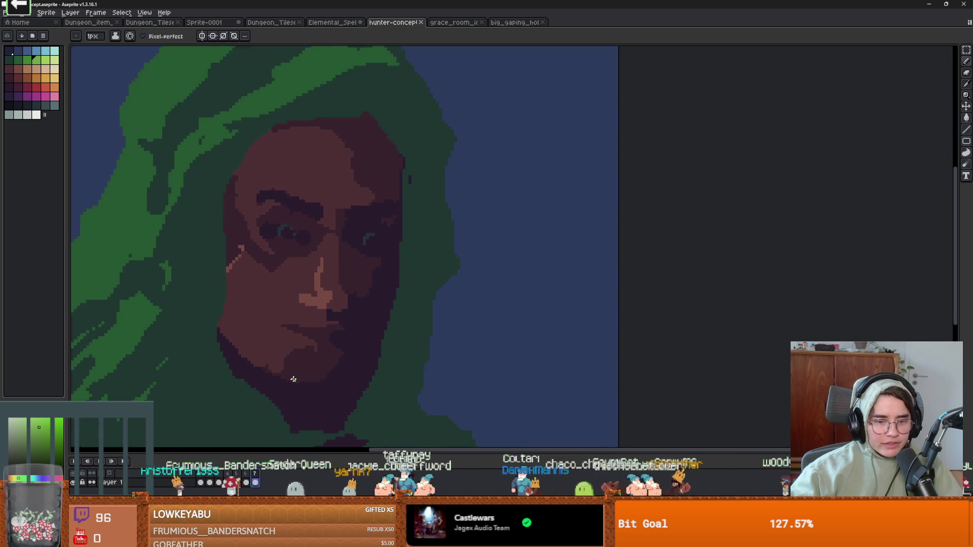
scroll(283, 355, "down", 1)
left_click(237, 481)
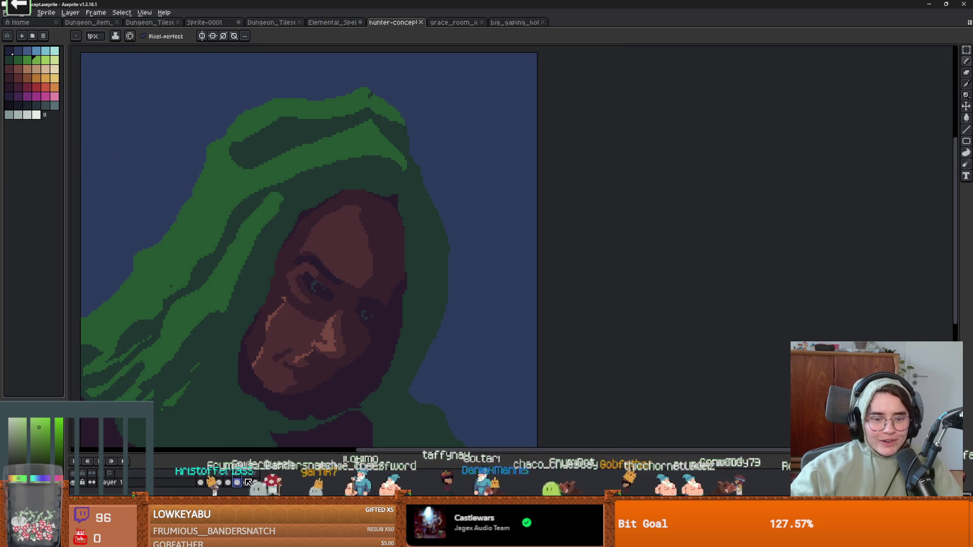
left_click(246, 483)
left_click(236, 482)
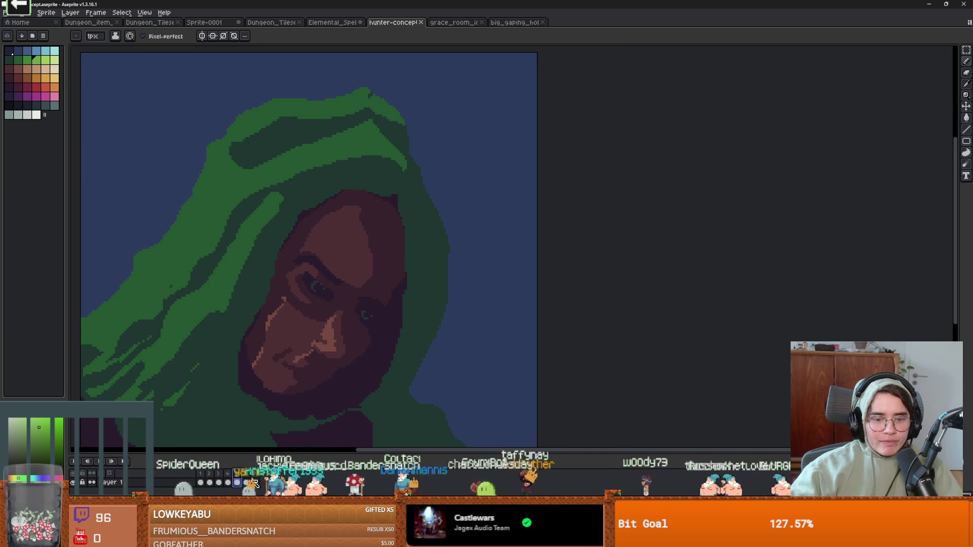
left_click(247, 482)
left_click(256, 481)
left_click(247, 482)
left_click(260, 480)
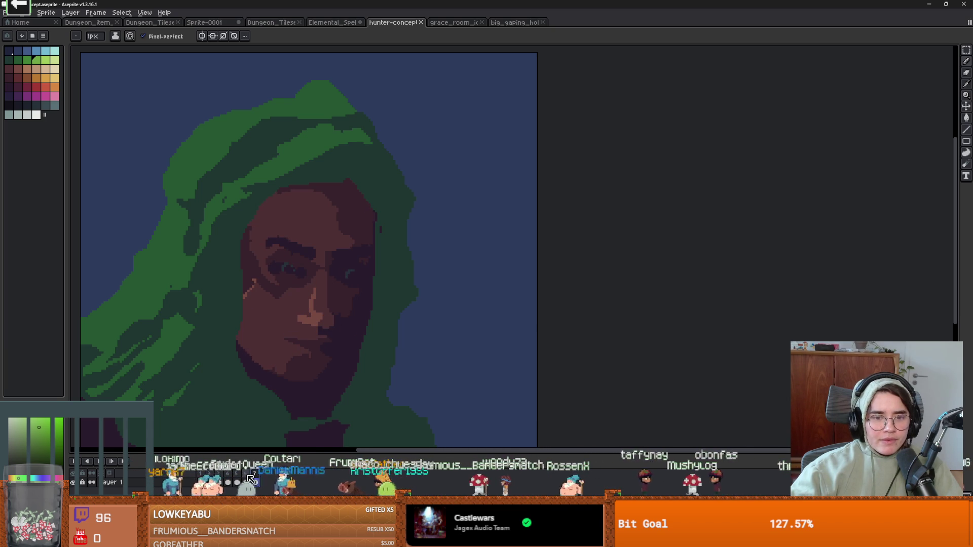
left_click(251, 480)
scroll(259, 393, "down", 2)
scroll(257, 389, "up", 1)
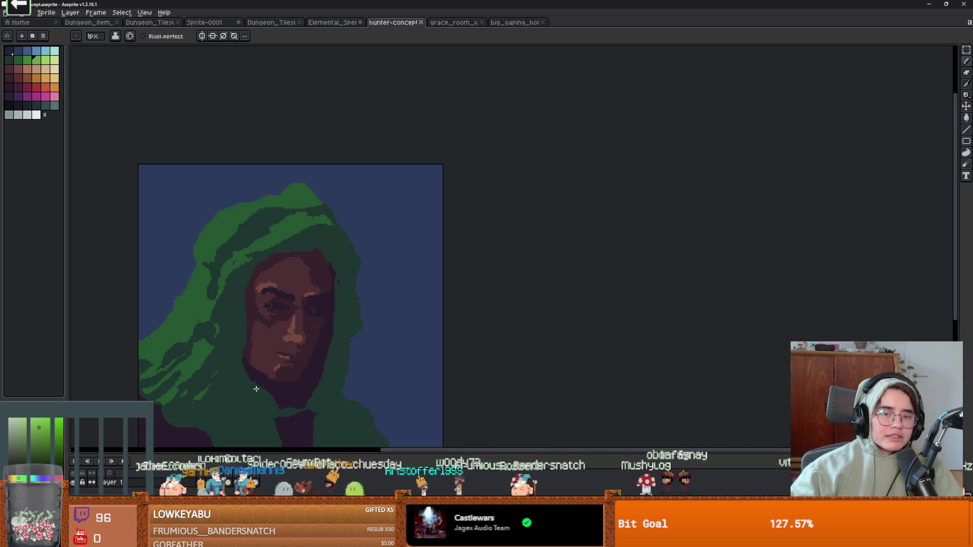
Return to frame 7 and sample a skin colour from the portrait's face.
key("Right")
scroll(269, 452, "down", 1)
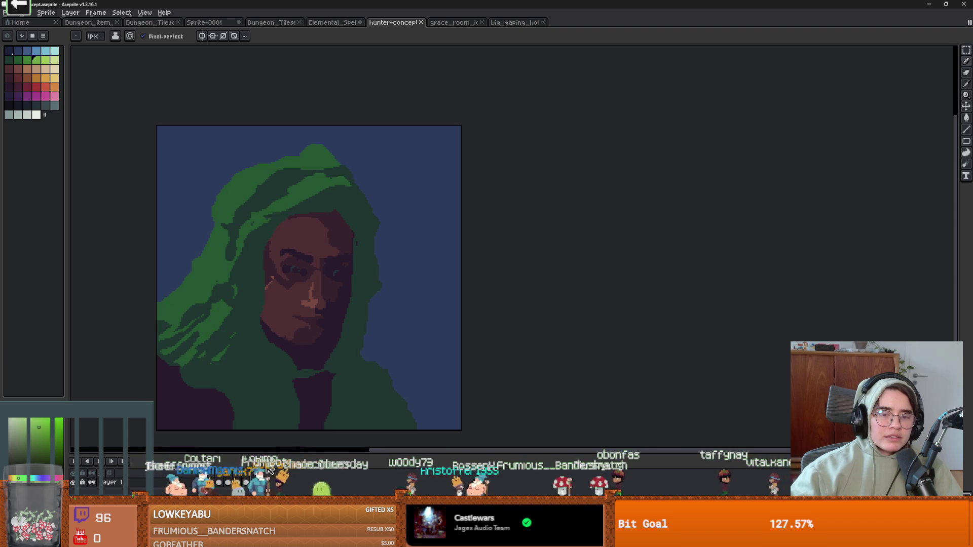
left_click(248, 480)
left_click(256, 480)
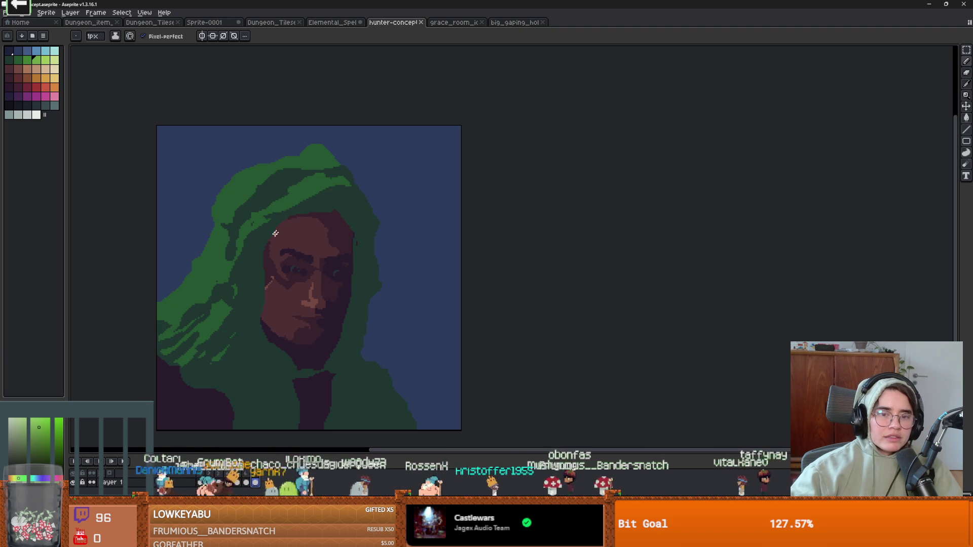
left_click(320, 212, "alt")
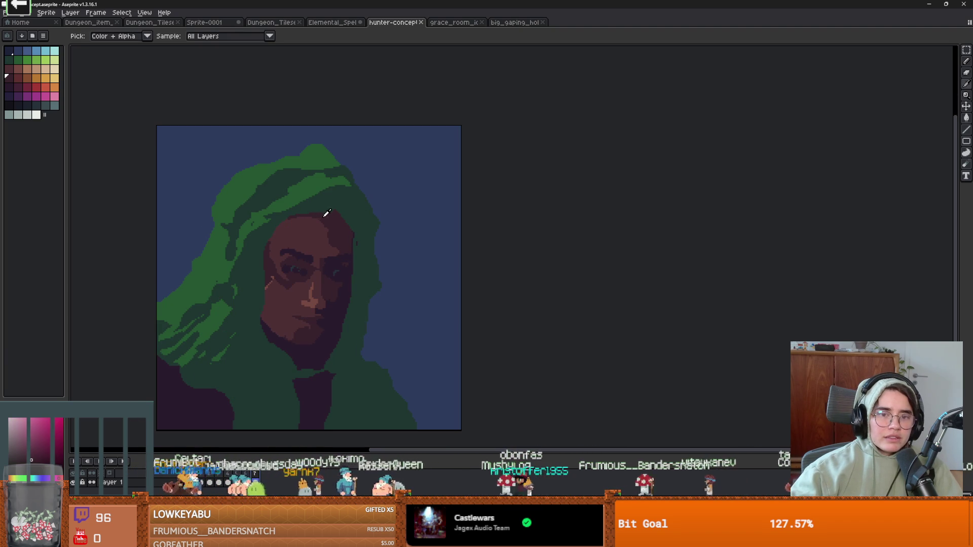
Try filling the face with the picked colour, undo it, and set fills to contiguous pixels only.
key("g")
left_click(274, 239)
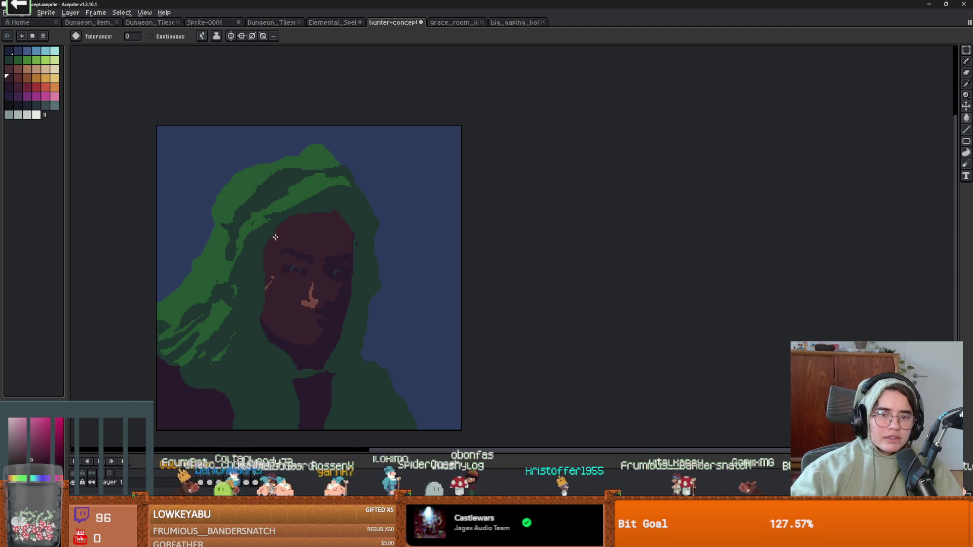
key("ctrl+z")
scroll(267, 253, "up", 2)
left_click(150, 36)
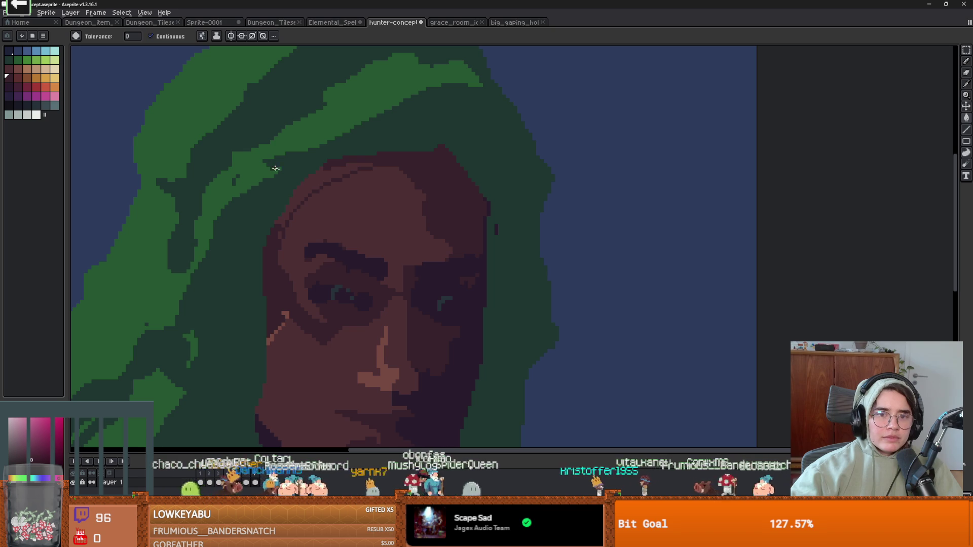
scroll(350, 274, "down", 3)
scroll(355, 287, "up", 2)
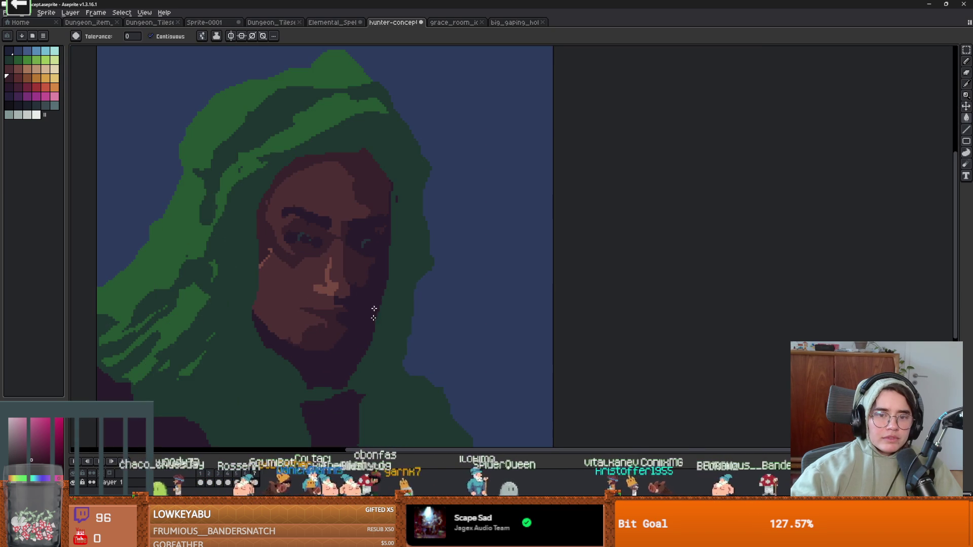
scroll(367, 350, "down", 1)
Compare the face again between frames 6 and 7.
left_click(246, 482)
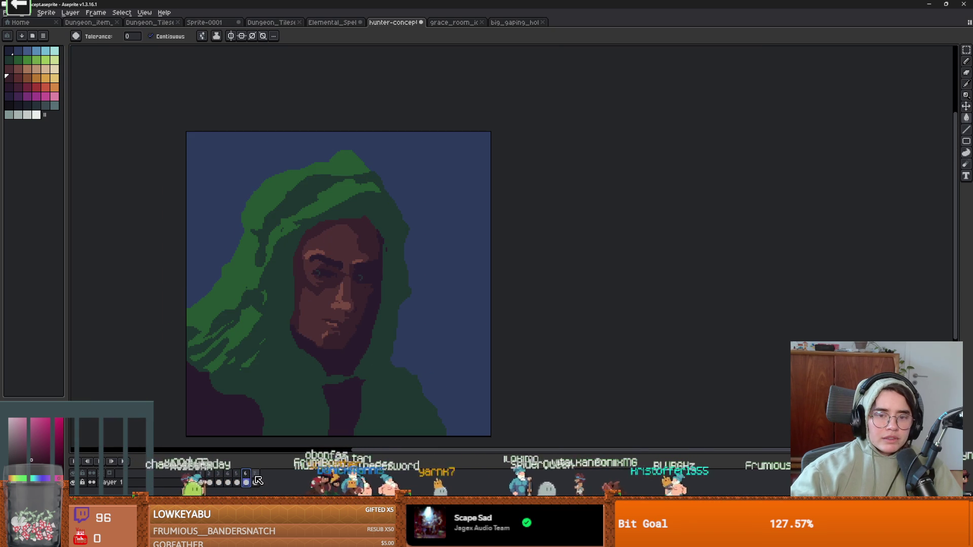
left_click(255, 482)
left_click(247, 481)
left_click(254, 482)
scroll(303, 288, "up", 2)
Pencil a stroke along the face's left edge, then show the other frame and open the File menu.
key("b")
left_click_drag(279, 280, 270, 344)
key("g")
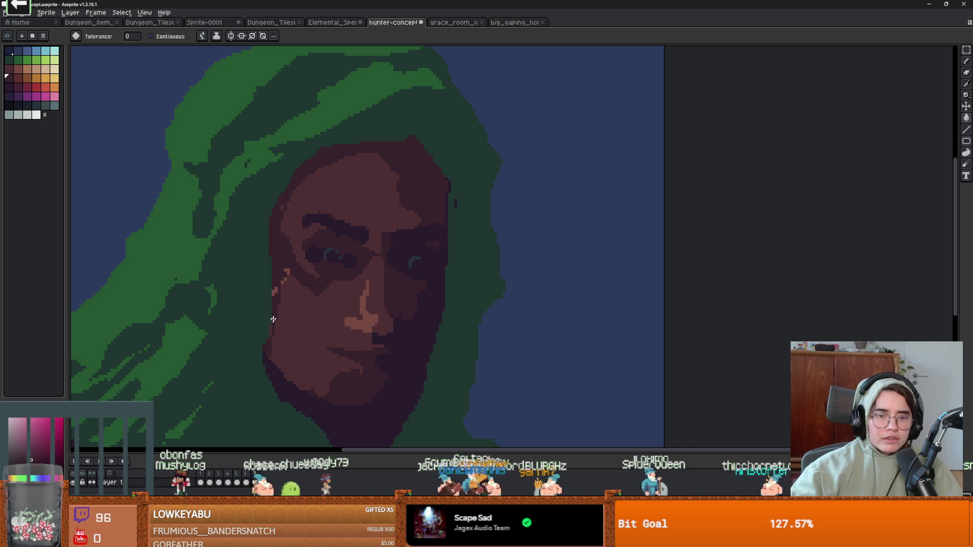
scroll(271, 331, "down", 2)
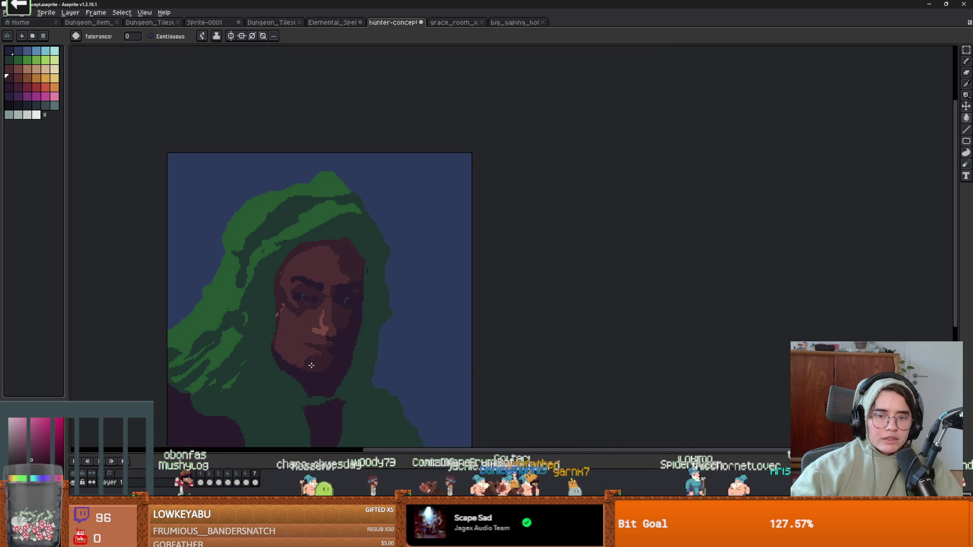
scroll(278, 320, "up", 3)
key("b")
scroll(274, 309, "down", 3)
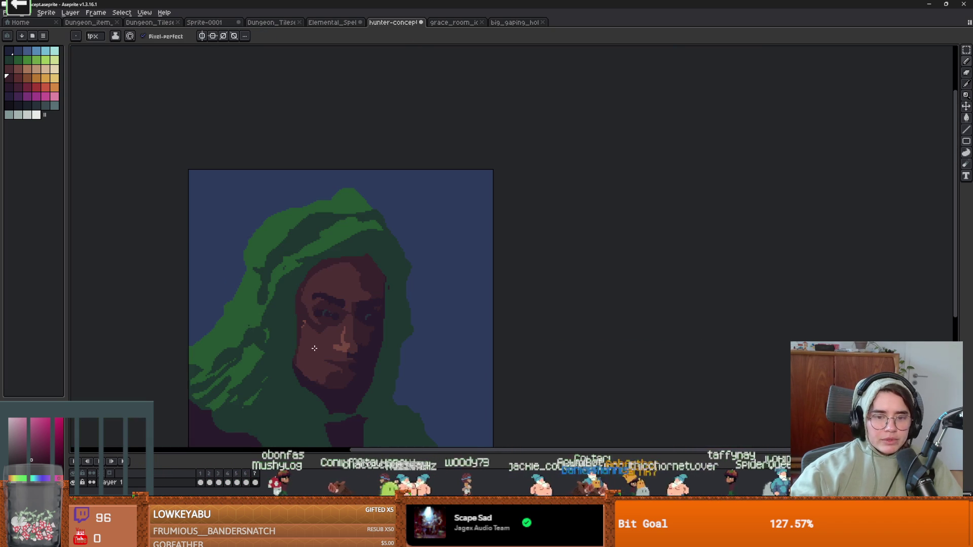
scroll(395, 359, "down", 1)
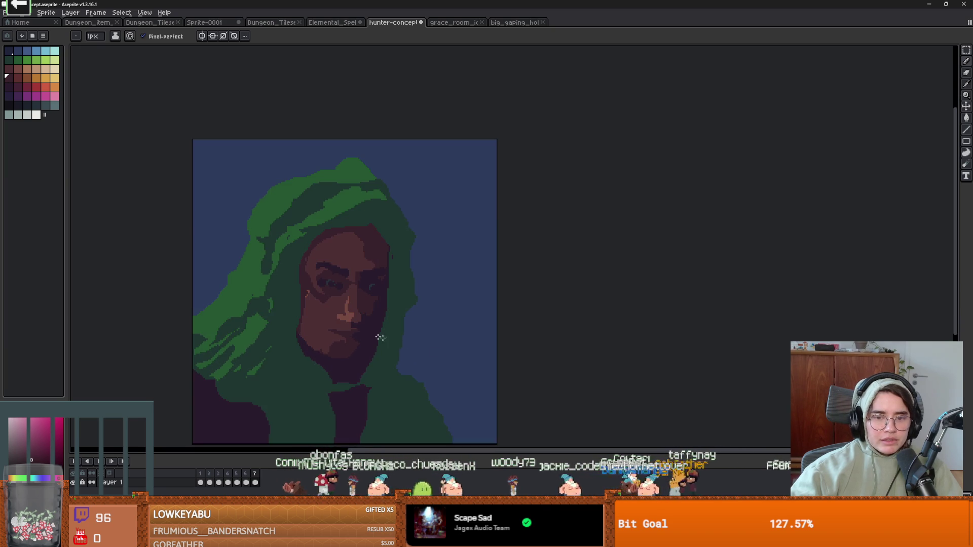
key("v")
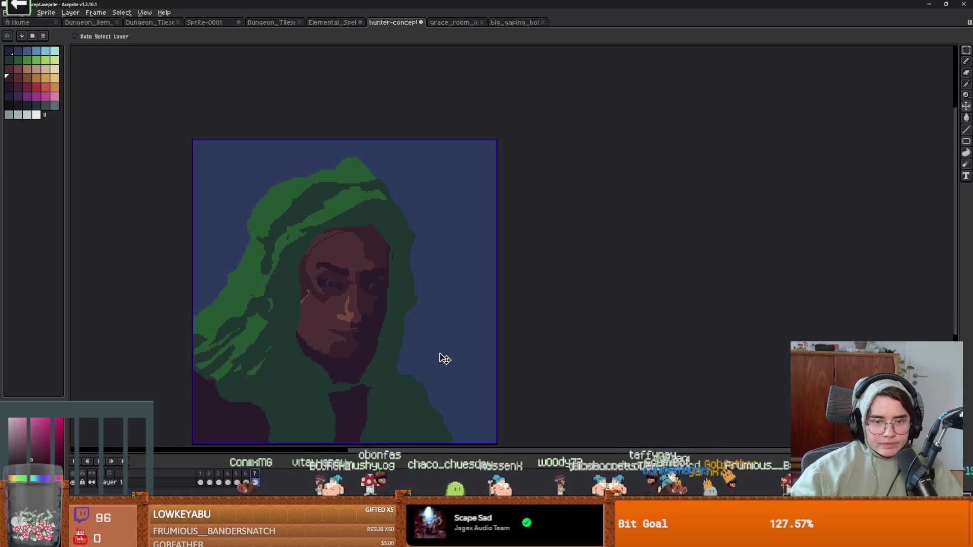
key("b")
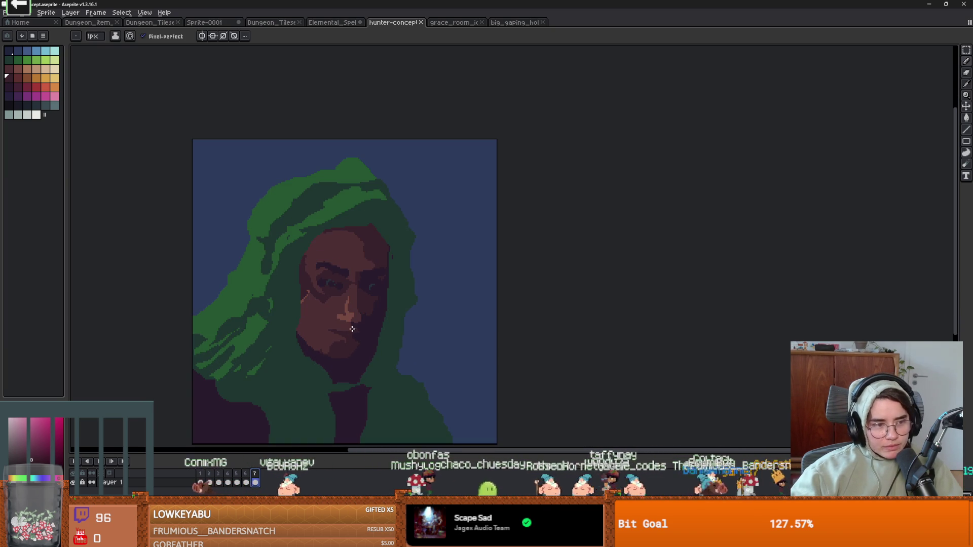
left_click(354, 330, "alt")
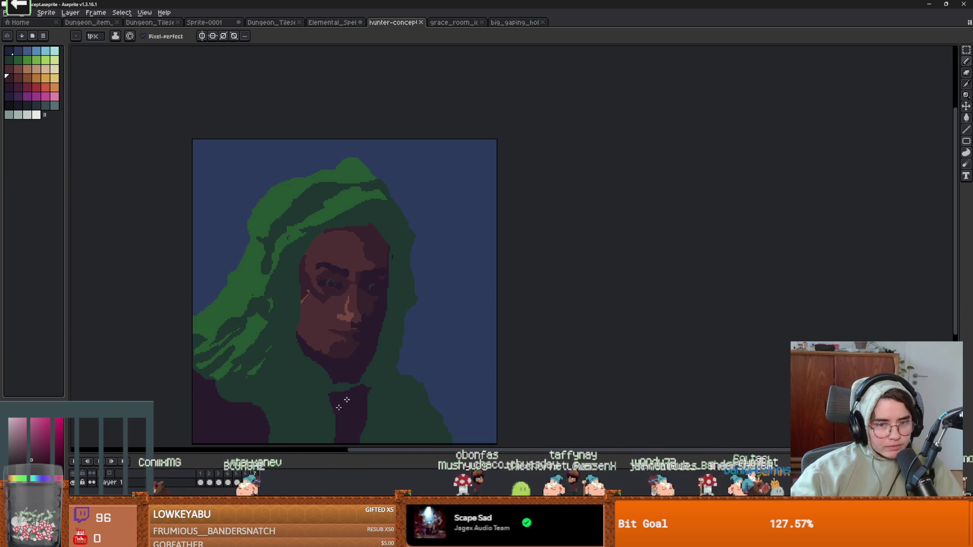
left_click(248, 483)
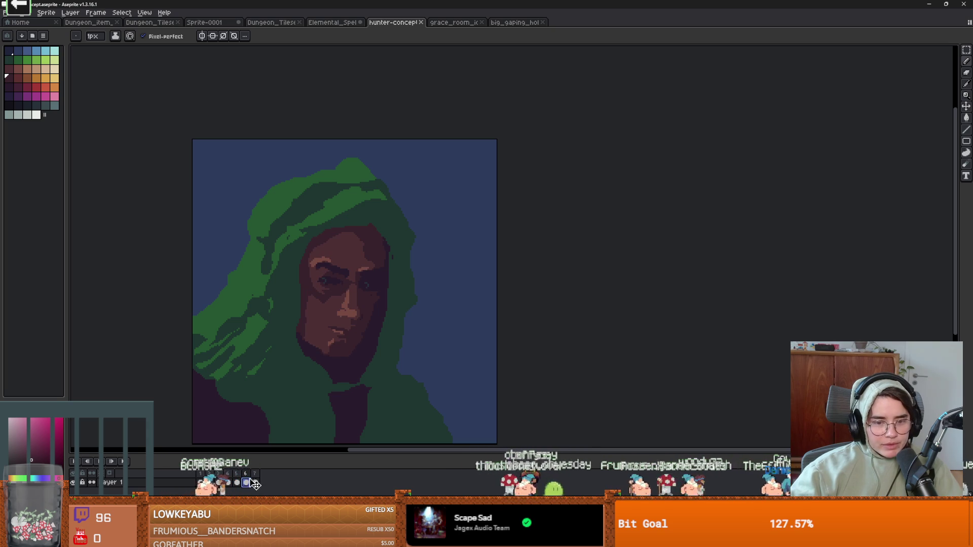
left_click(6, 12)
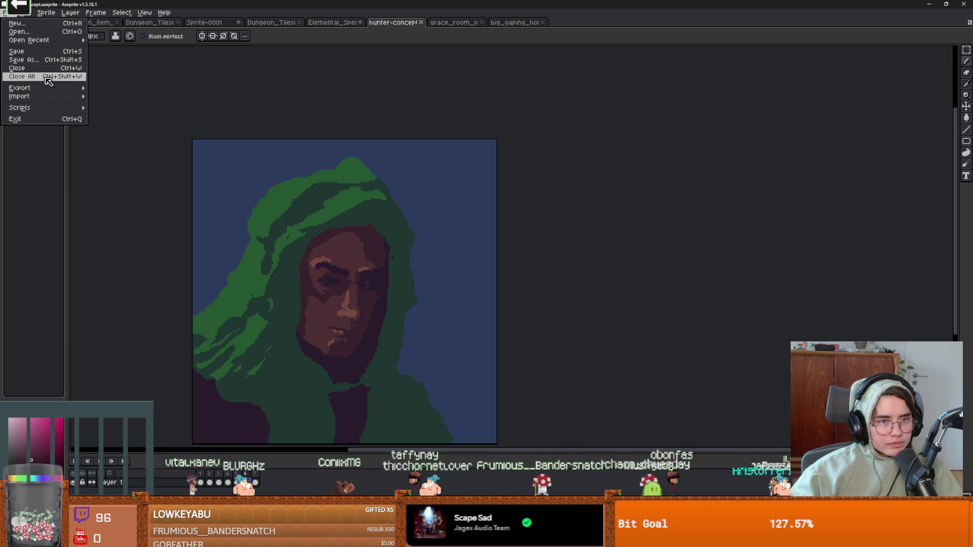
In Export As, limit the export to the selected frames and browse for the output file.
mouse_move(49, 88)
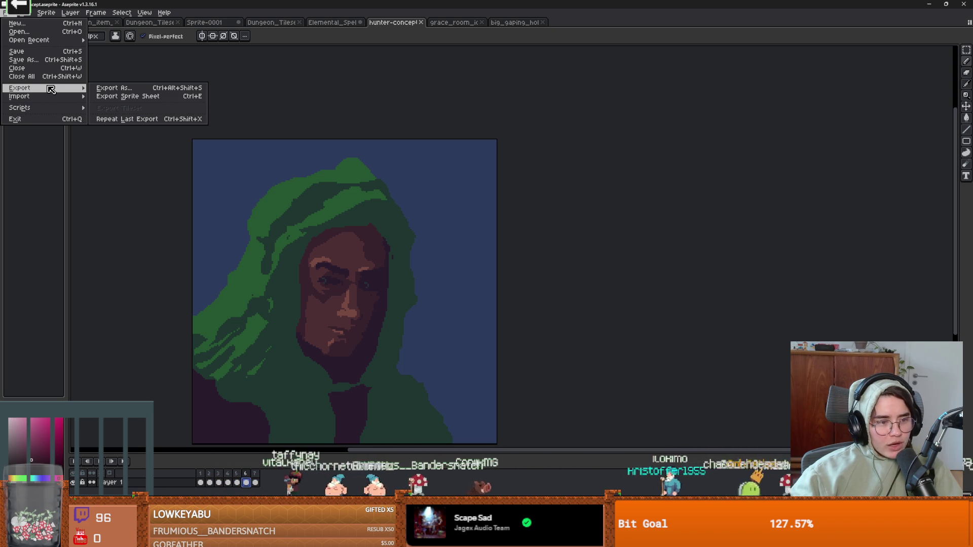
left_click(135, 89)
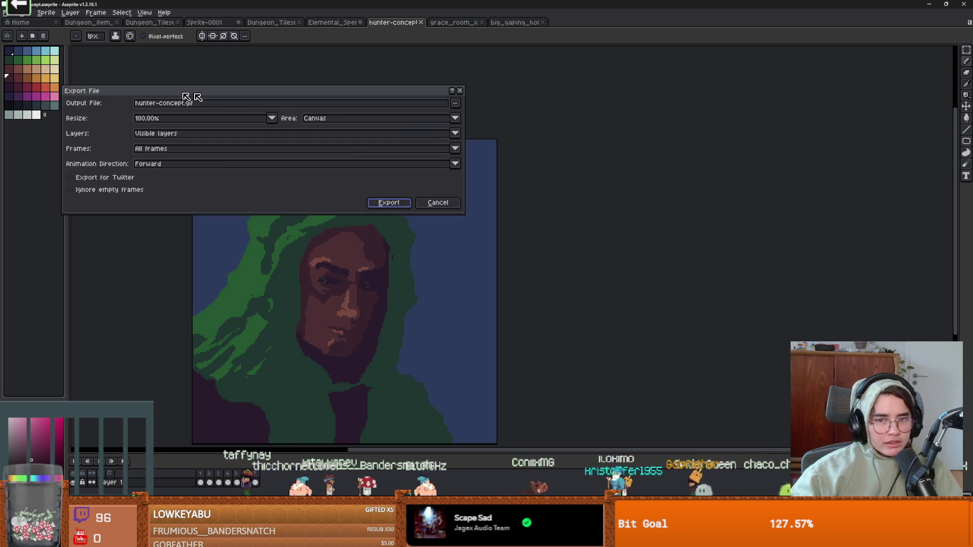
left_click(208, 150)
left_click(187, 168)
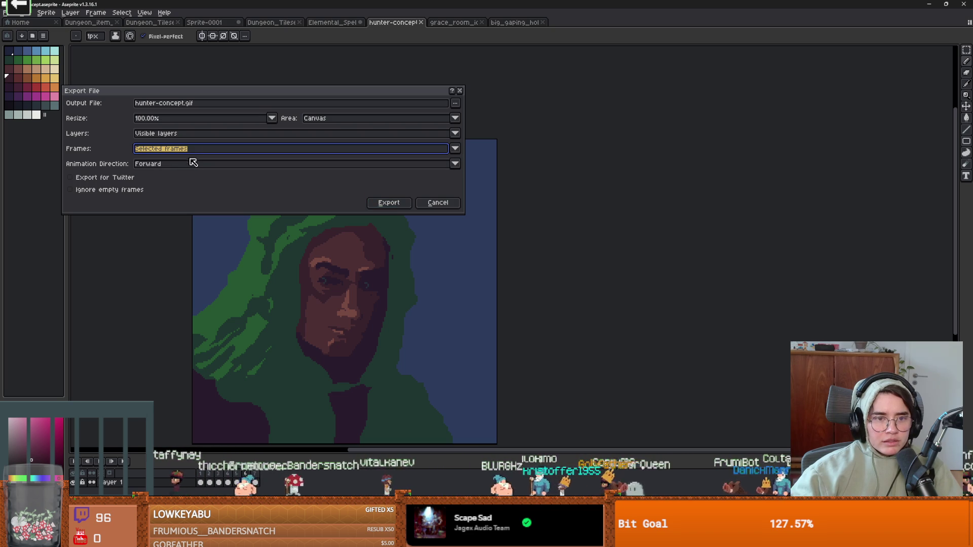
left_click(455, 102)
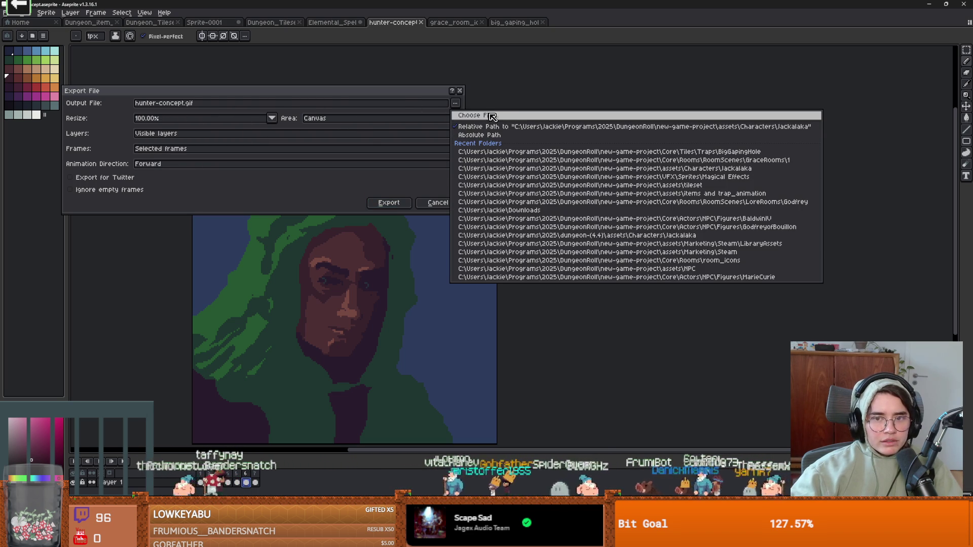
key("Return")
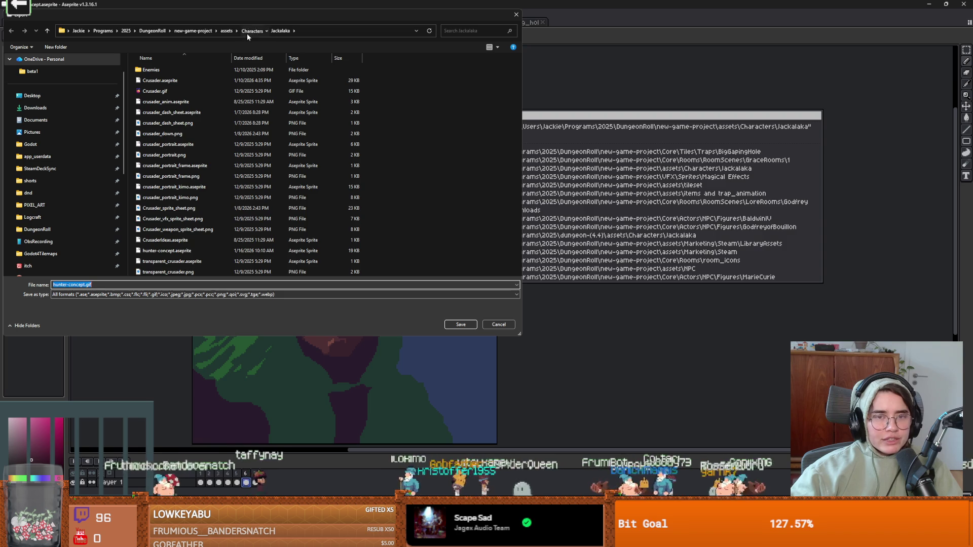
Save into new-game-project/Core/Actors/archerplayer under the name Archer_Portait.
left_click(251, 31)
left_click(217, 31)
left_click(228, 62)
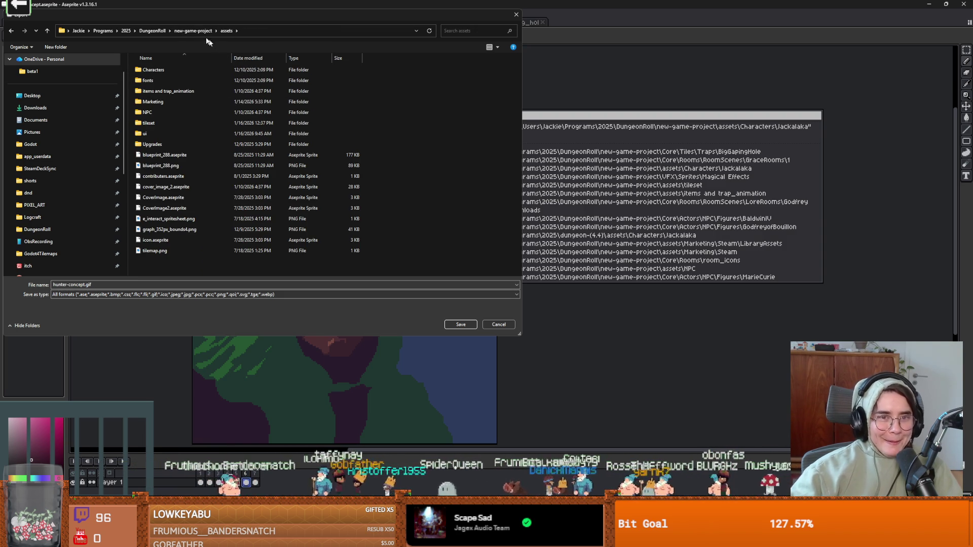
left_click(200, 31)
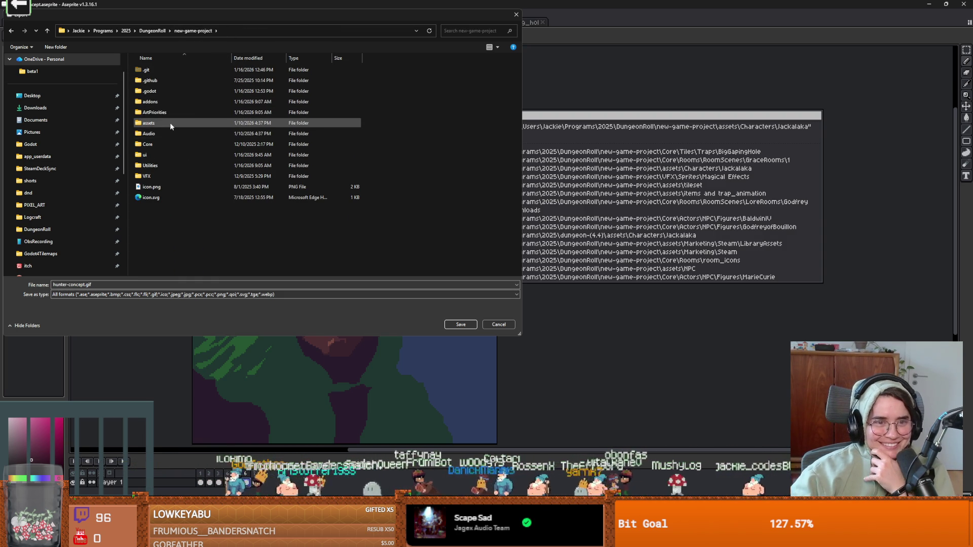
double_click(160, 145)
double_click(180, 70)
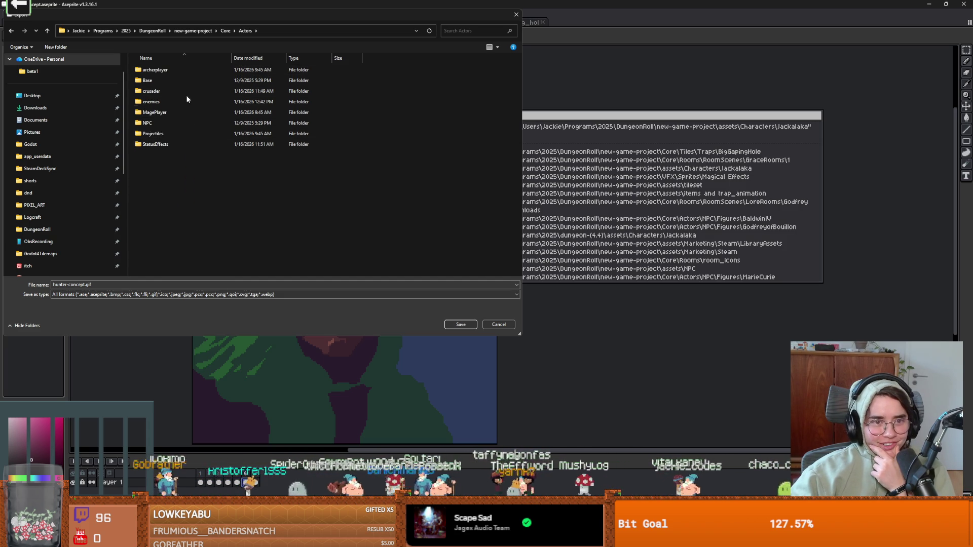
left_click(169, 71)
double_click(169, 71)
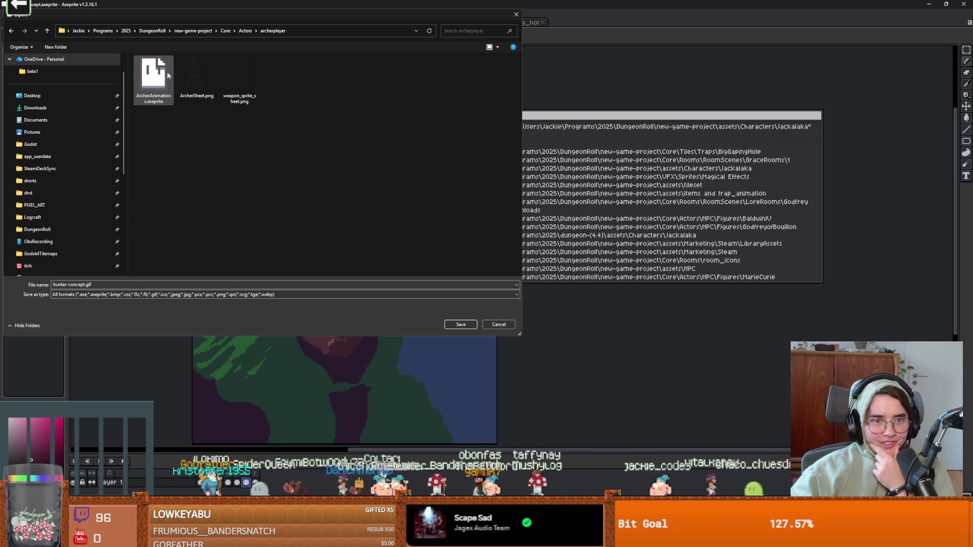
type("Ar")
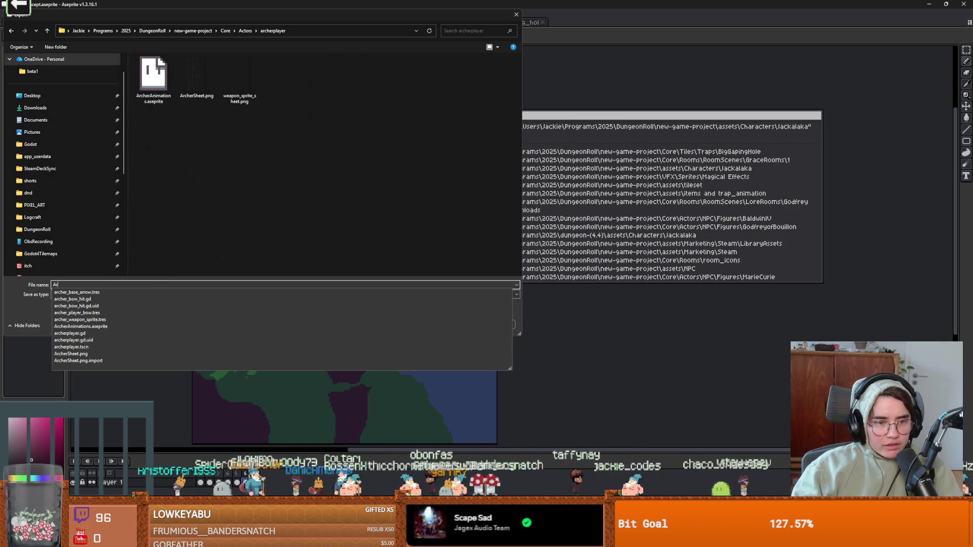
type("cher_Portait")
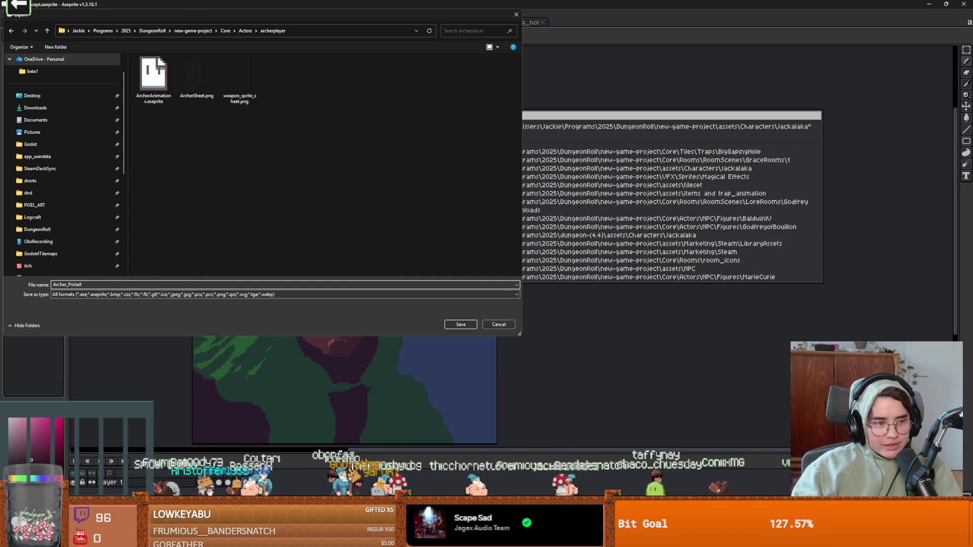
key("Return")
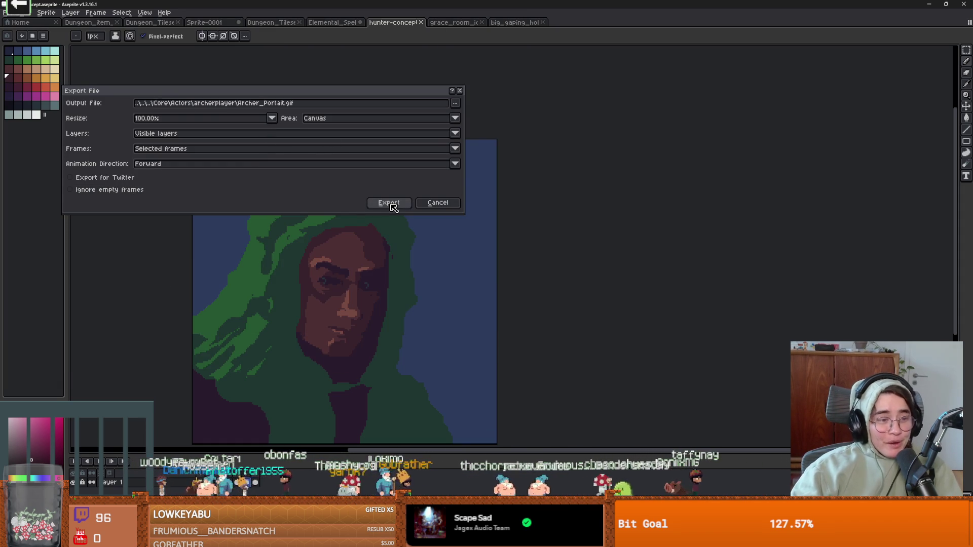
Export the GIF with default options, then magic-wand and delete the blue background.
left_click(393, 207)
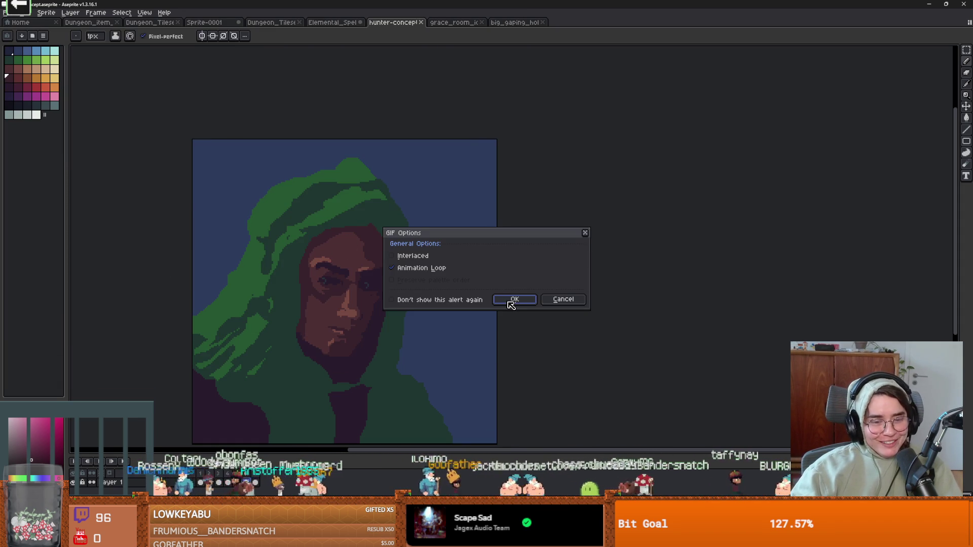
left_click(507, 301)
key("w")
left_click(471, 265)
key("Delete")
Undo the background deletion, add a new layer, and paste the copied content onto Layer 1.
key("ctrl+z")
key("Delete")
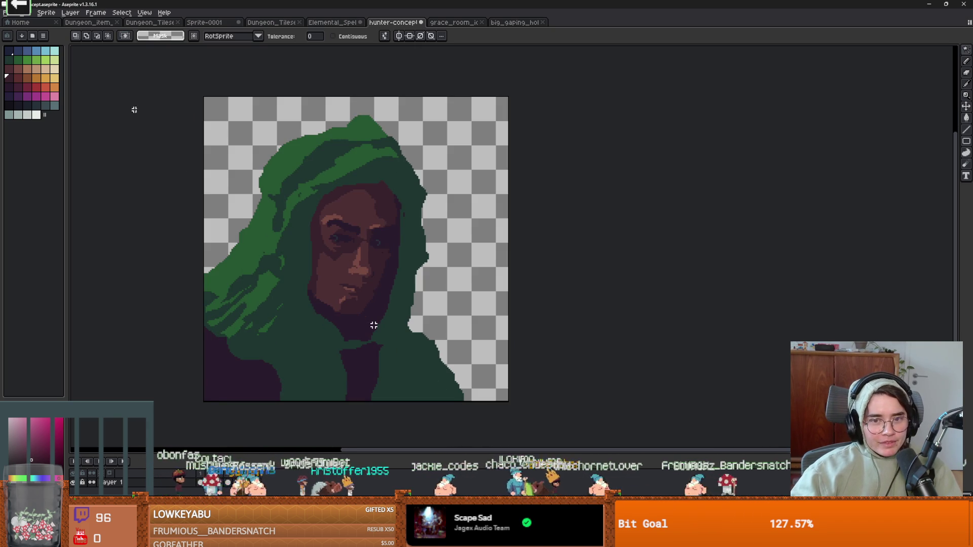
key("ctrl+z")
key("shift+n")
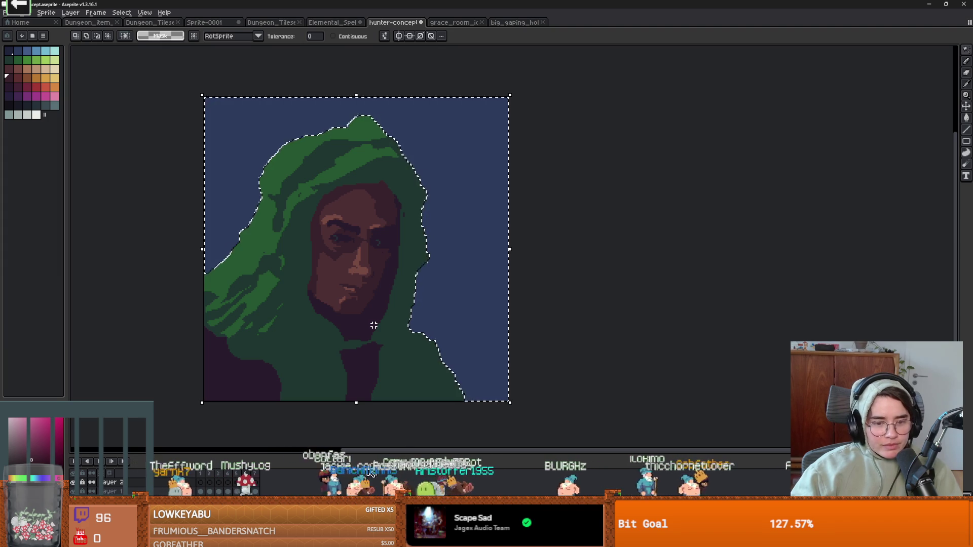
left_click(266, 489)
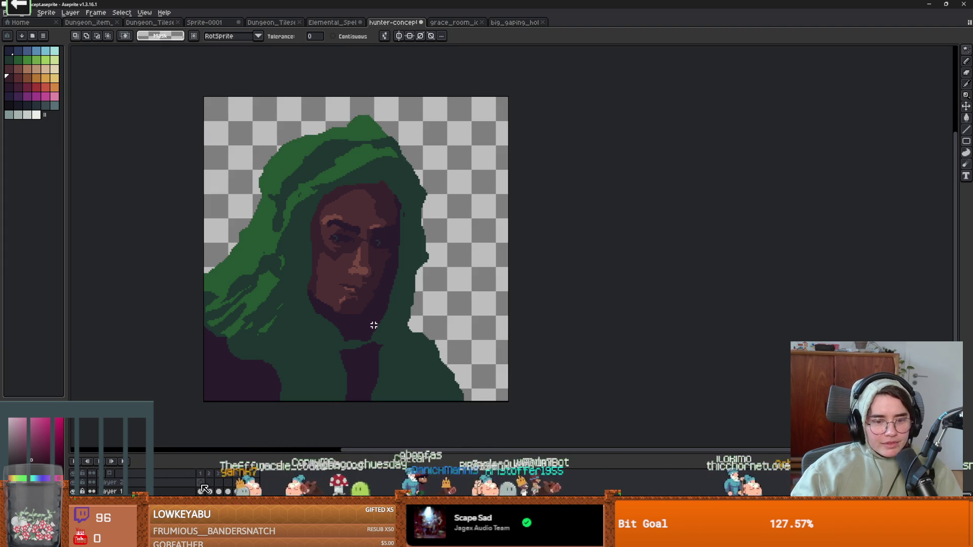
key("ctrl+v")
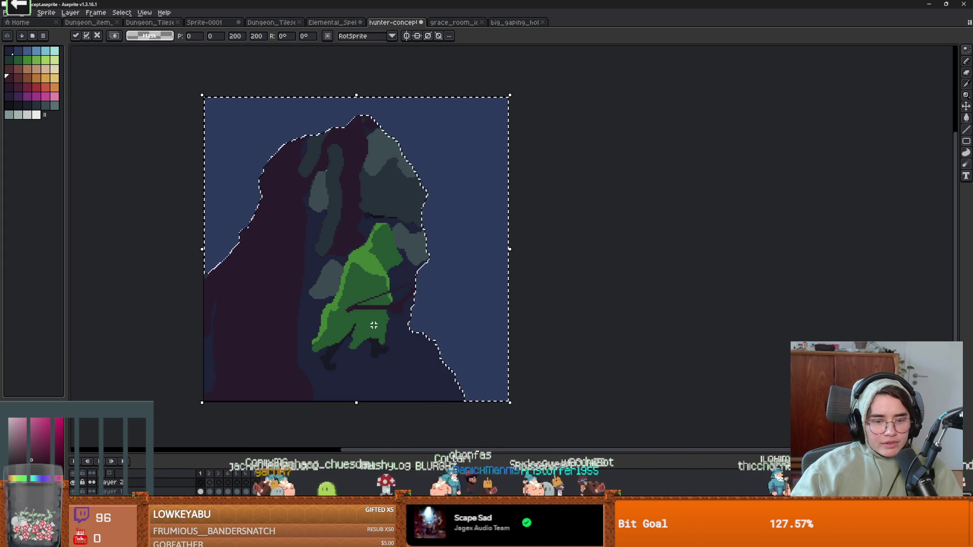
left_click_drag(219, 488, 272, 490)
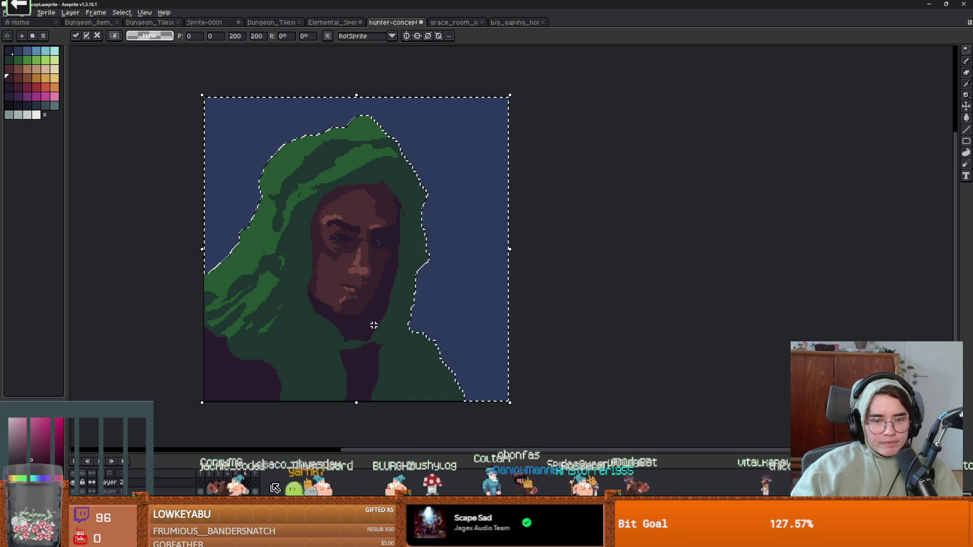
Clear the selected blue background to transparency, deselect, and switch to the Rectangular Marquee.
key("Return")
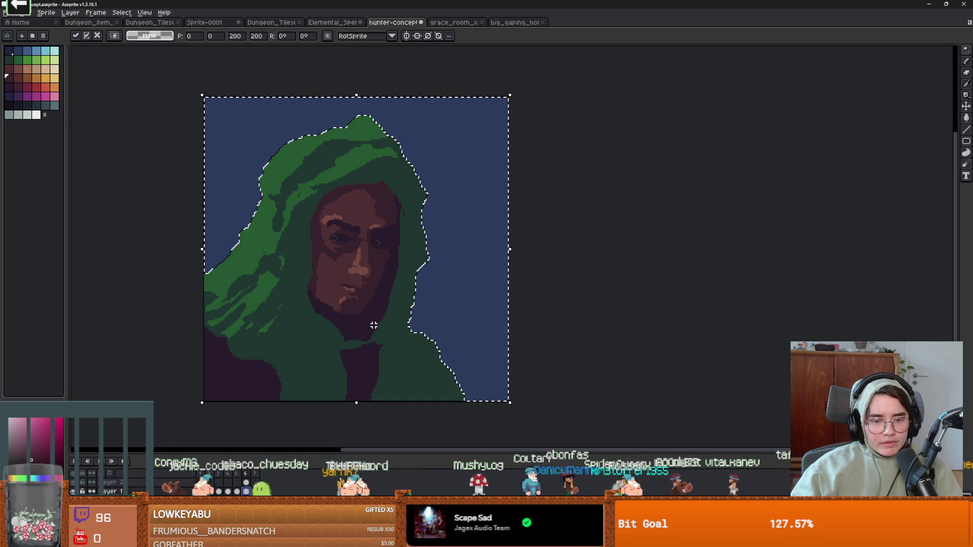
key("Delete")
key("ctrl+d")
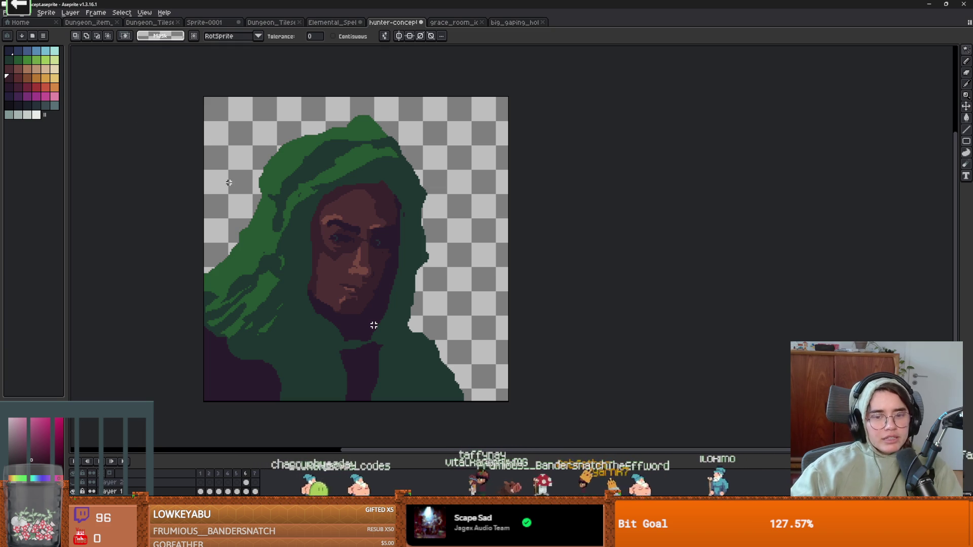
key("m")
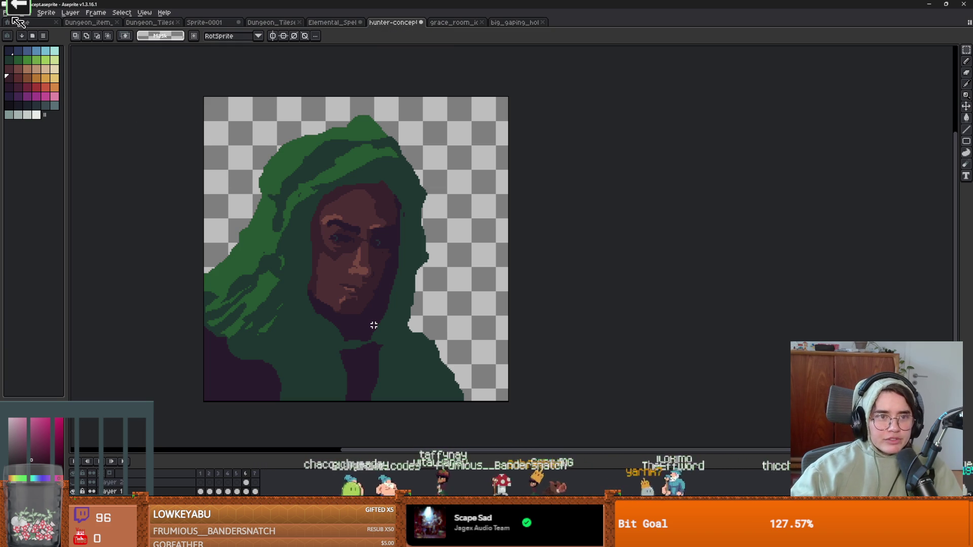
left_click(6, 12)
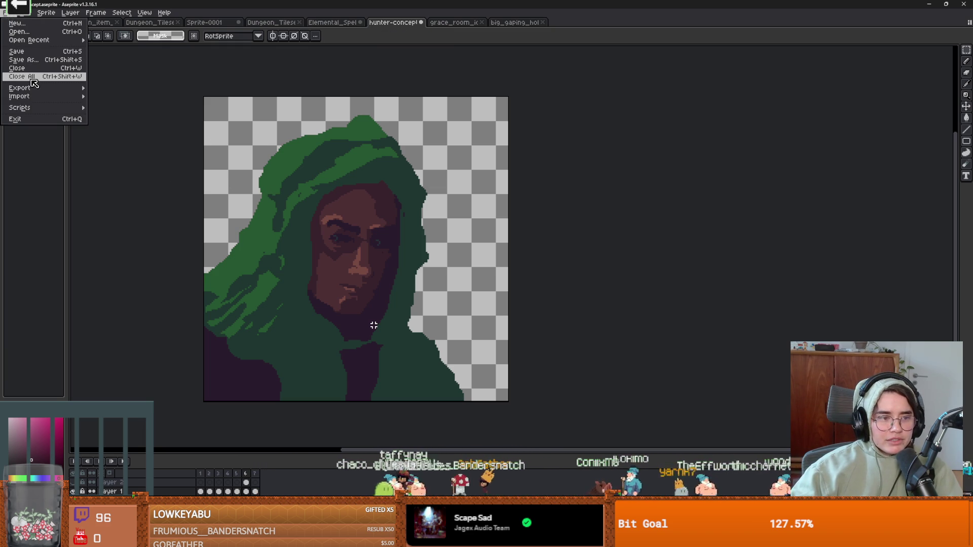
Change the export target from Archer_Portait.gif to Archer_Portait.png in the archerplayer folder.
mouse_move(77, 89)
left_click(116, 88)
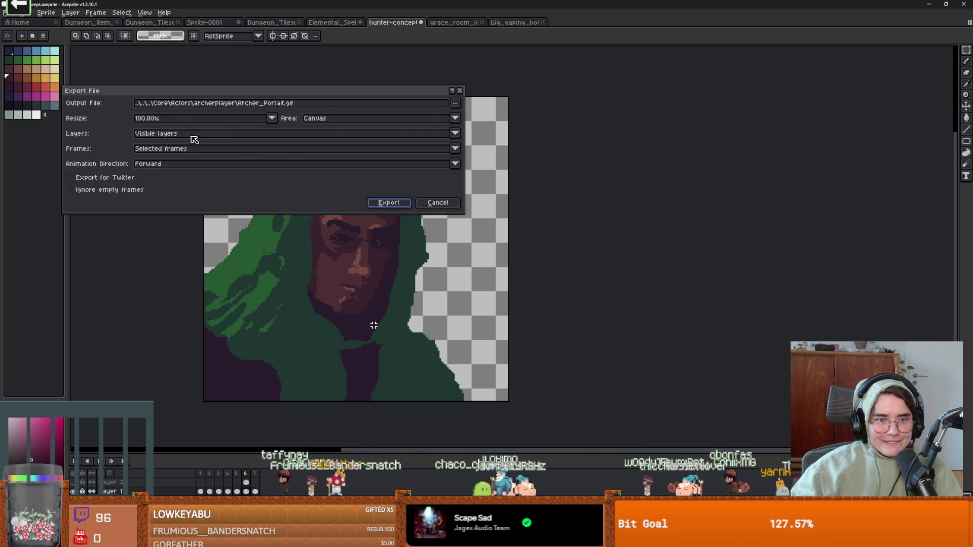
left_click(455, 103)
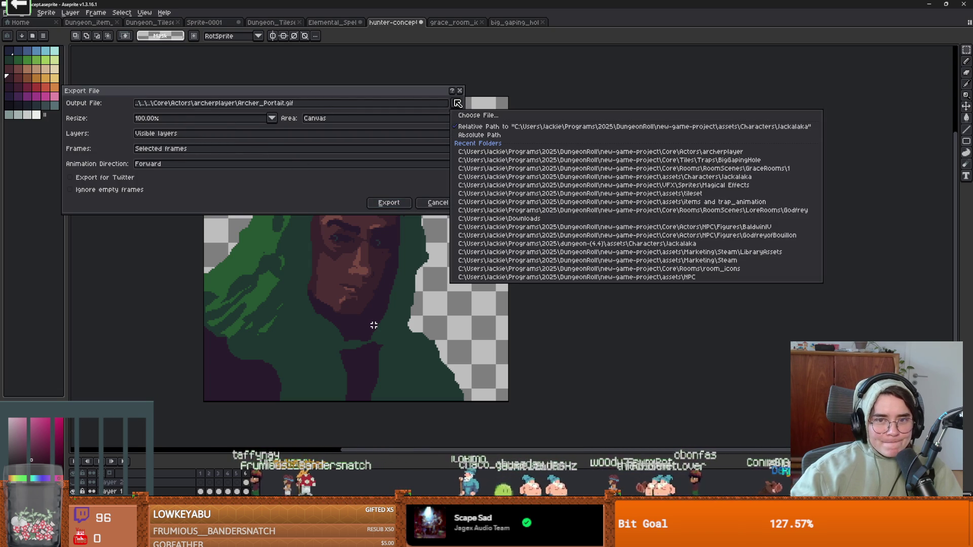
left_click(494, 116)
left_click(159, 91)
left_click(93, 294)
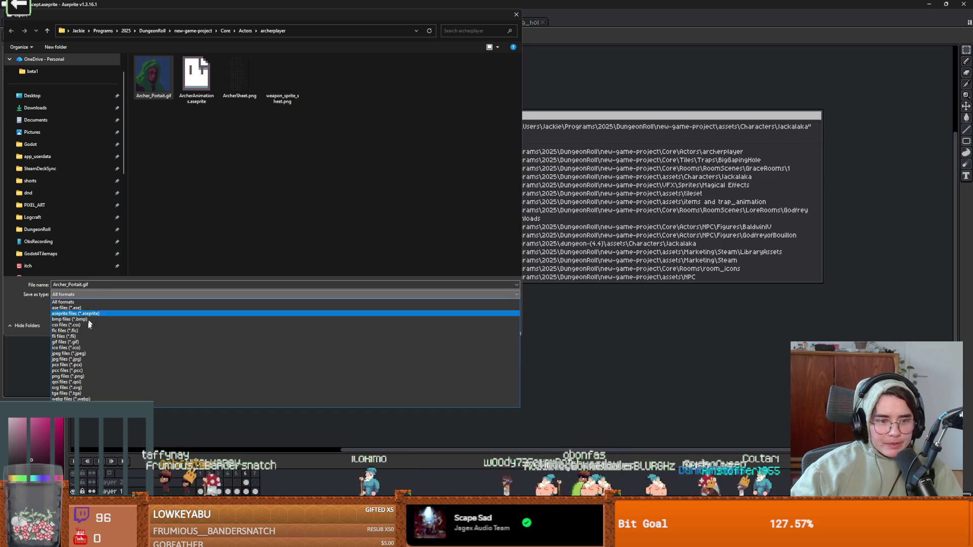
left_click(82, 377)
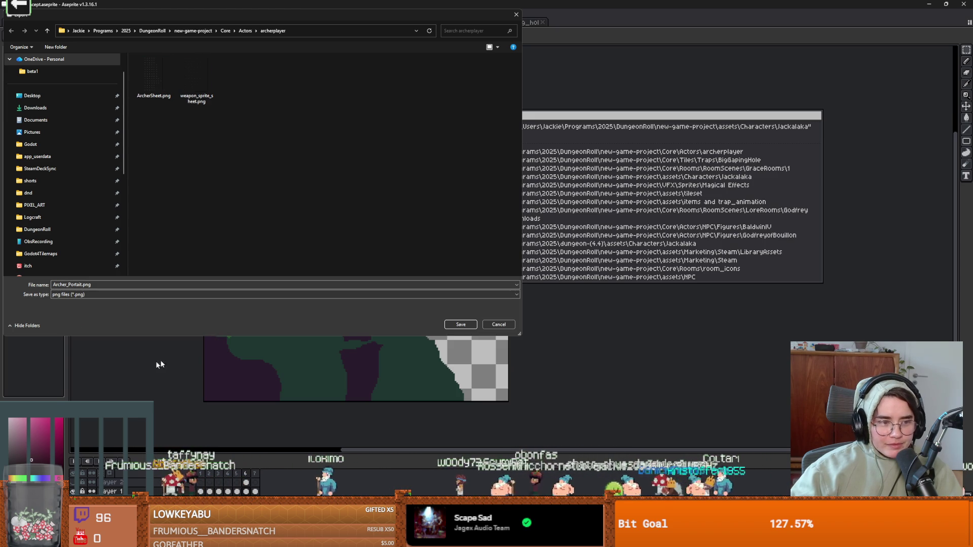
left_click(461, 324)
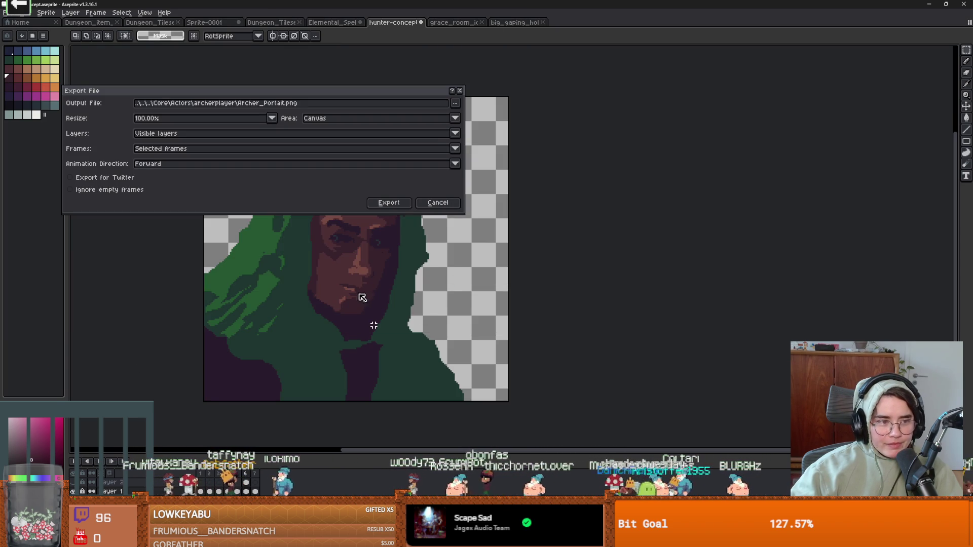
Export the PNG without layers and switch back to Godot.
left_click(400, 205)
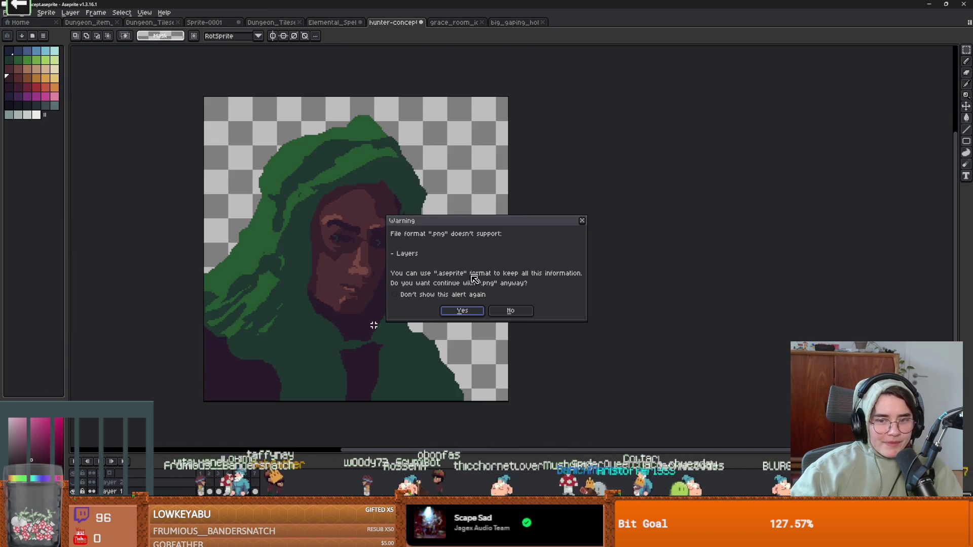
left_click(463, 310)
key("alt+Tab")
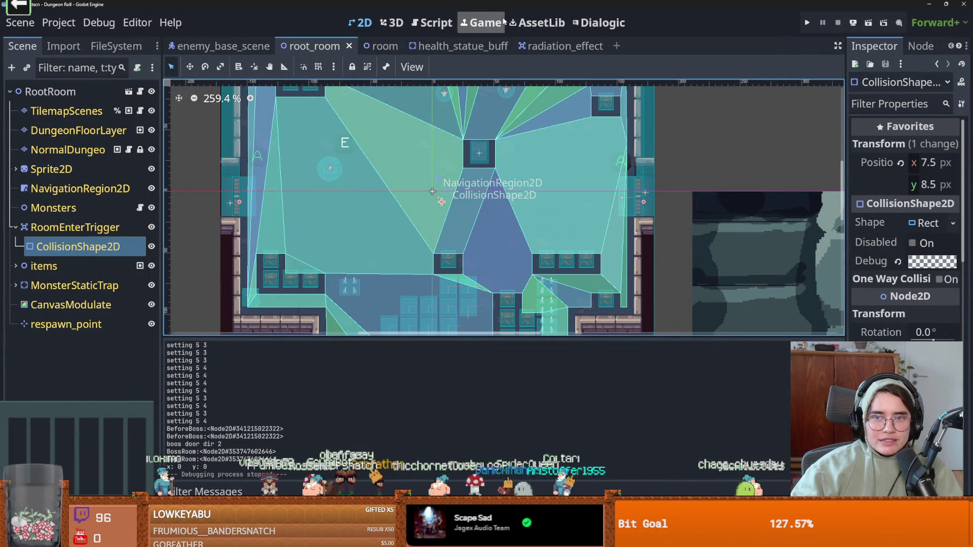
Open the Dialogic editor and tidy the FileSystem tree, clearing the 'radia' filter and collapsing assets and Core.
left_click(592, 26)
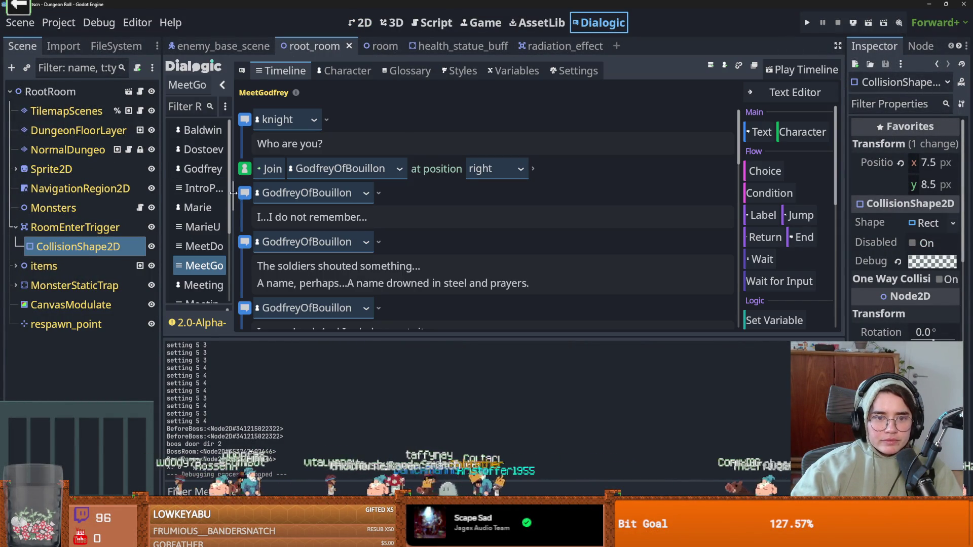
left_click_drag(343, 189, 350, 188)
scroll(245, 233, "down", 5)
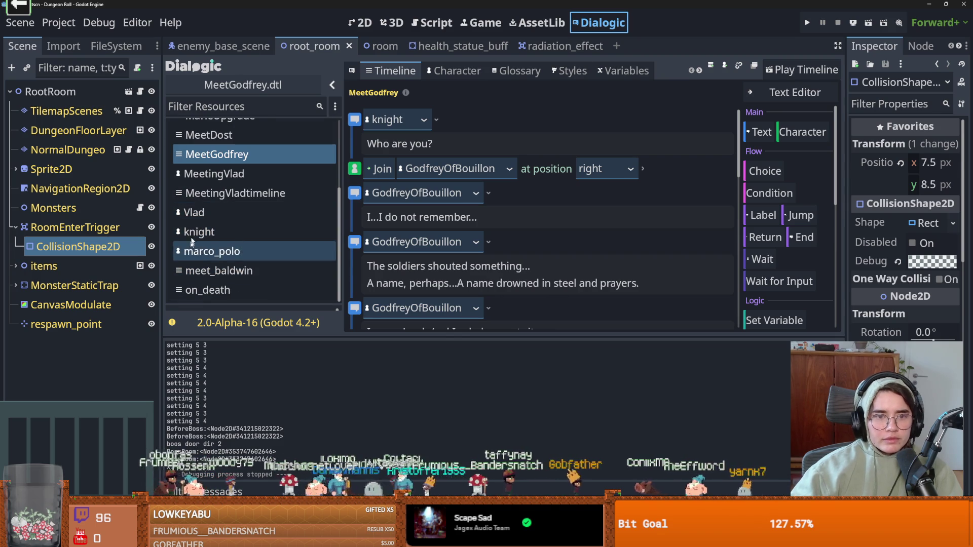
left_click(116, 46)
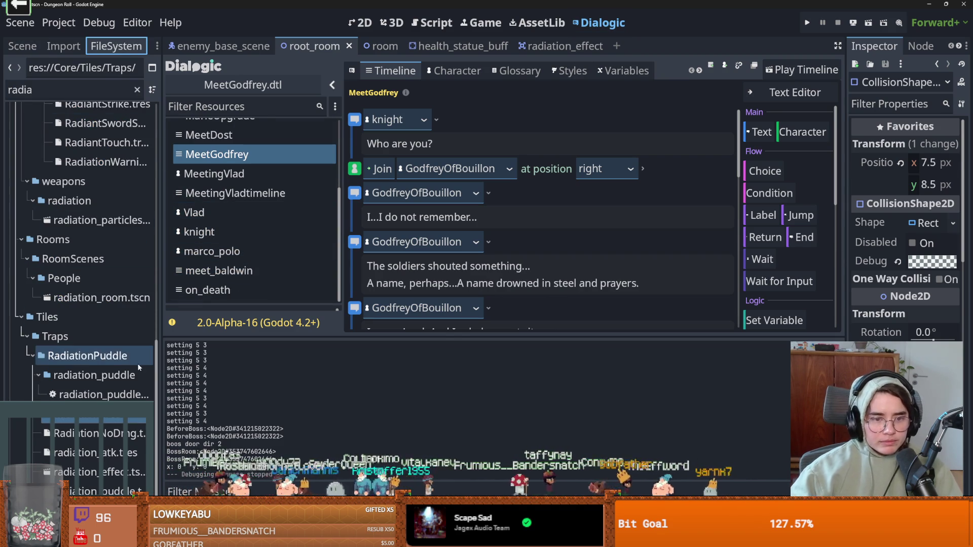
scroll(101, 304, "up", 10)
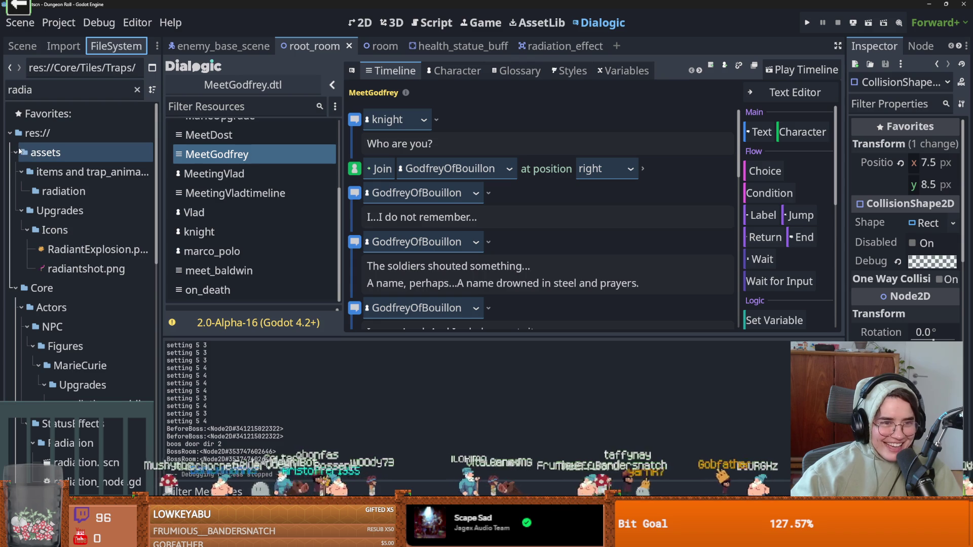
left_click(117, 152)
left_click(136, 90)
left_click(15, 210)
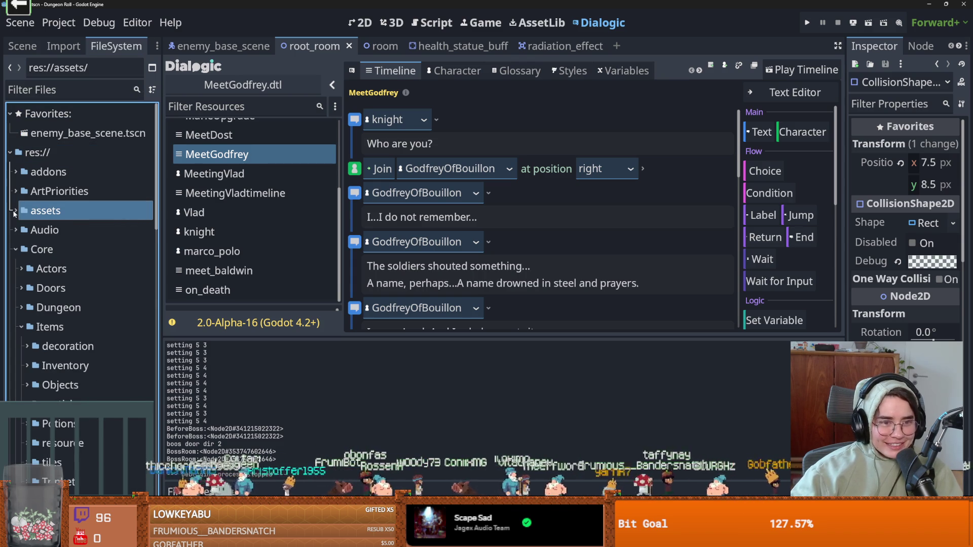
left_click(16, 250)
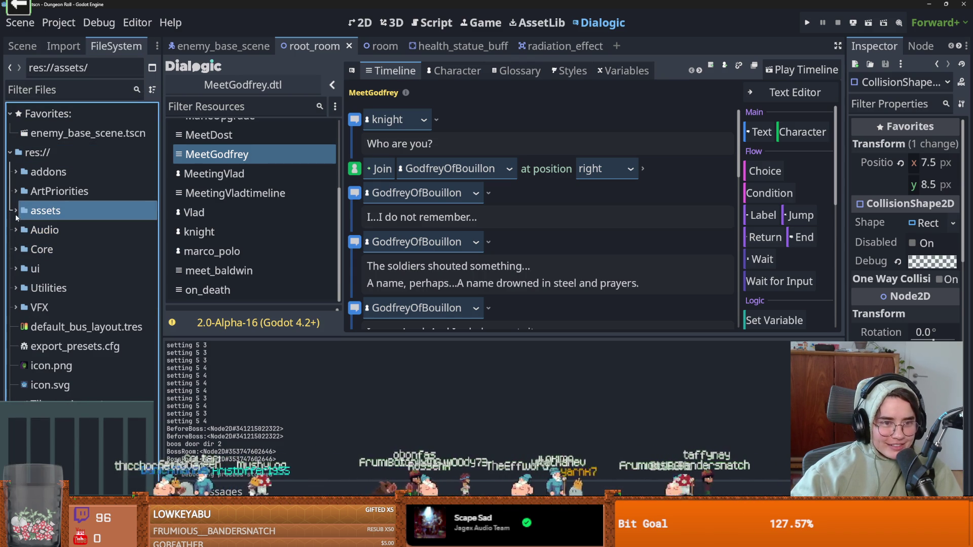
Filter files by 'dialogi', find the dialogic folder, and inspect the old archer.png texture.
left_click(59, 89)
type("d")
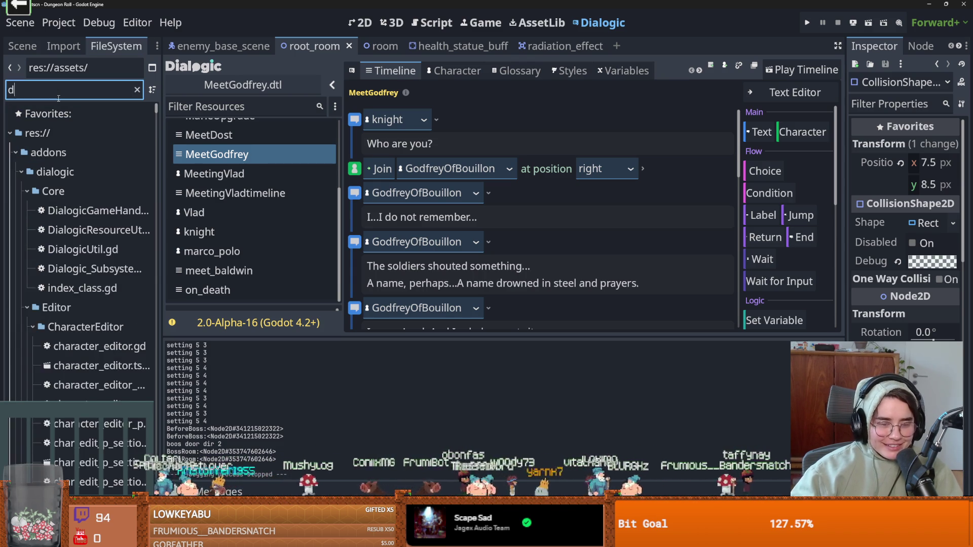
type("ialogi")
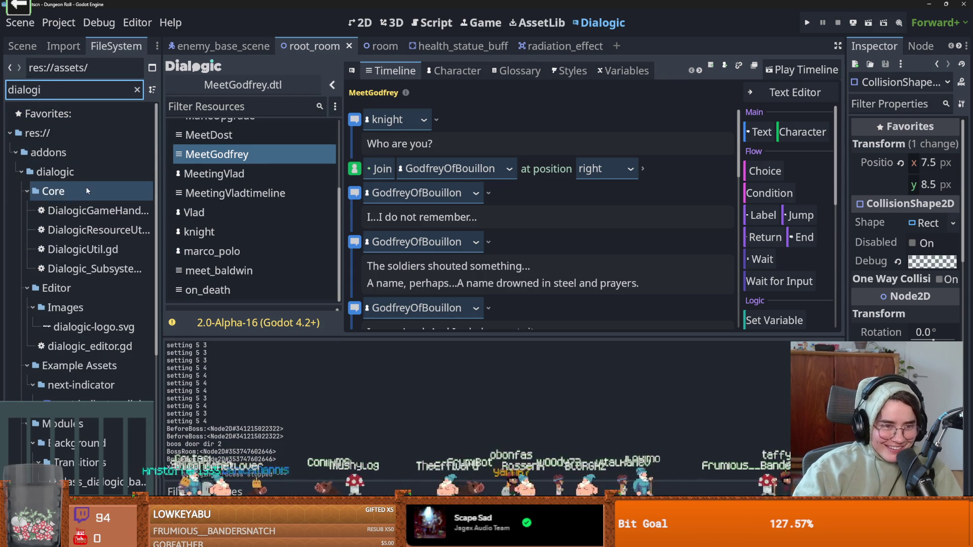
scroll(82, 222, "down", 5)
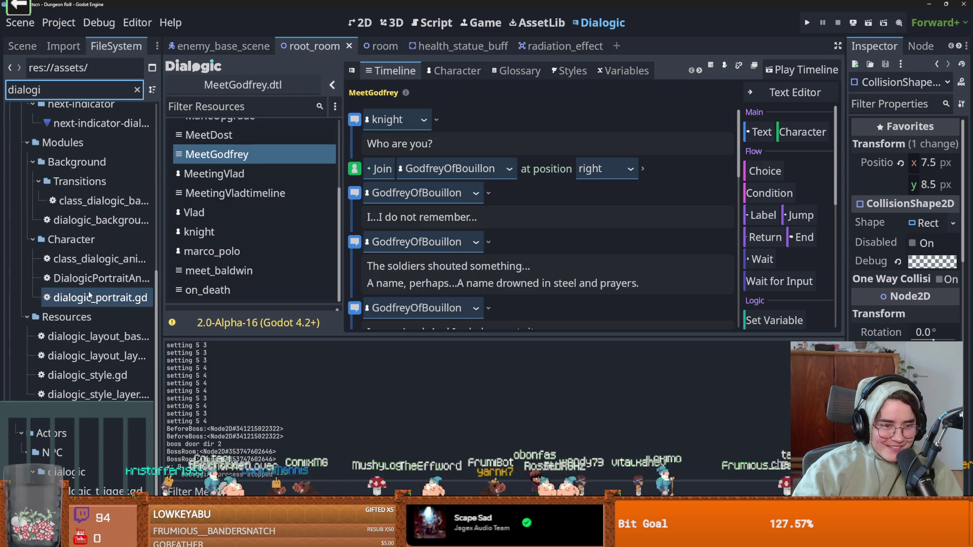
left_click(63, 471)
left_click(137, 90)
scroll(109, 324, "down", 8)
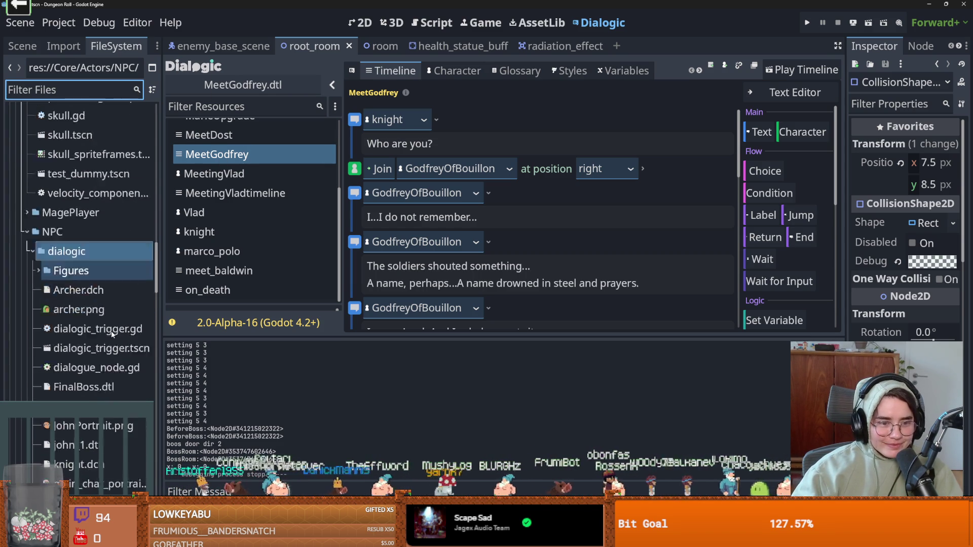
left_click(78, 153)
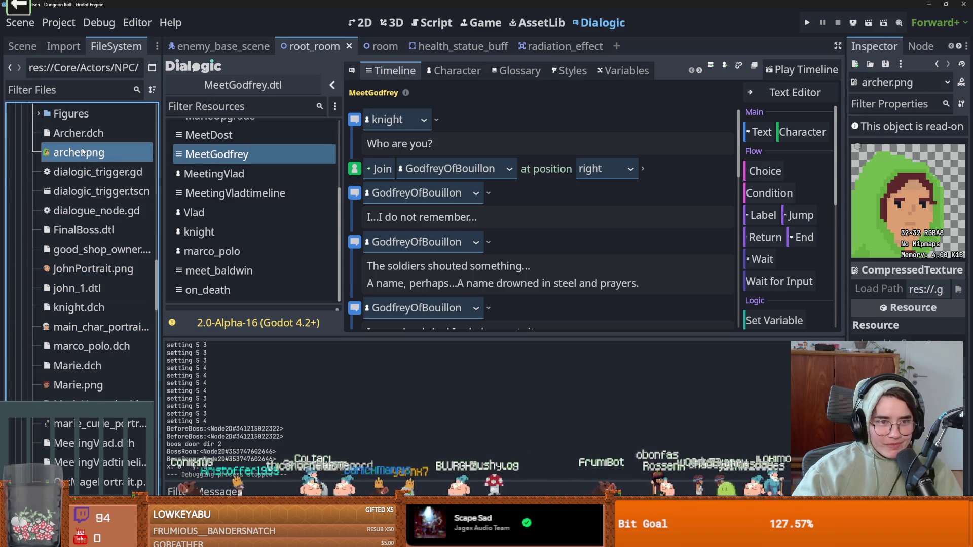
left_click_drag(845, 209, 320, 209)
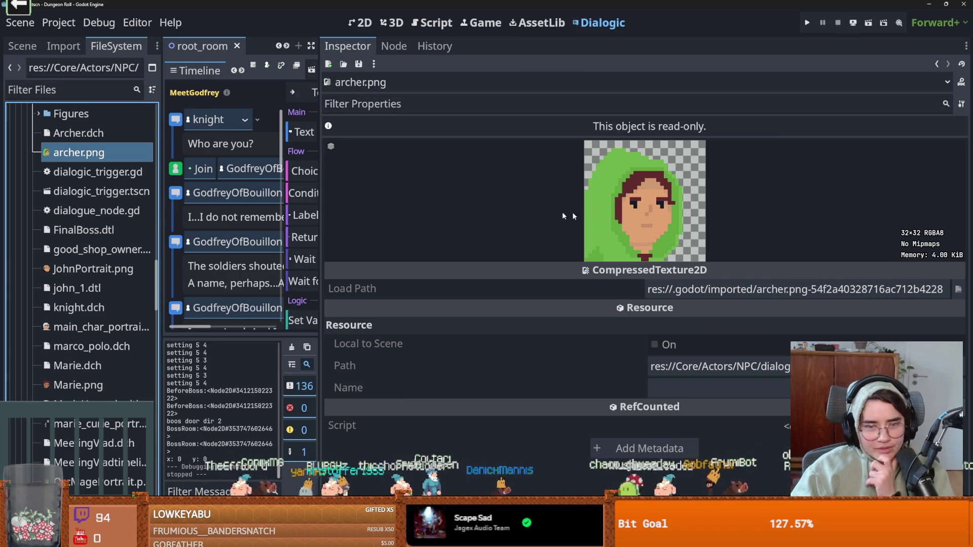
Set the Archer character's portrait image to Core/Actors/archerplayer/Archer_Portait.png and save it.
left_click(109, 135)
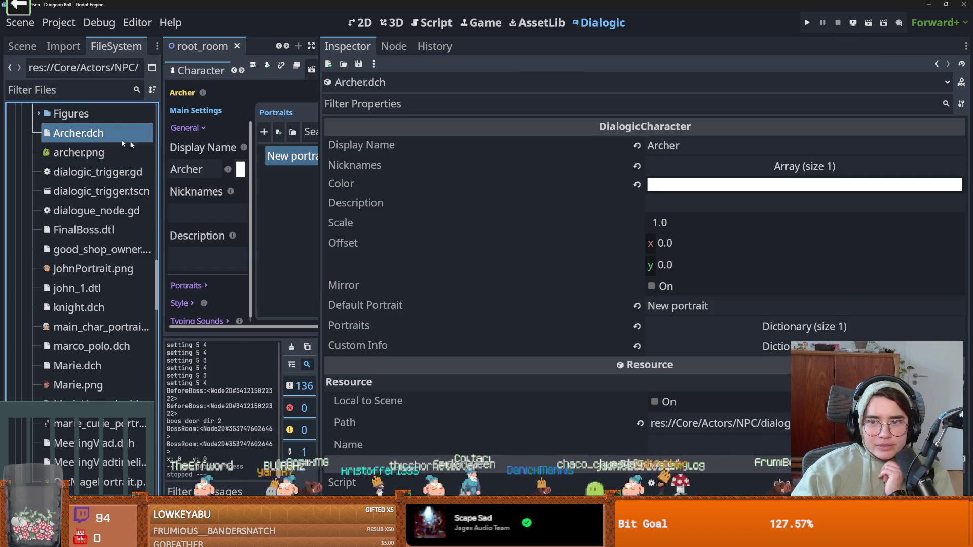
left_click_drag(320, 211, 851, 228)
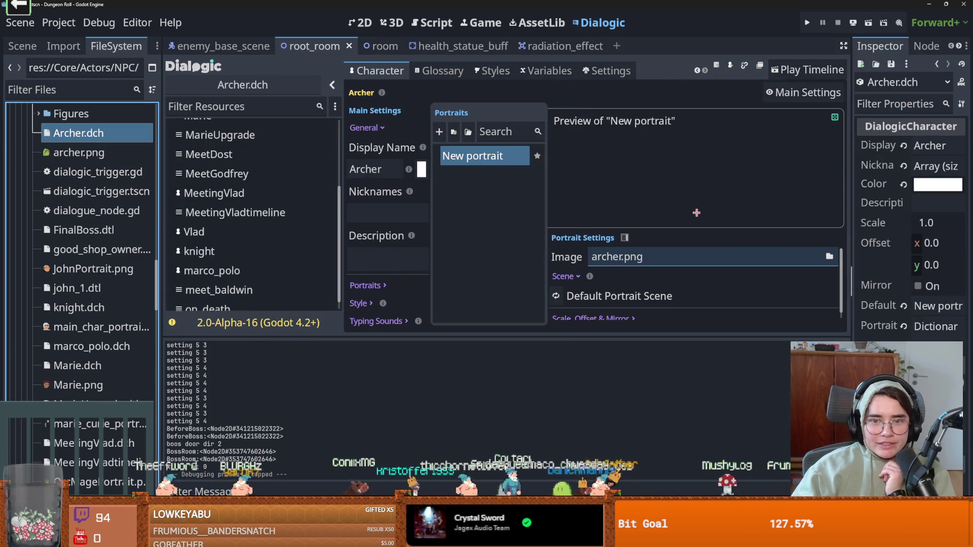
left_click(829, 256)
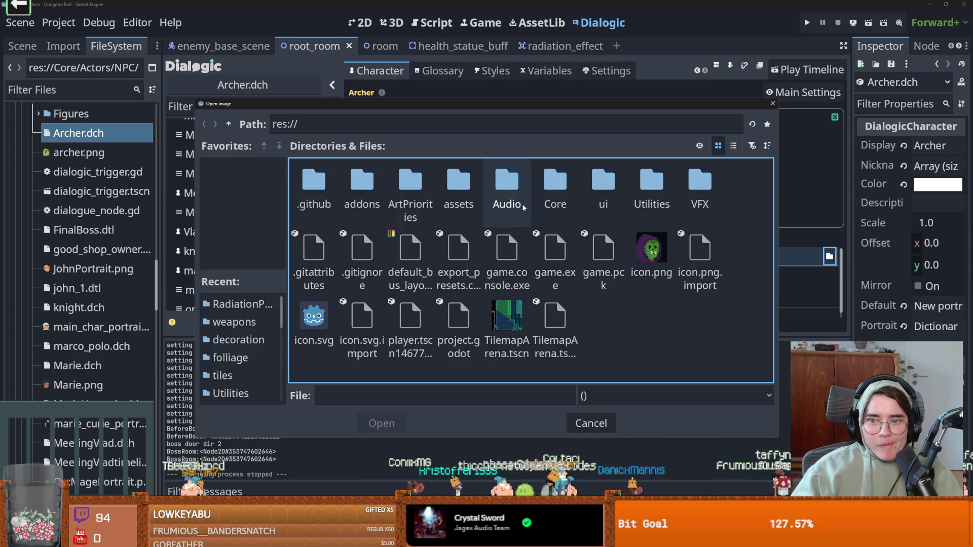
double_click(566, 188)
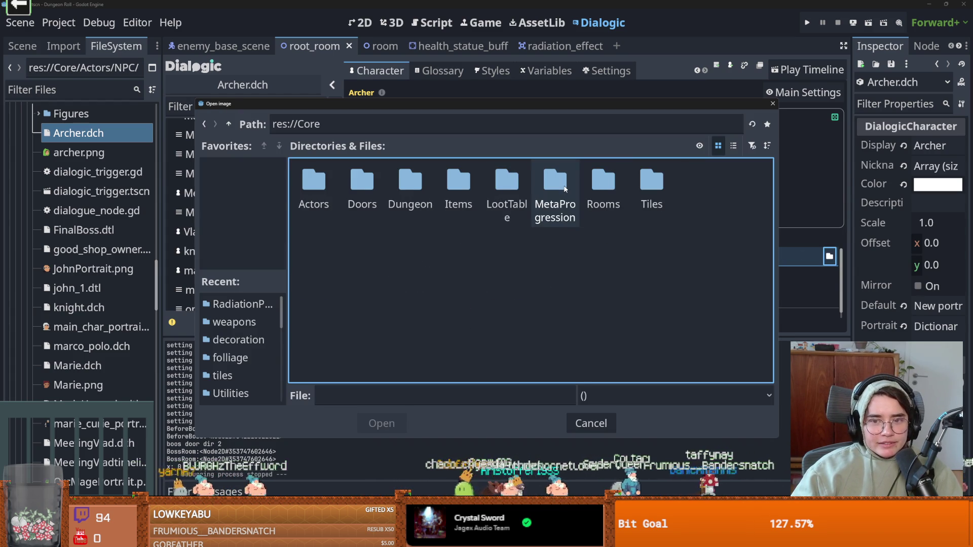
double_click(314, 185)
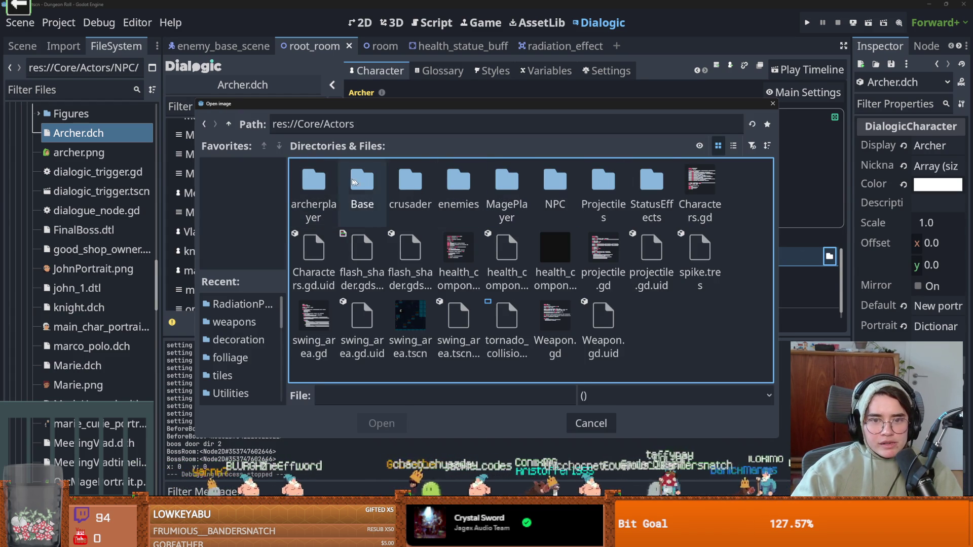
double_click(318, 181)
double_click(413, 249)
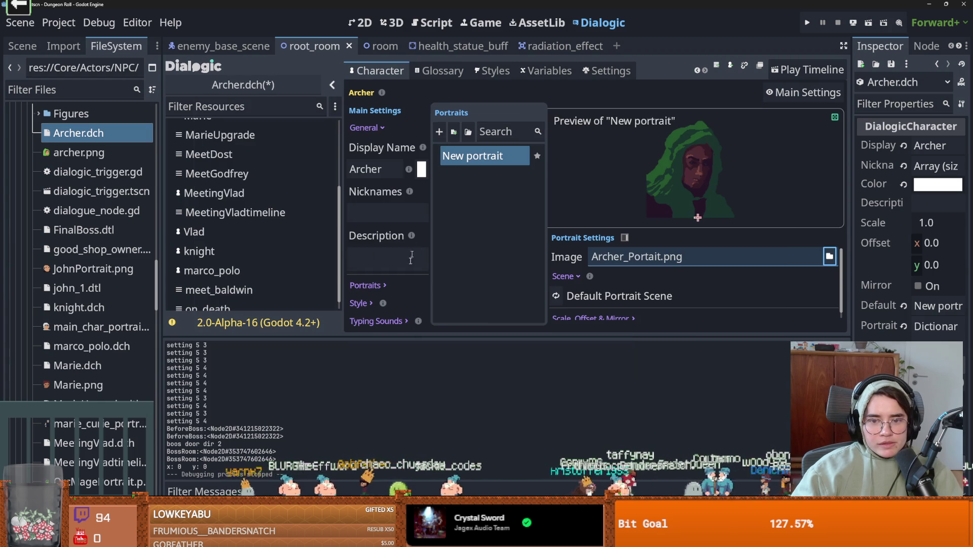
key("ctrl+s")
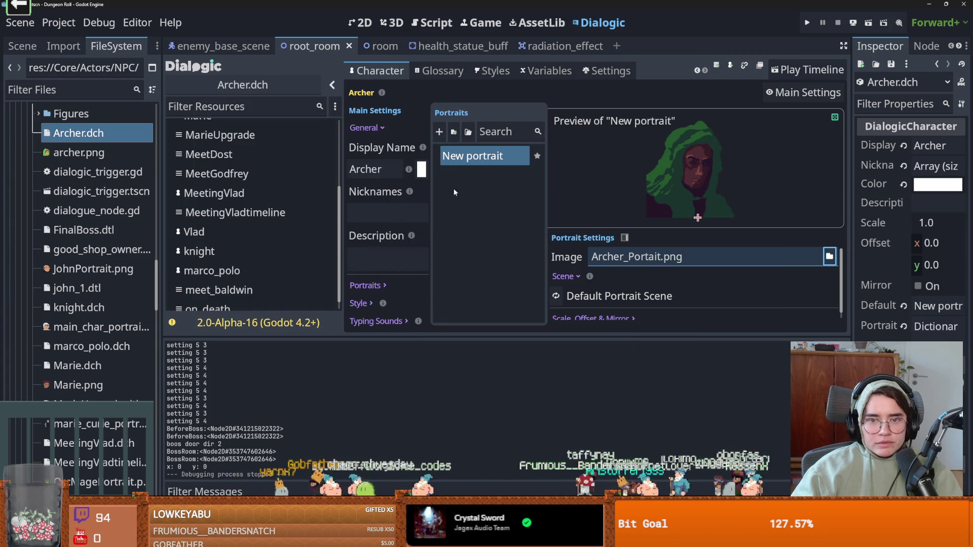
mouse_move(123, 151)
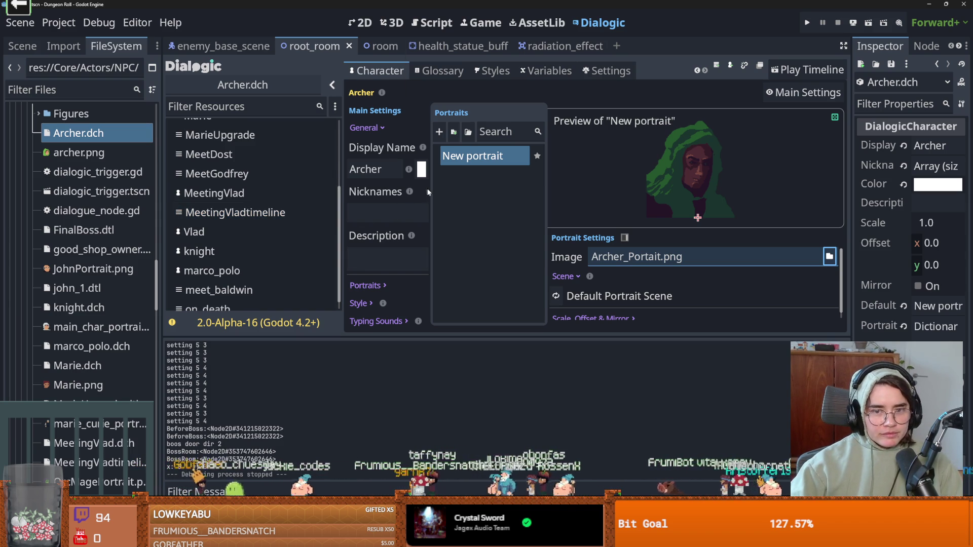
left_click_drag(429, 189, 484, 189)
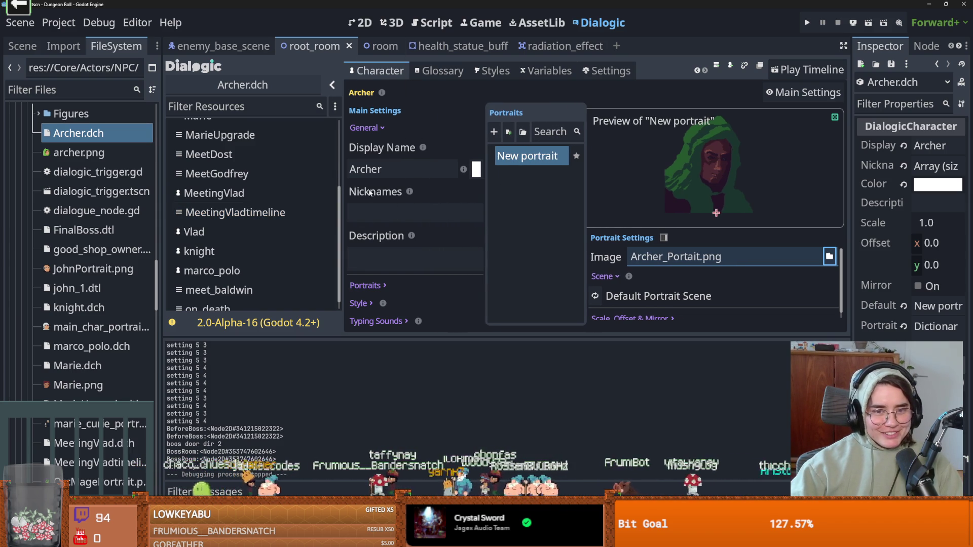
left_click_drag(344, 191, 366, 191)
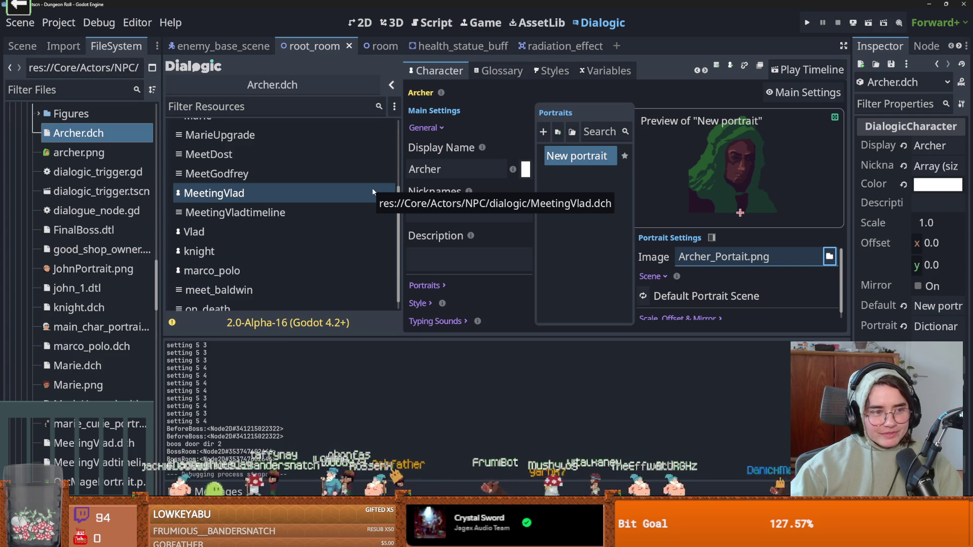
scroll(282, 204, "down", 1)
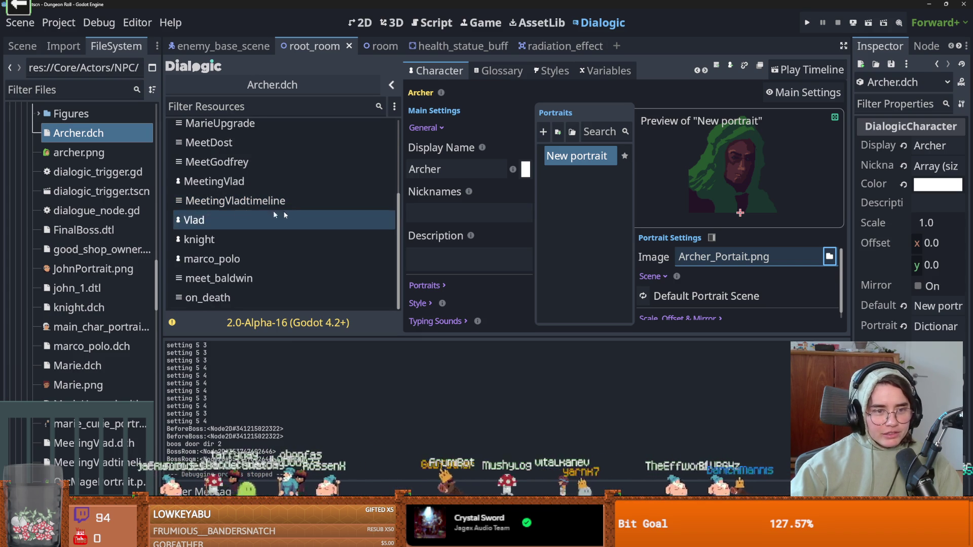
scroll(159, 227, "down", 3)
scroll(159, 227, "down", 2)
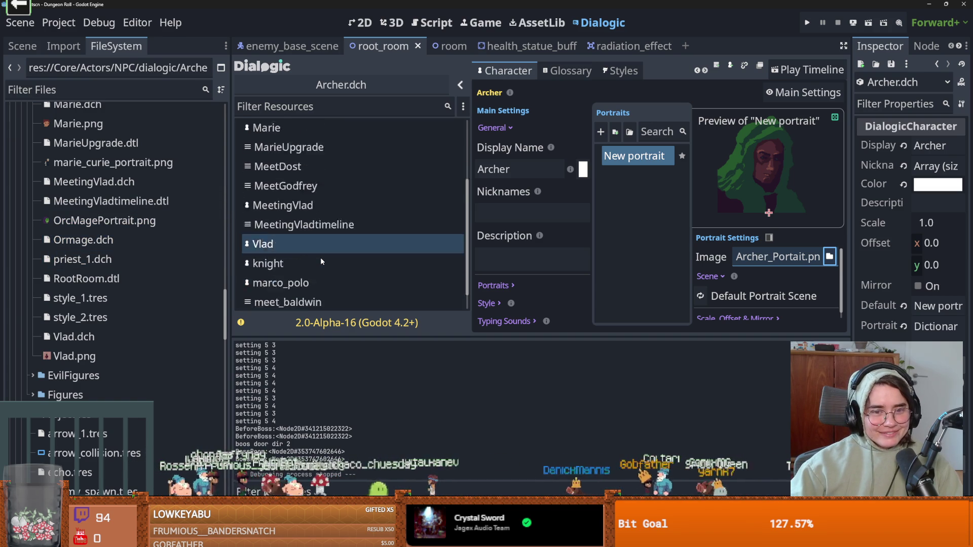
left_click(354, 278)
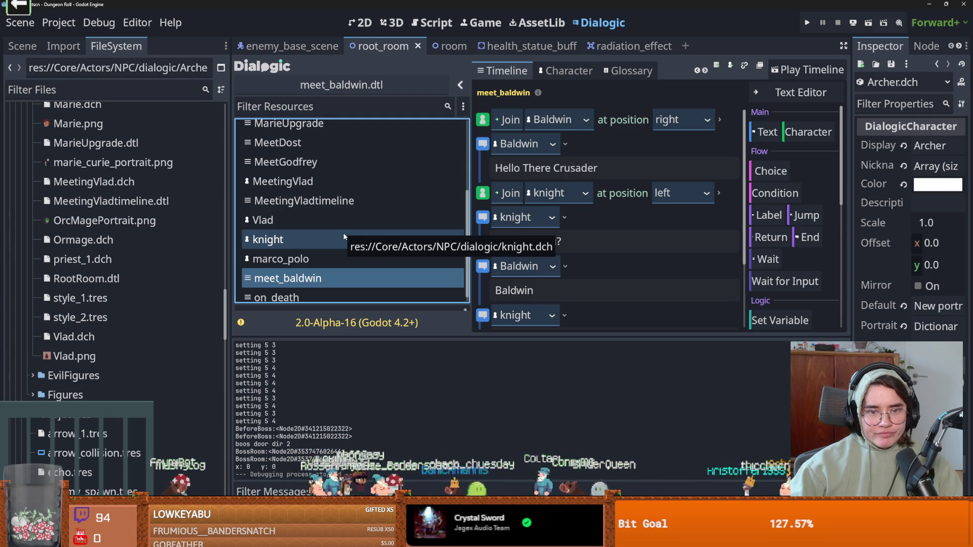
Read the meet_baldwin timeline in the plain Text Editor view.
scroll(343, 235, "up", 1)
left_click(779, 89)
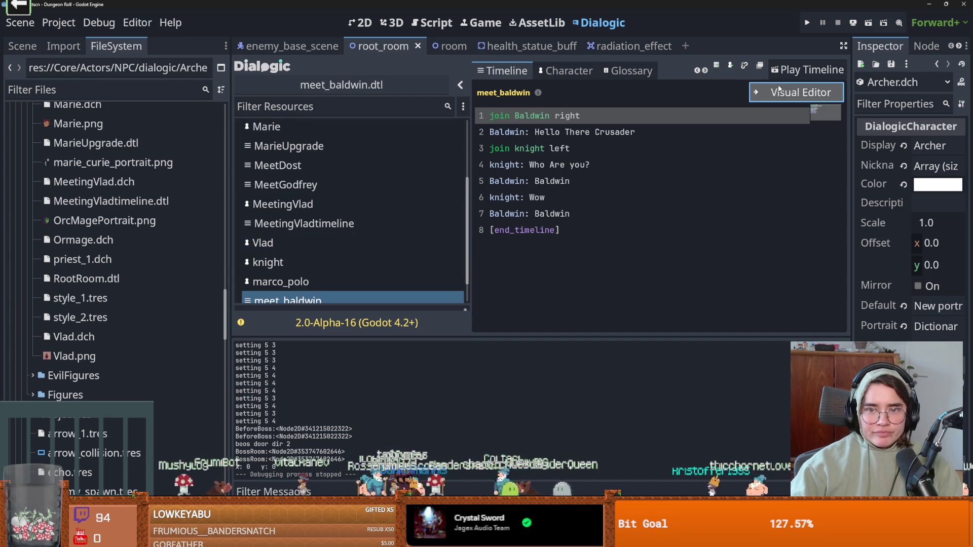
scroll(294, 197, "up", 1)
scroll(296, 205, "down", 1)
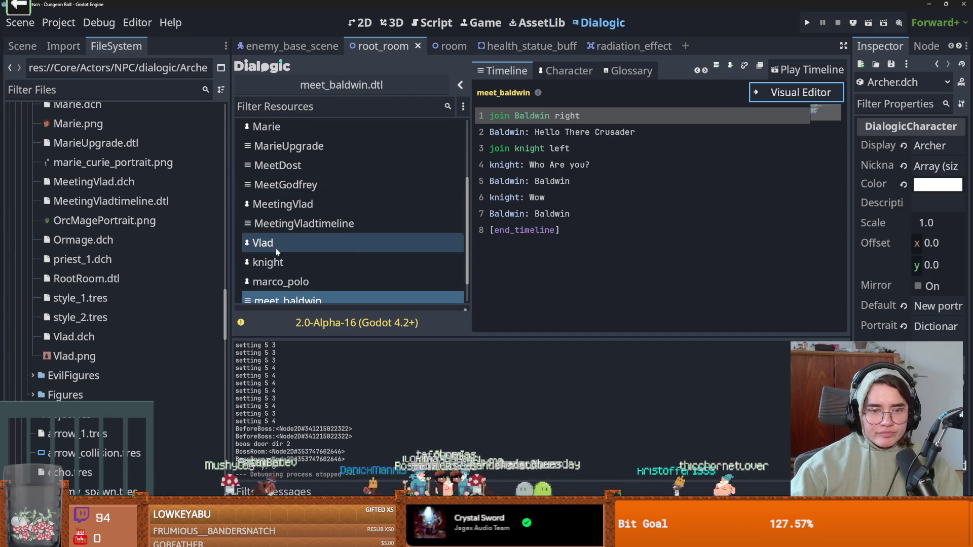
Glance at the marco_polo and knight characters, then open MeetingVladtimeline.
left_click(293, 276)
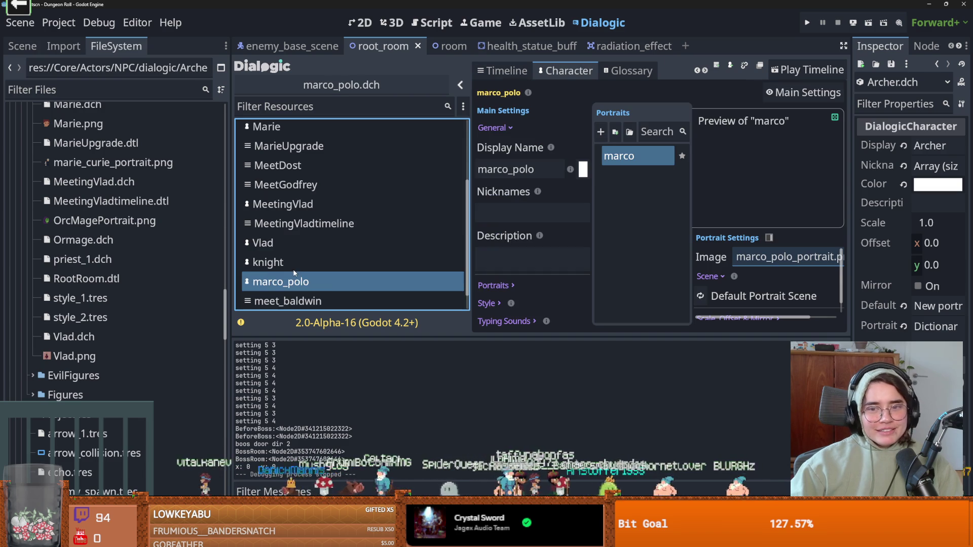
left_click(292, 261)
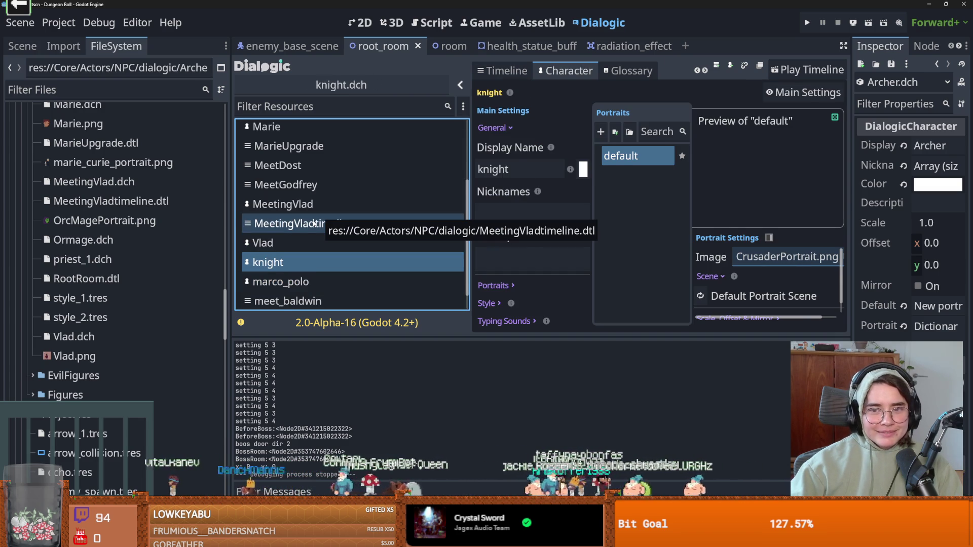
left_click(314, 223)
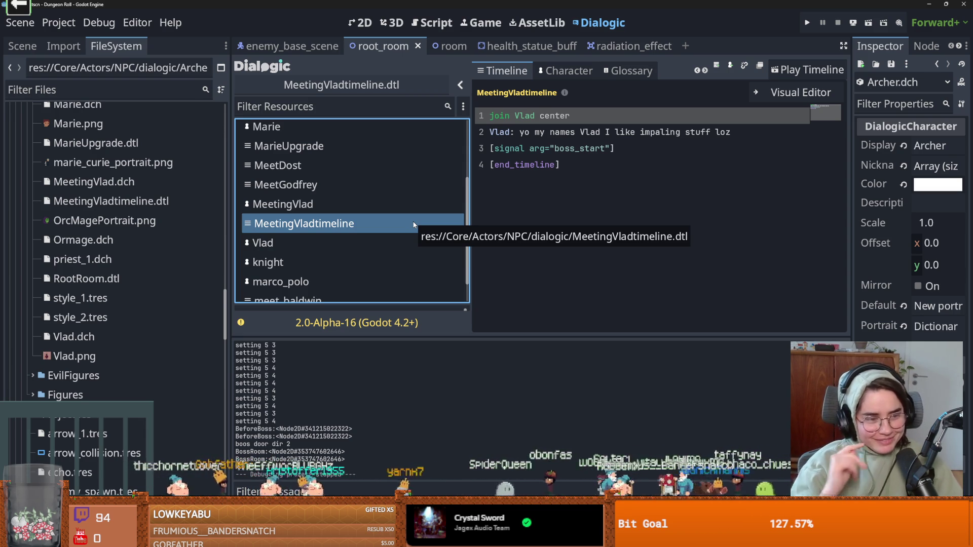
Browse the MeetGodfrey, IntroPolo and MeetingVladtimeline timelines, ending back on IntroPolo.
left_click(329, 184)
scroll(327, 224, "up", 2)
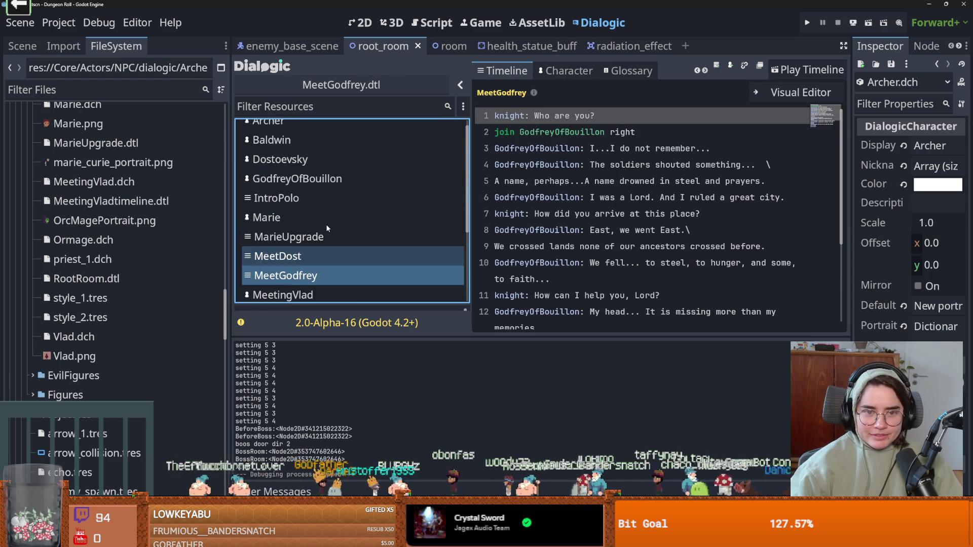
left_click(312, 203)
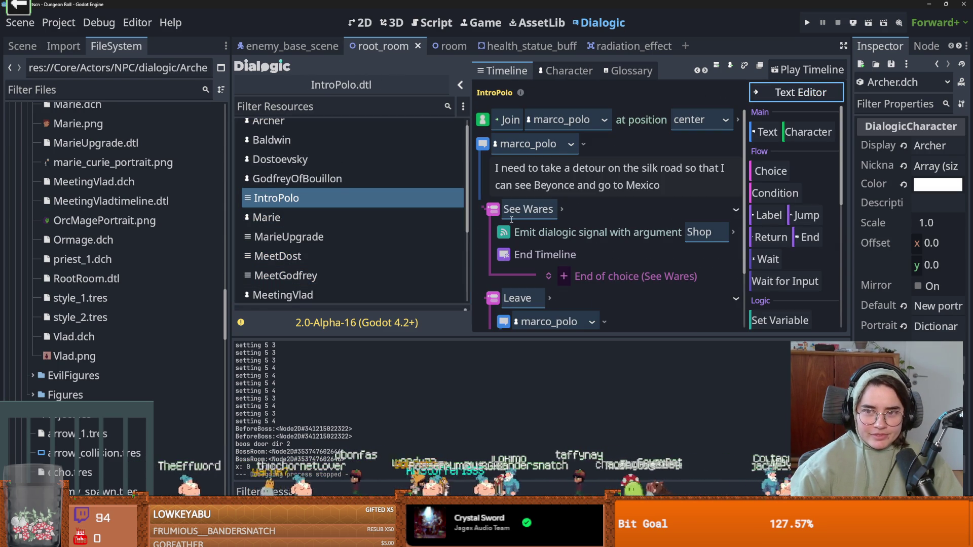
scroll(344, 228, "down", 1)
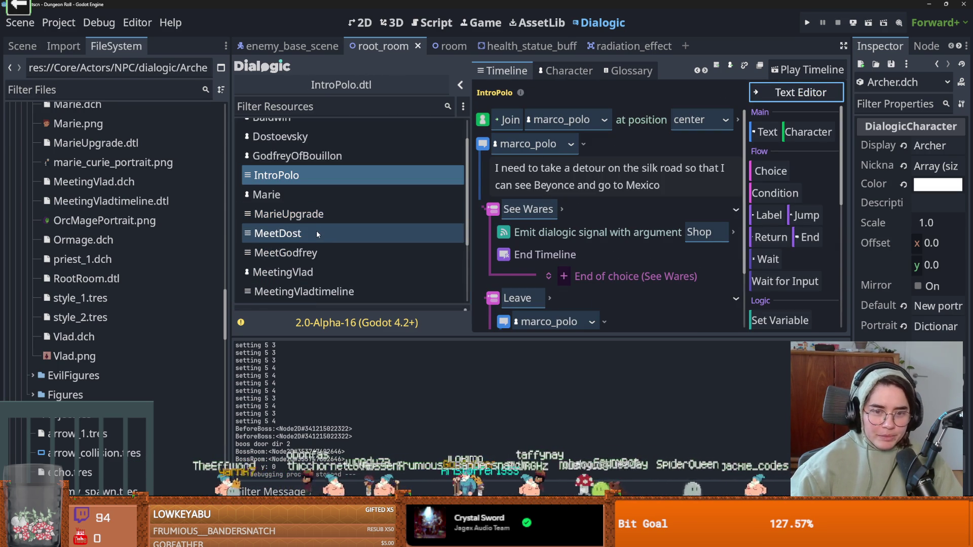
scroll(323, 250, "down", 1)
left_click(330, 270)
scroll(332, 266, "up", 2)
left_click(321, 209)
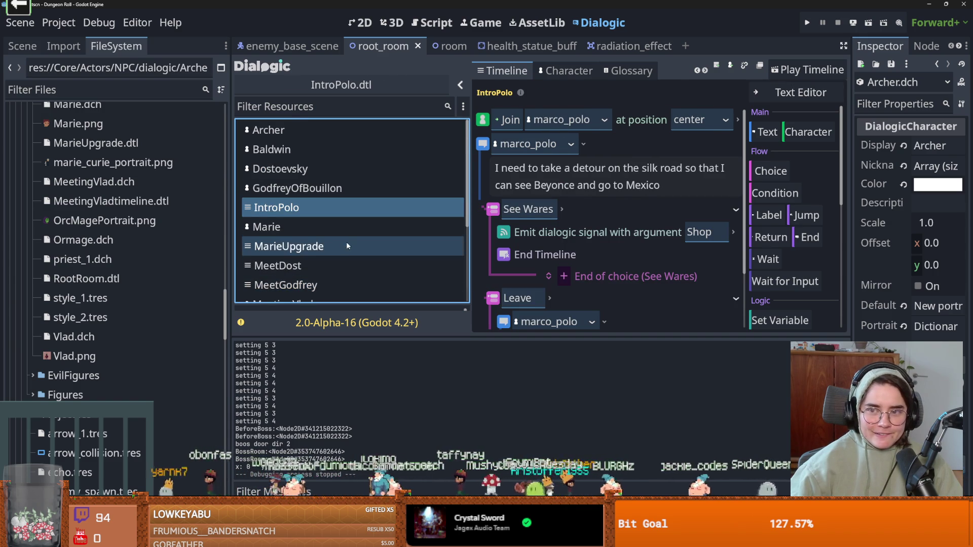
Read through IntroPolo, then open Ormage.dch with its OrcMagePortrait.png portrait.
scroll(346, 241, "down", 3)
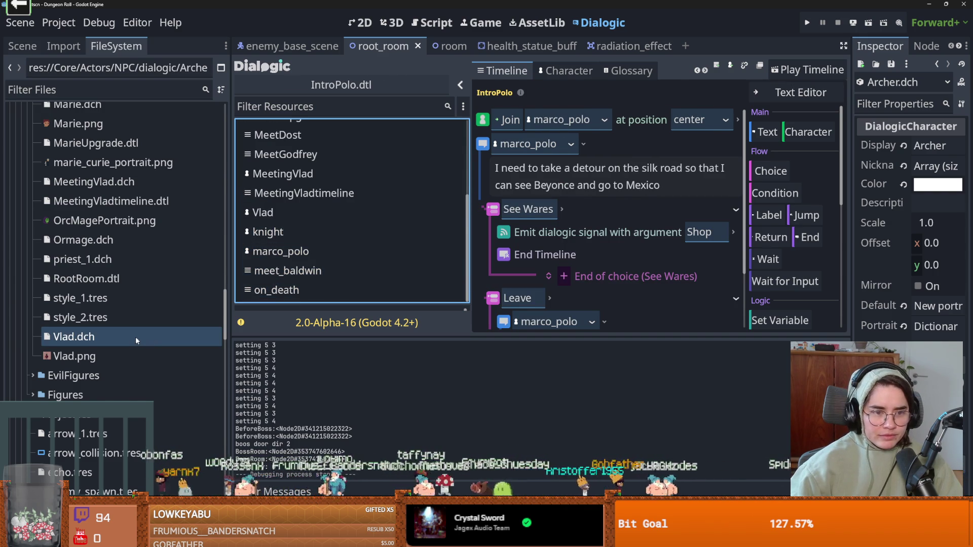
scroll(138, 339, "up", 5)
scroll(138, 339, "down", 2)
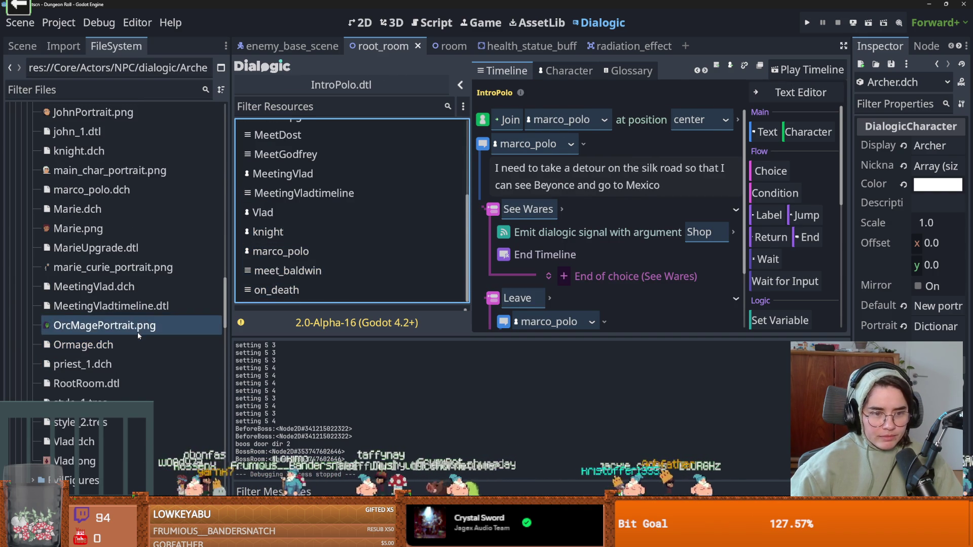
scroll(122, 376, "up", 3)
scroll(122, 376, "up", 5)
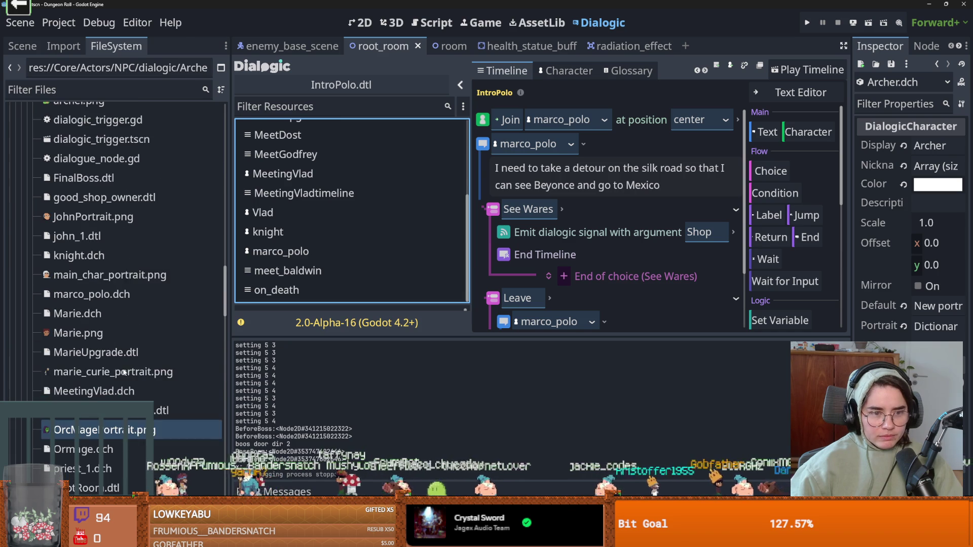
scroll(124, 358, "up", 3)
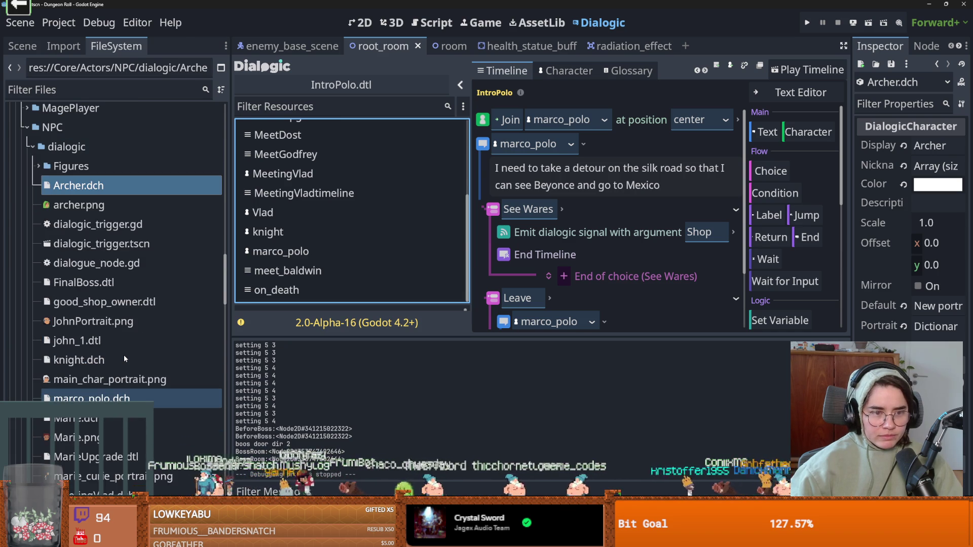
scroll(125, 359, "down", 3)
scroll(124, 358, "down", 5)
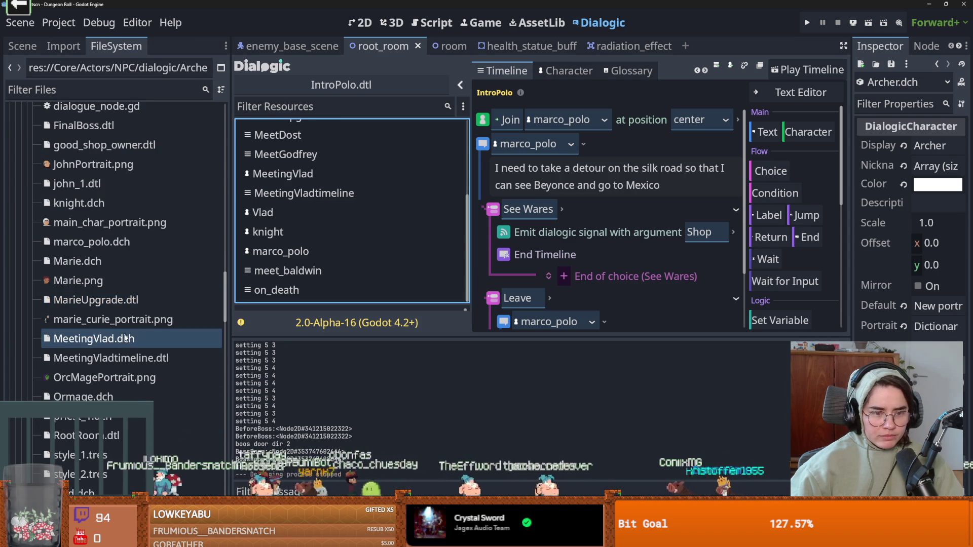
scroll(119, 358, "down", 3)
left_click(113, 352)
double_click(114, 353)
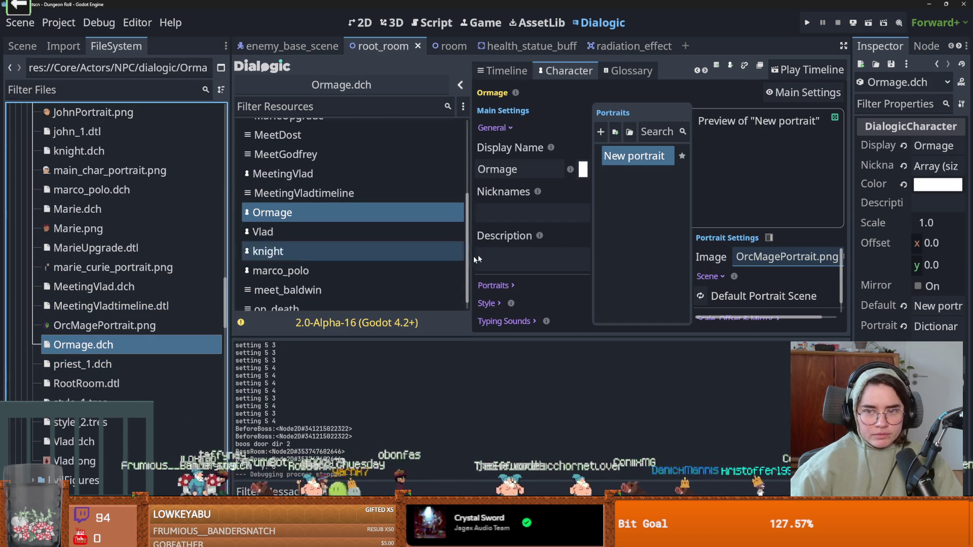
Open RootRoom.dtl, widen its timeline editor to read the priest and knight lines, and test-play it.
left_click(121, 383)
double_click(122, 383)
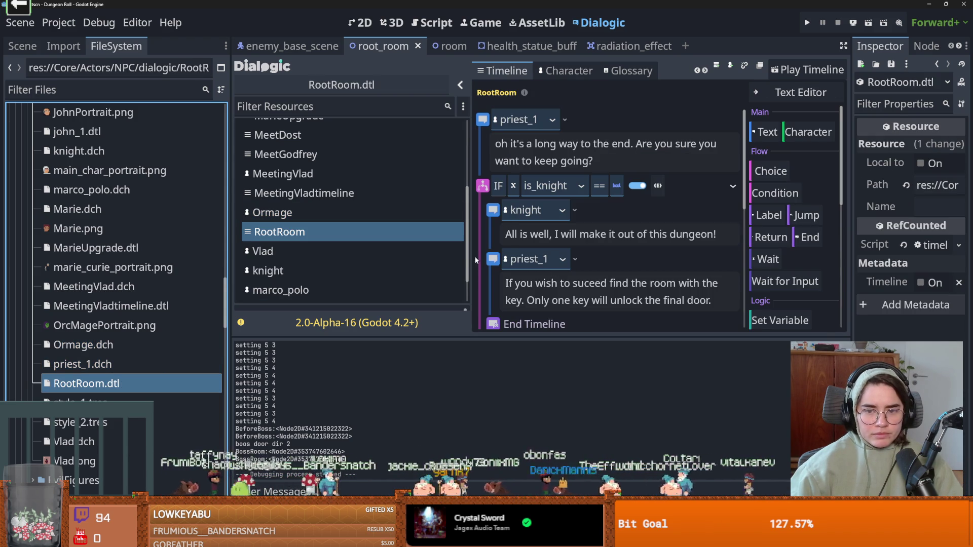
left_click_drag(471, 257, 302, 255)
scroll(454, 242, "down", 3)
scroll(454, 242, "up", 3)
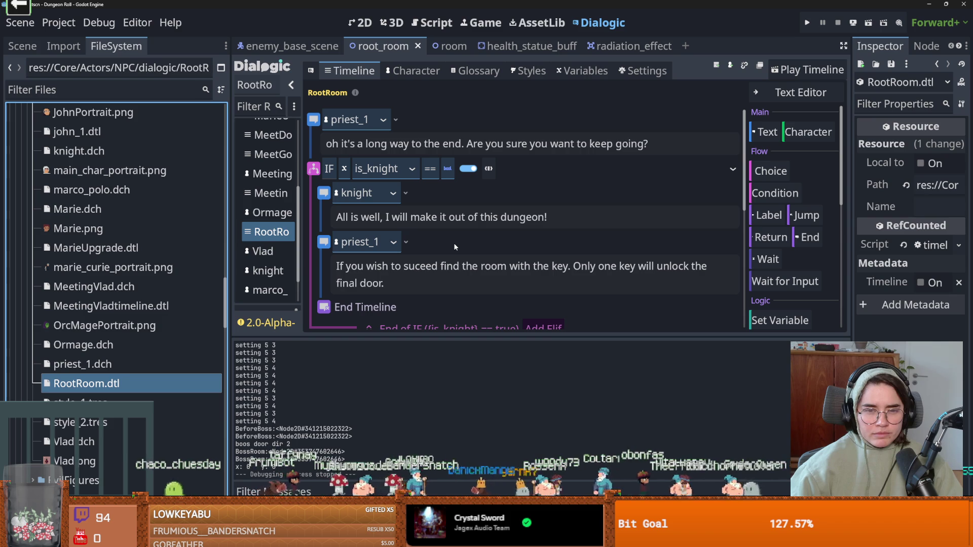
left_click(807, 70)
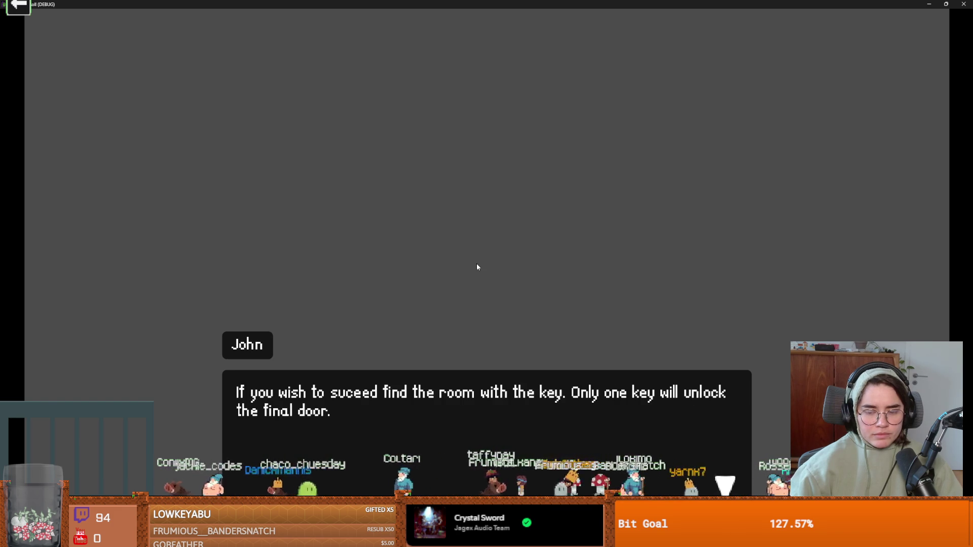
Finish the RootRoom test run after the priest's closing line about the key and final door.
left_click(476, 267)
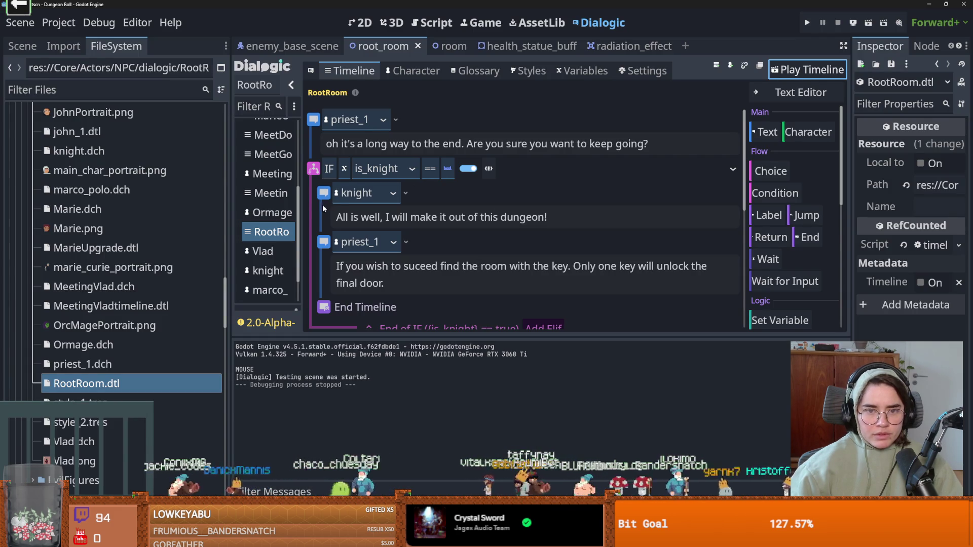
Check the possible speakers for the knight's line, keeping knight as speaker.
left_click(393, 194)
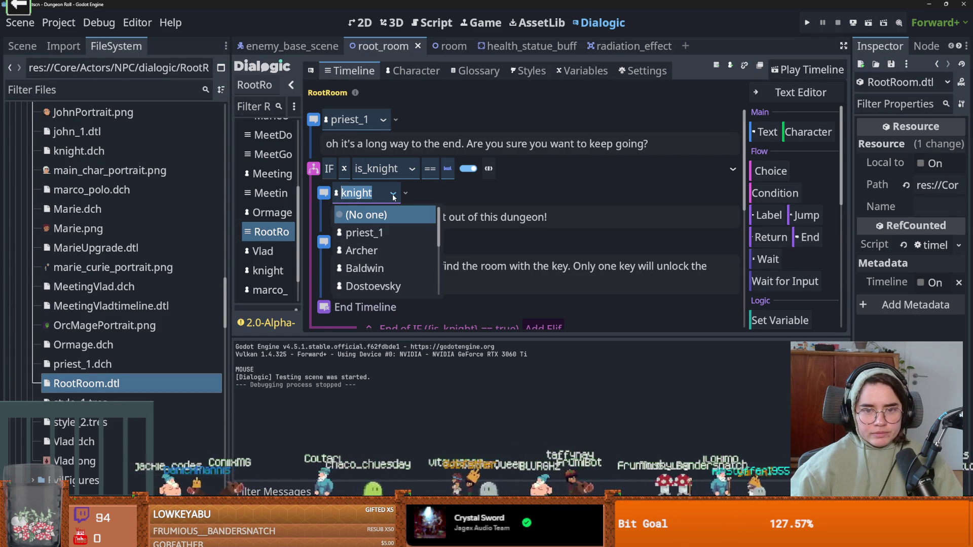
key("Escape")
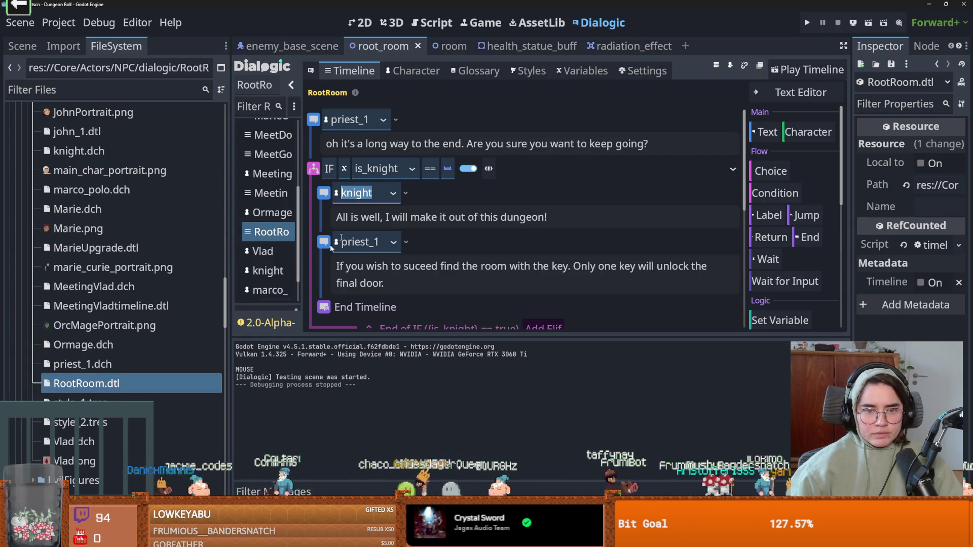
scroll(278, 251, "up", 3)
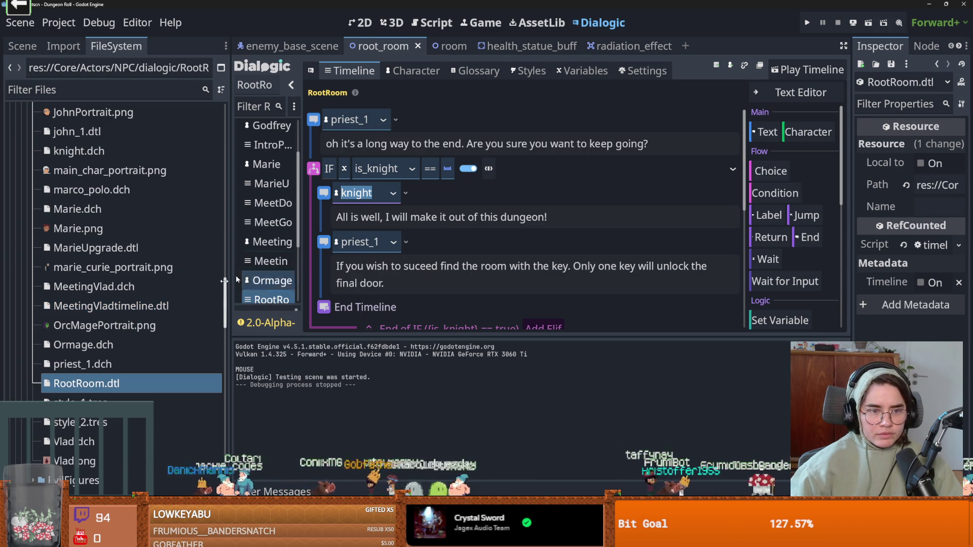
scroll(138, 290, "up", 5)
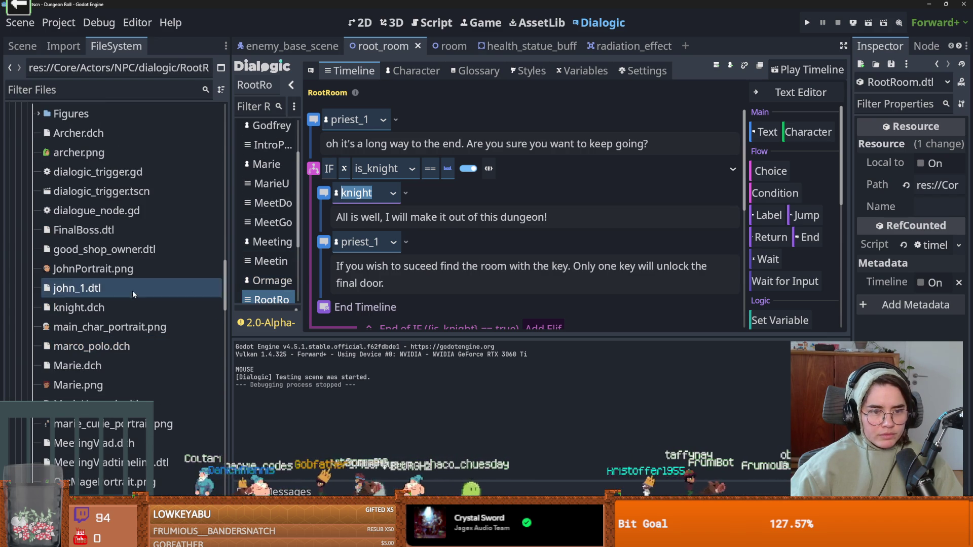
Open knight.dch and browse archerplayer images for its default portrait.
left_click(114, 304)
double_click(113, 305)
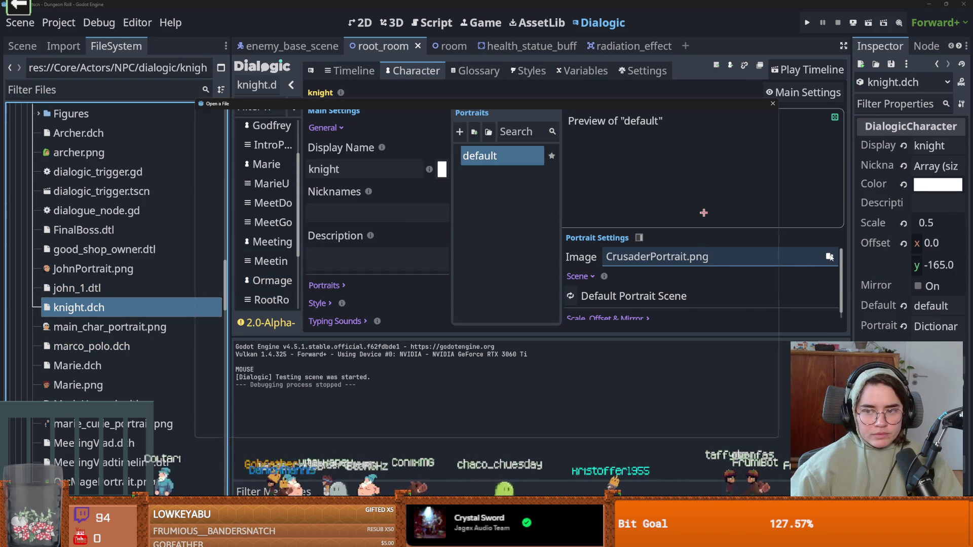
left_click(829, 257)
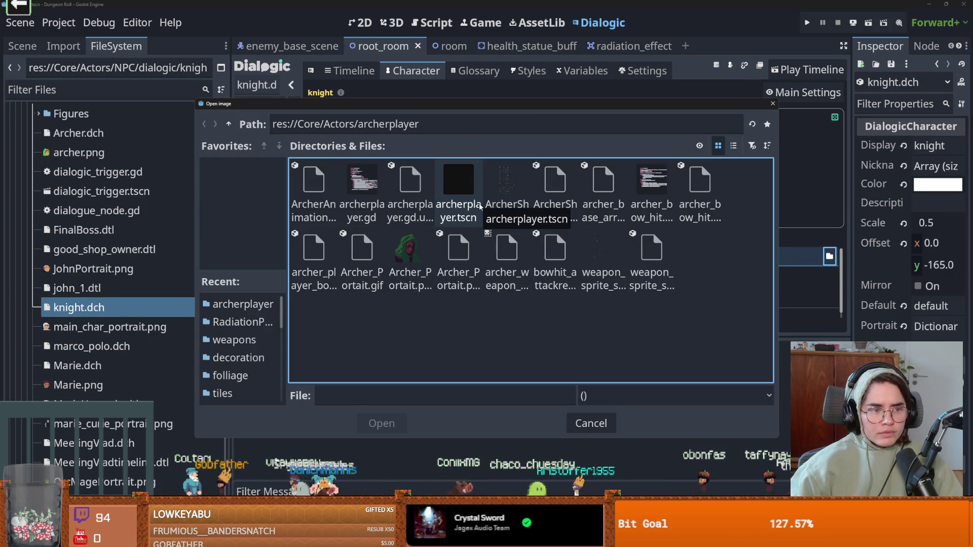
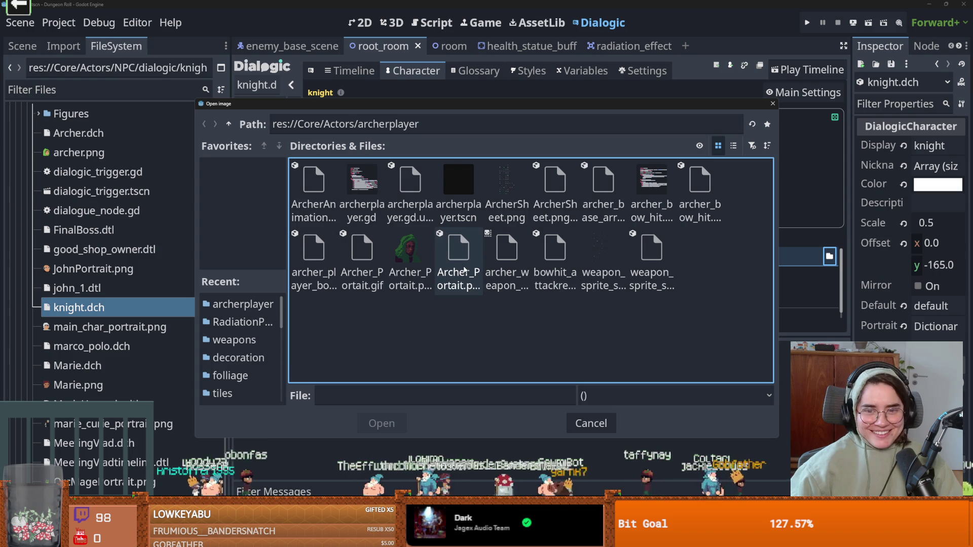
Set the knight's default portrait to crusader/CrusaderPortrait.png and save the character.
left_click(229, 123)
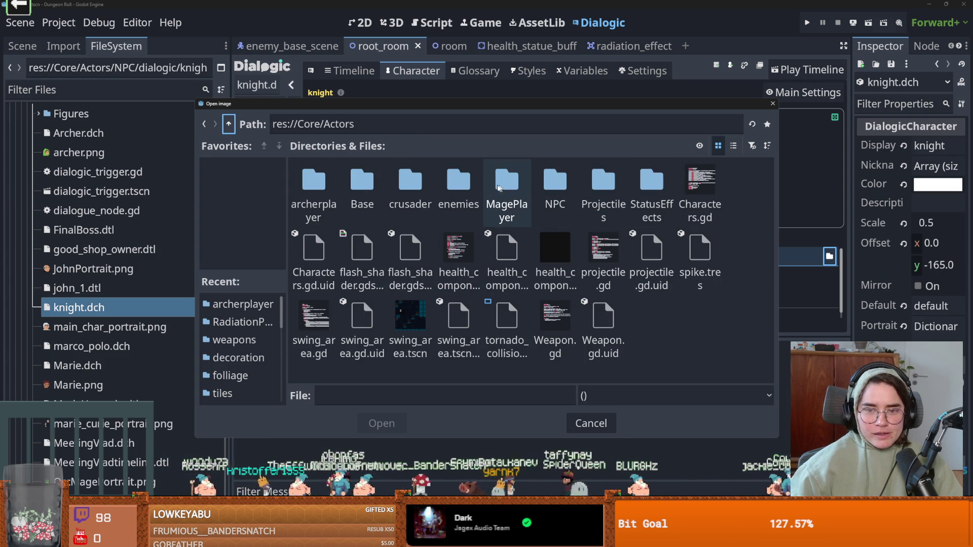
double_click(409, 178)
left_click(602, 188)
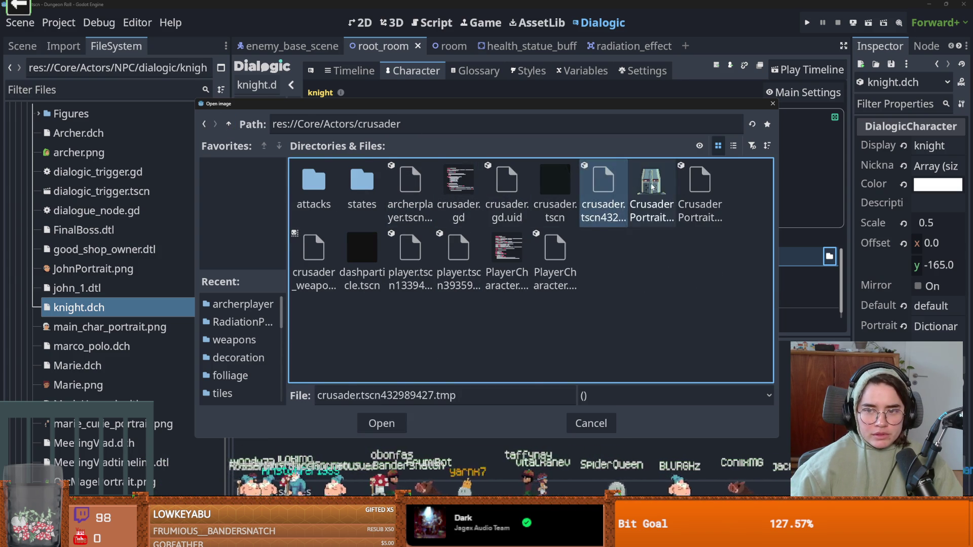
double_click(650, 190)
key("ctrl+s")
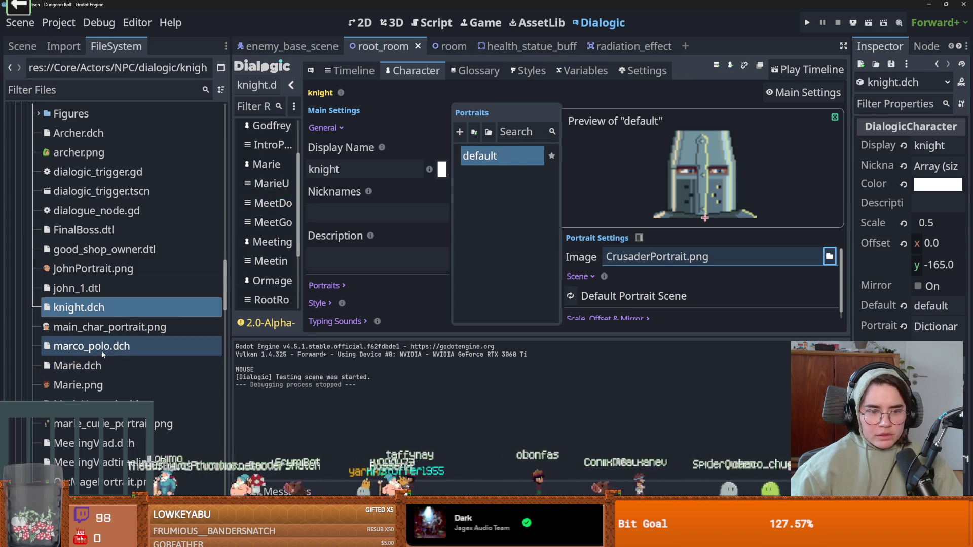
Open RootRoom.dtl, play it, and advance through the knight's and John's lines to the end.
scroll(109, 389, "down", 2)
scroll(108, 376, "down", 4)
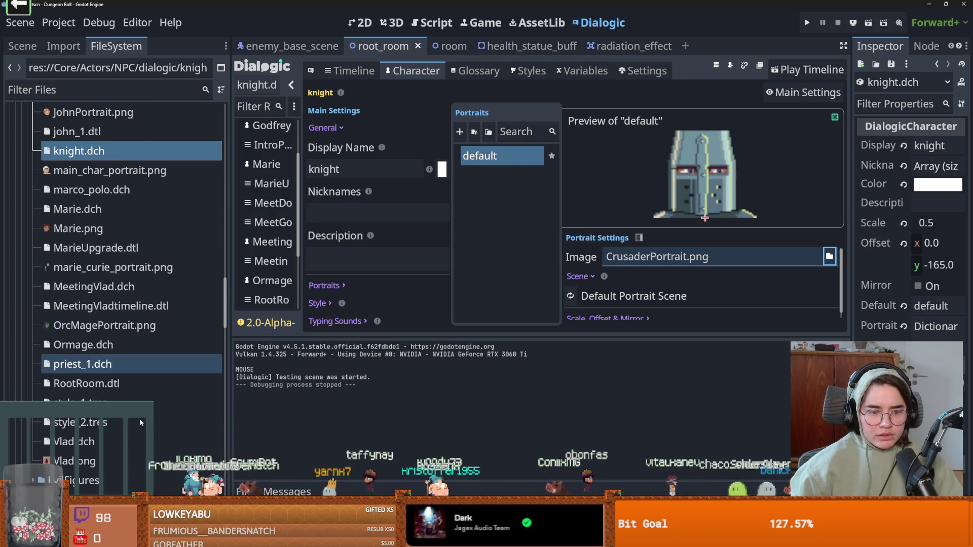
double_click(107, 383)
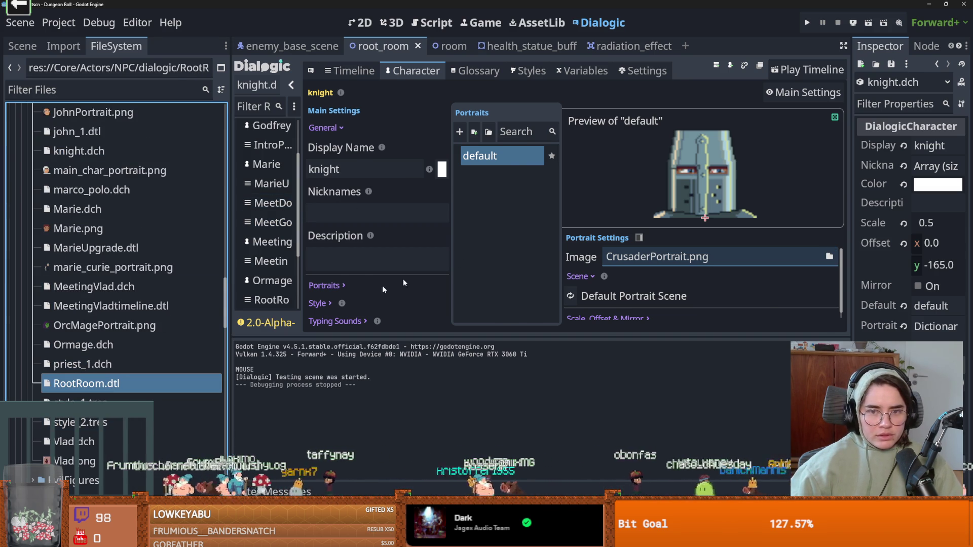
left_click(811, 71)
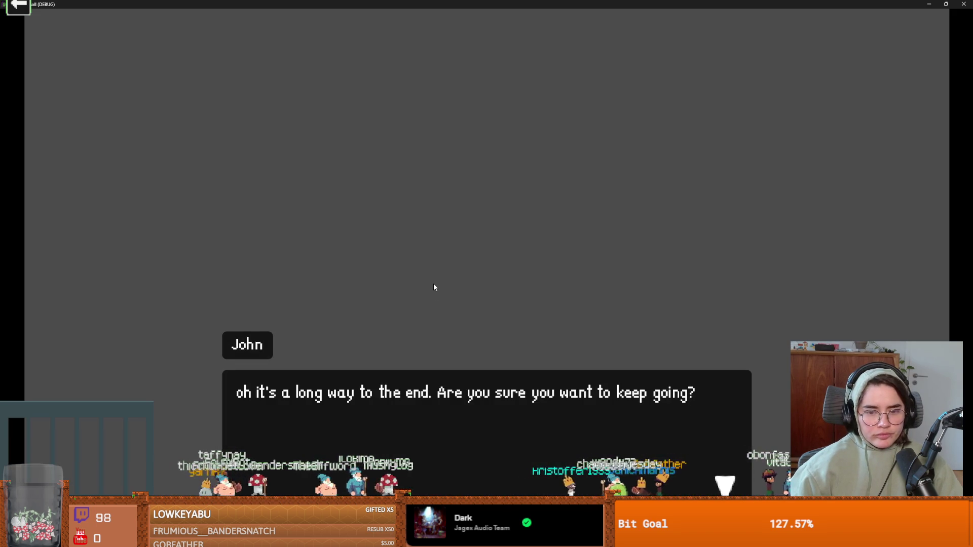
left_click(434, 287)
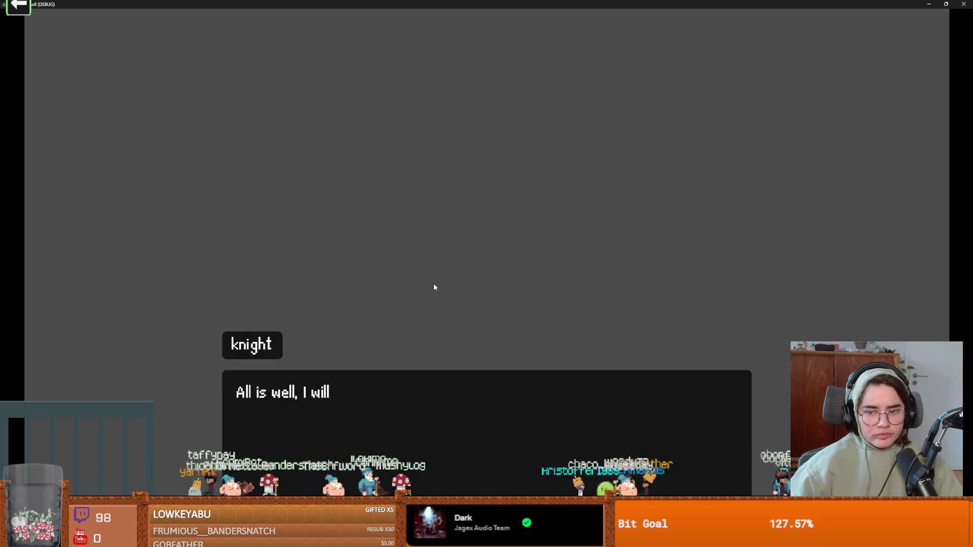
left_click(434, 287)
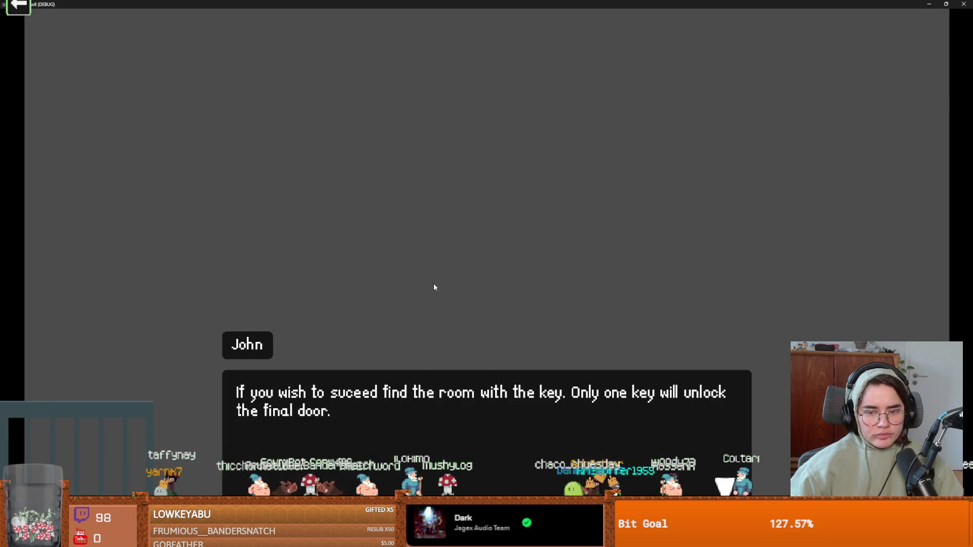
left_click(433, 287)
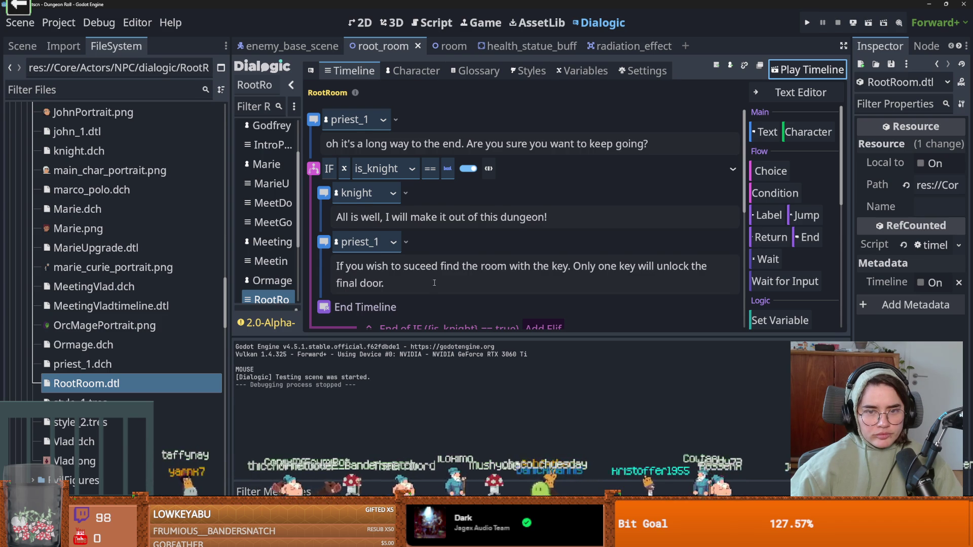
Add a Join priest_1 event and drag it just above priest_1's first RootRoom line.
scroll(434, 284, "down", 2)
scroll(433, 281, "up", 1)
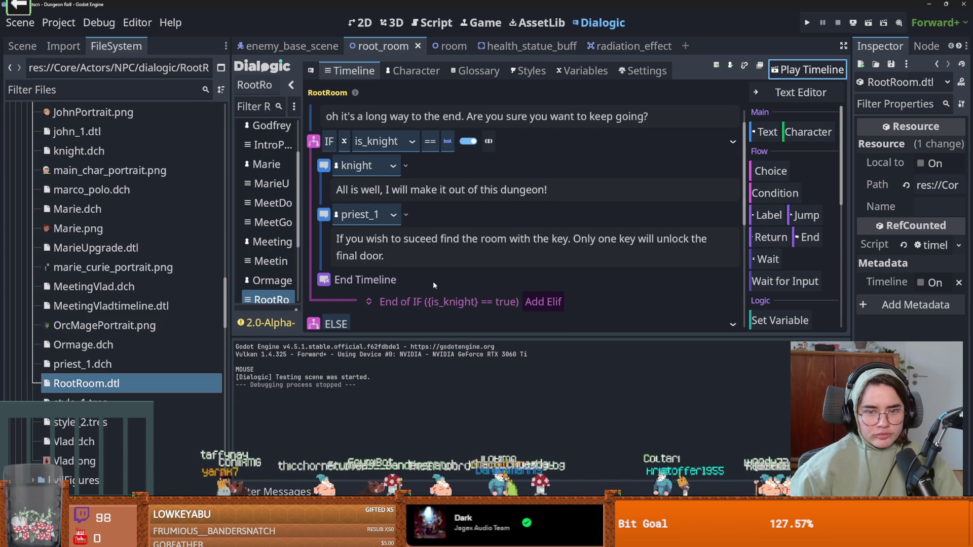
scroll(433, 281, "down", 4)
scroll(433, 285, "down", 3)
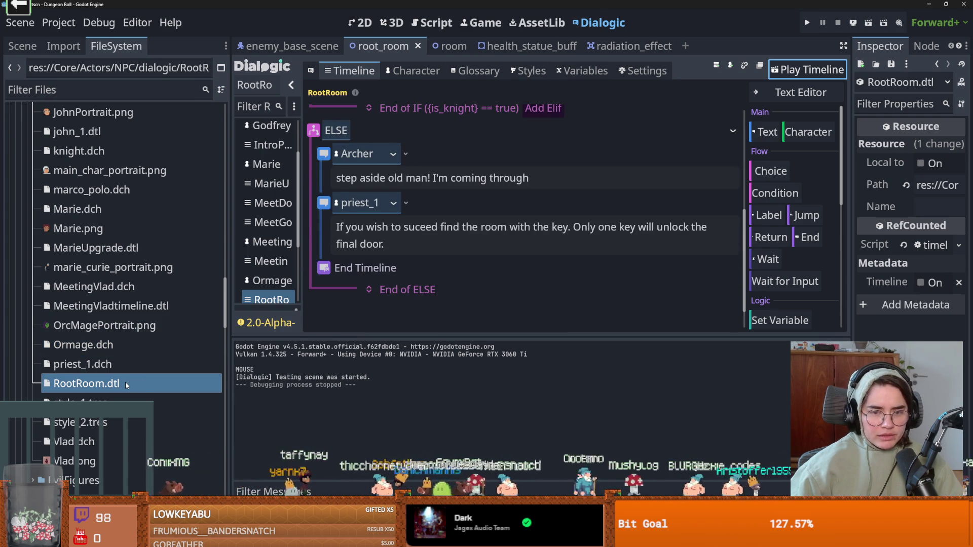
scroll(425, 228, "up", 7)
scroll(425, 228, "up", 1)
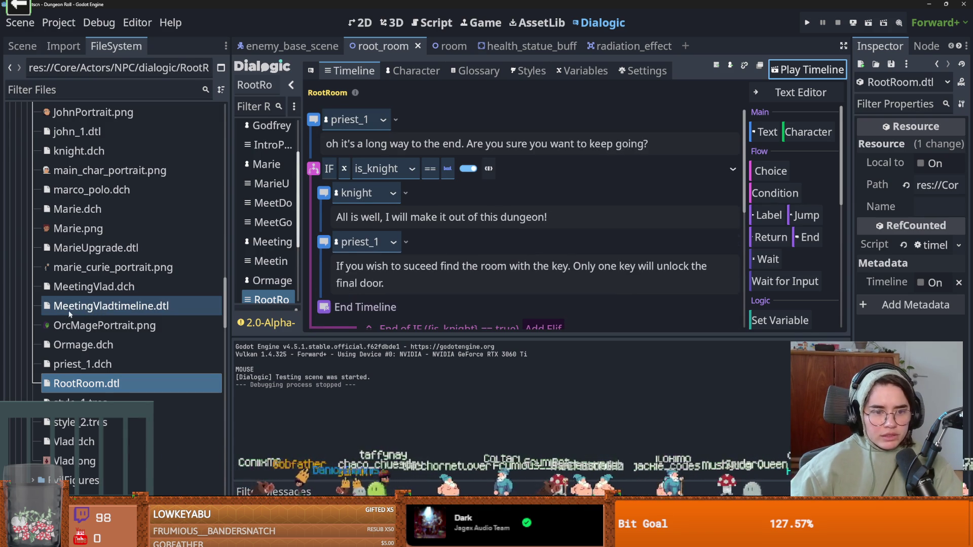
scroll(81, 274, "up", 5)
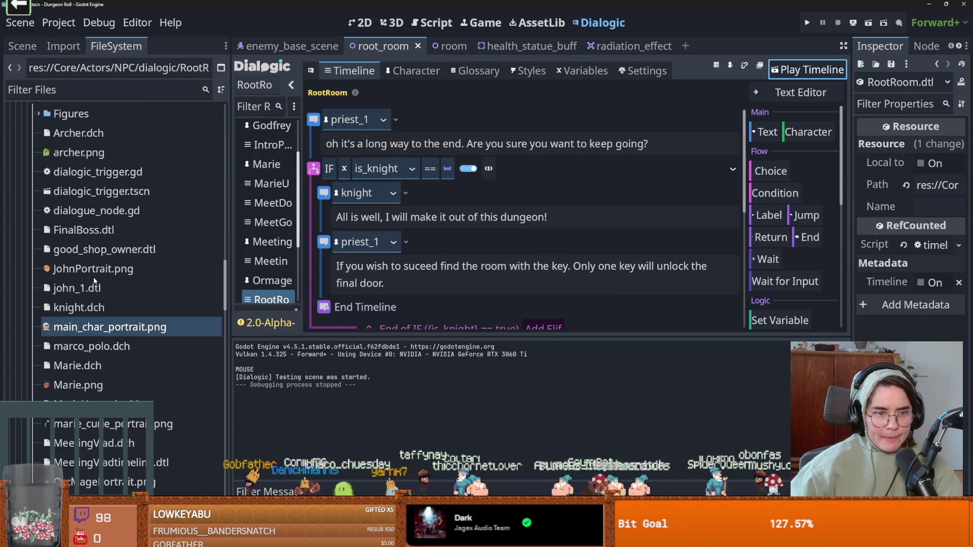
left_click(547, 154)
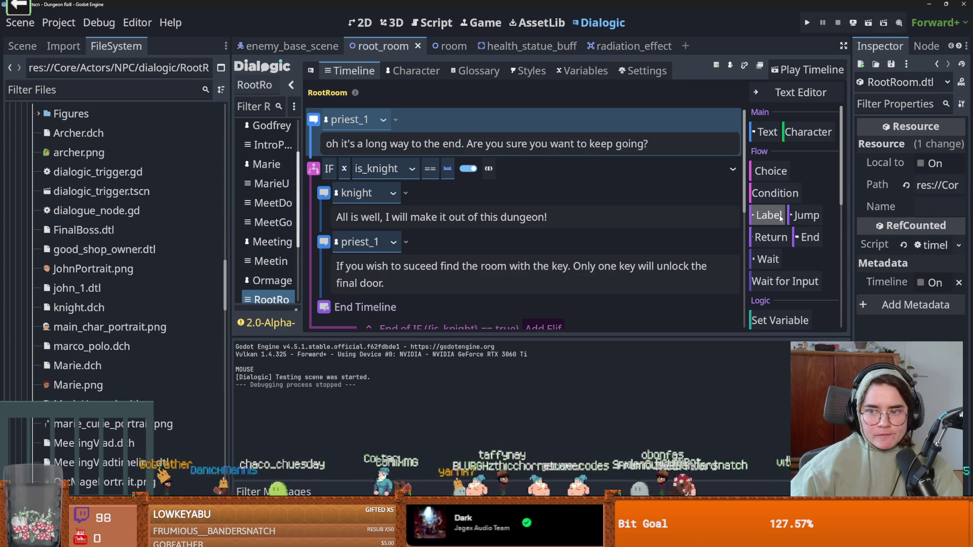
left_click(792, 134)
left_click(400, 192)
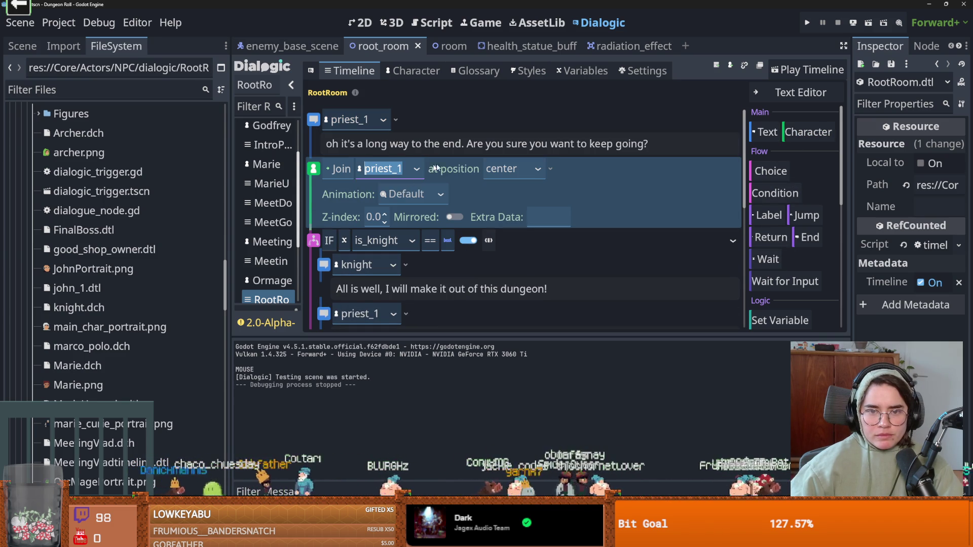
left_click_drag(582, 108, 582, 109)
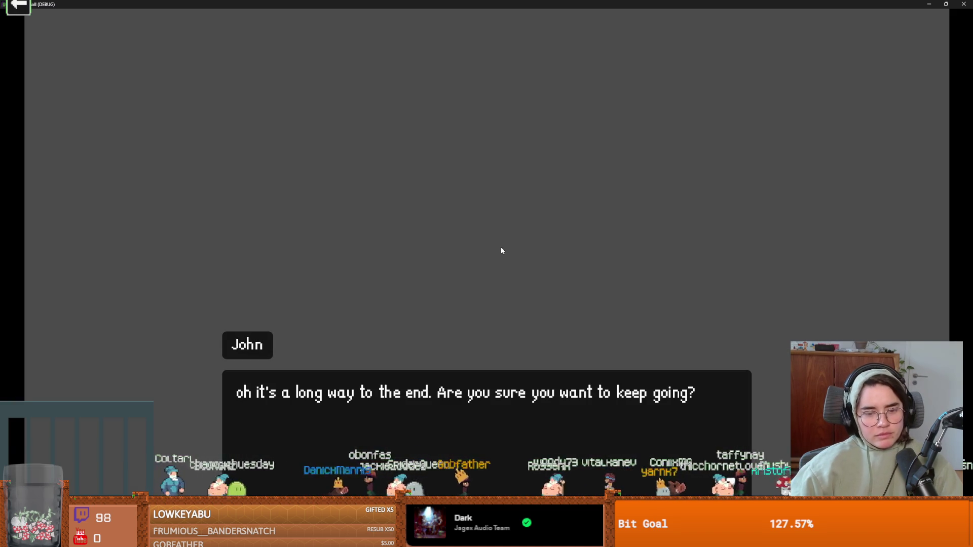
Finish the test dialogue, close the game window, and view JohnPortrait.png in a widened Inspector.
left_click(501, 250)
left_click(500, 250)
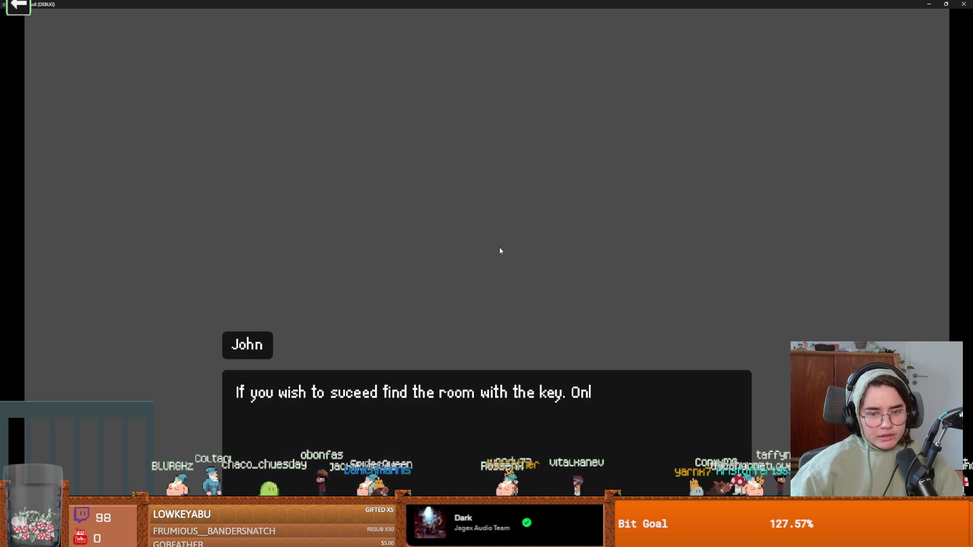
key("super+Down")
left_click(634, 217)
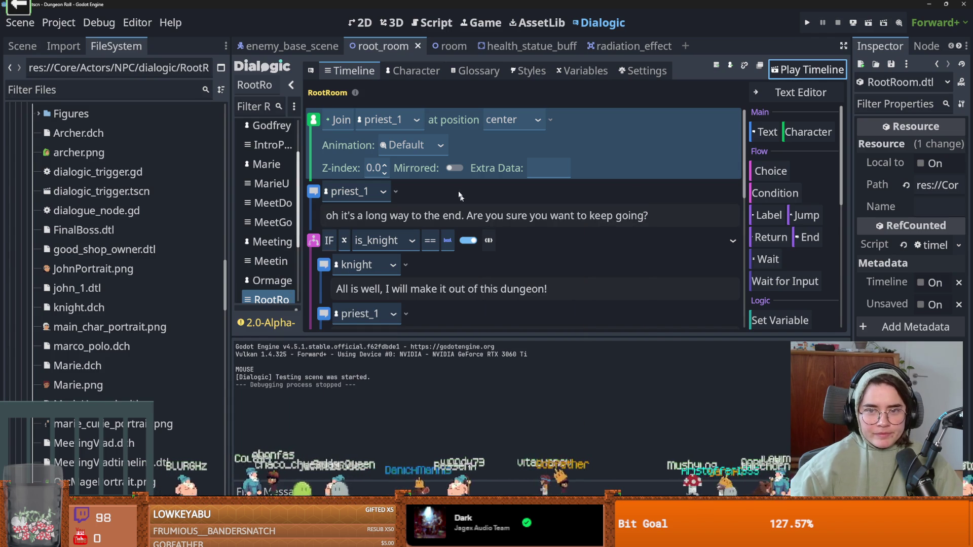
left_click(109, 269)
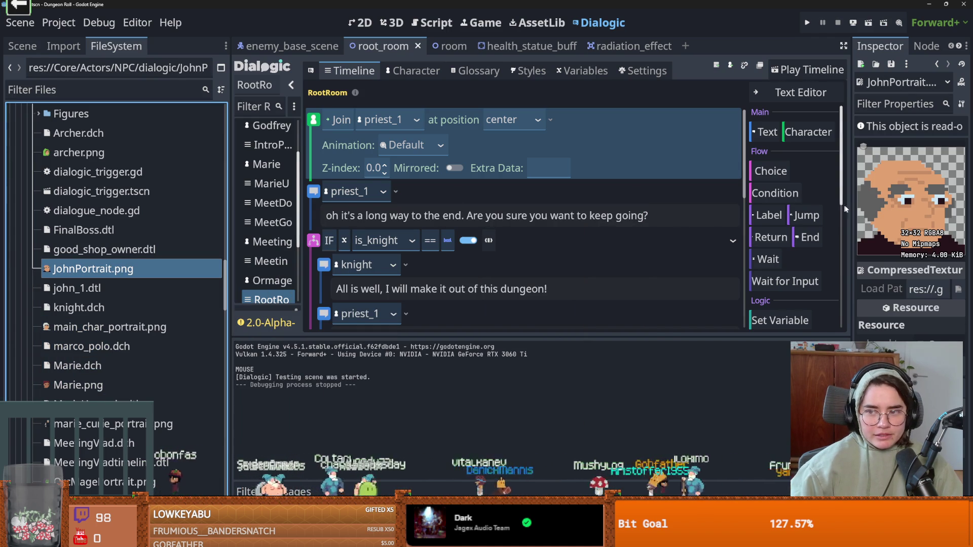
left_click_drag(850, 202, 649, 202)
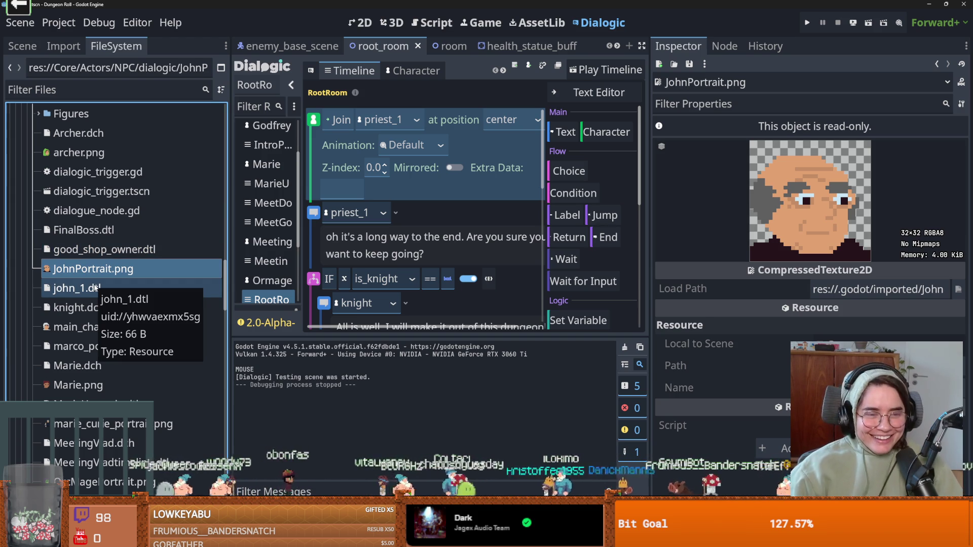
Open john_1, then the priest_1 character, and browse for a portrait image without choosing one.
left_click(106, 291)
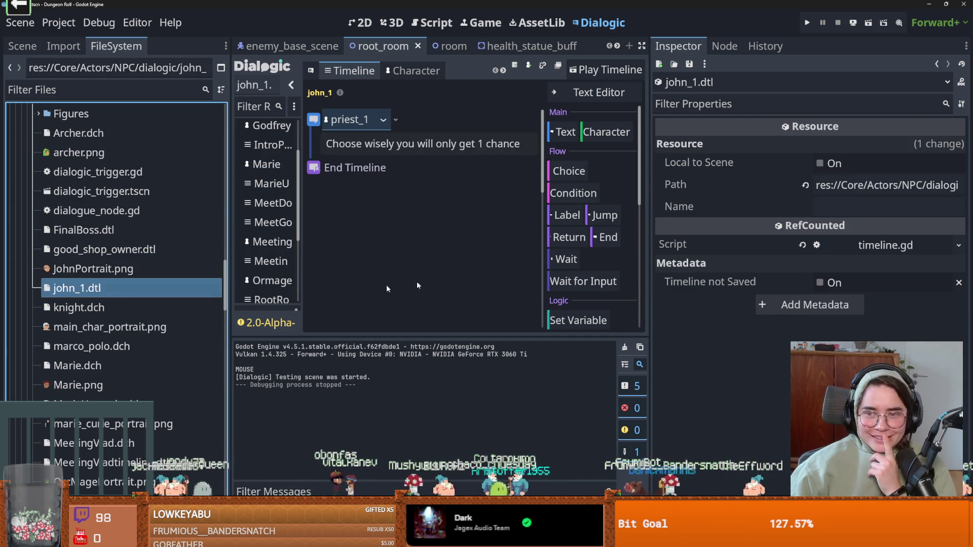
scroll(151, 334, "down", 5)
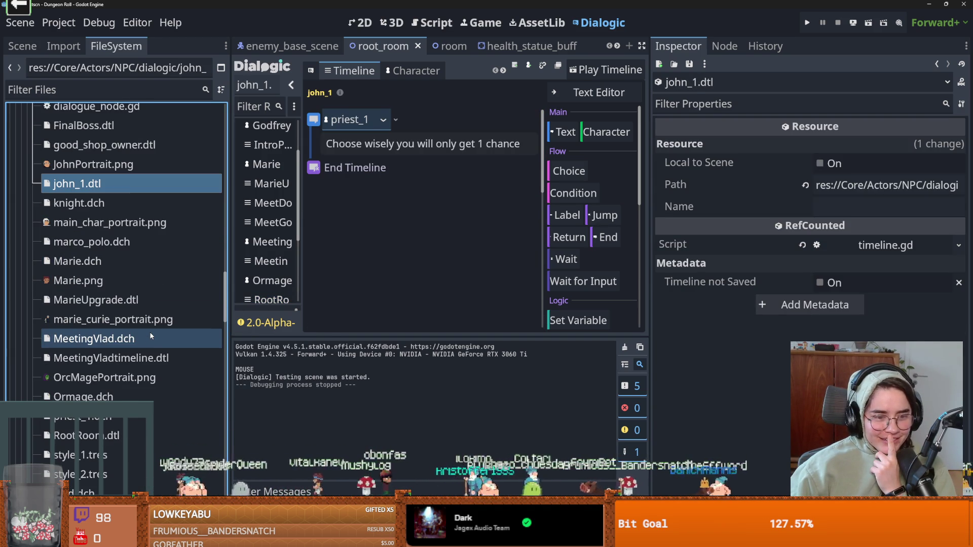
scroll(150, 336, "down", 3)
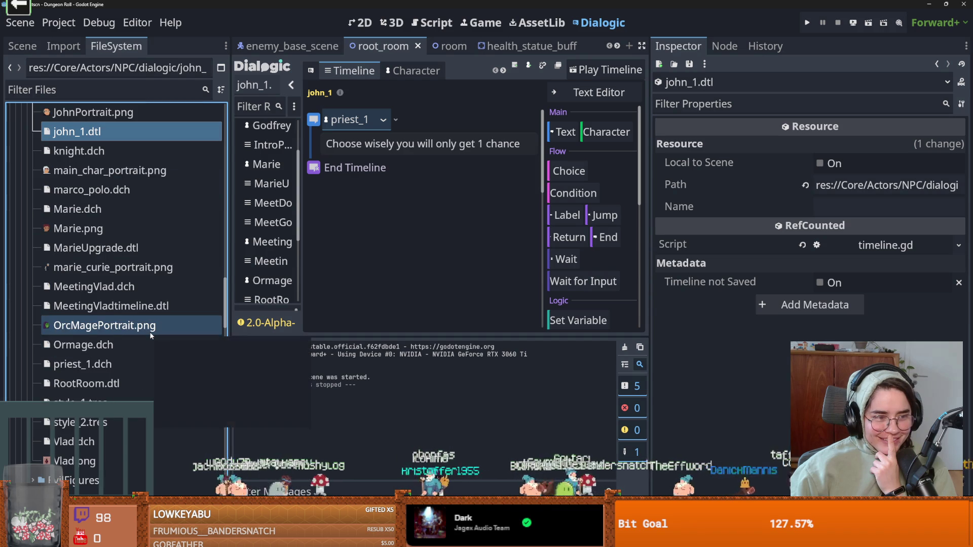
left_click(121, 364)
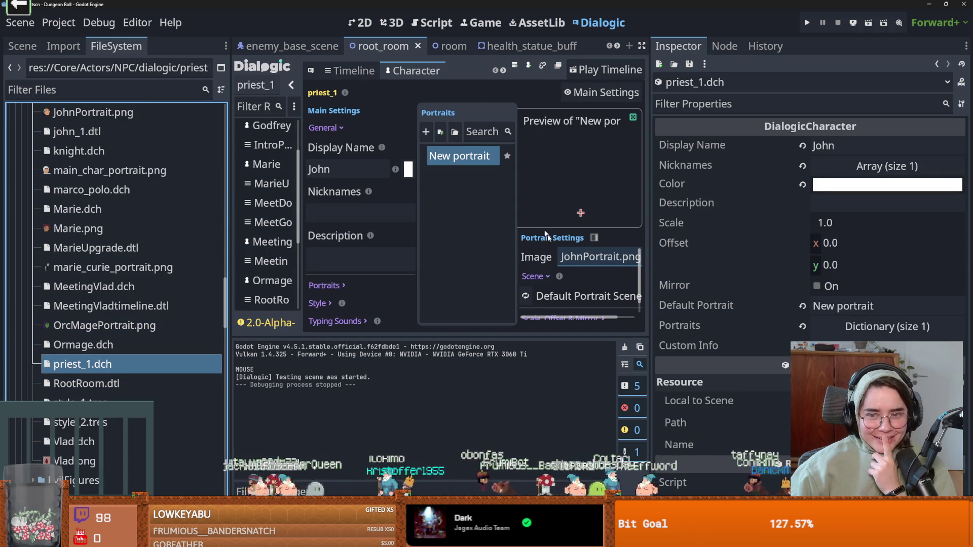
mouse_move(651, 262)
left_mouse_down()
mouse_move(571, 261)
mouse_move(815, 261)
left_mouse_up()
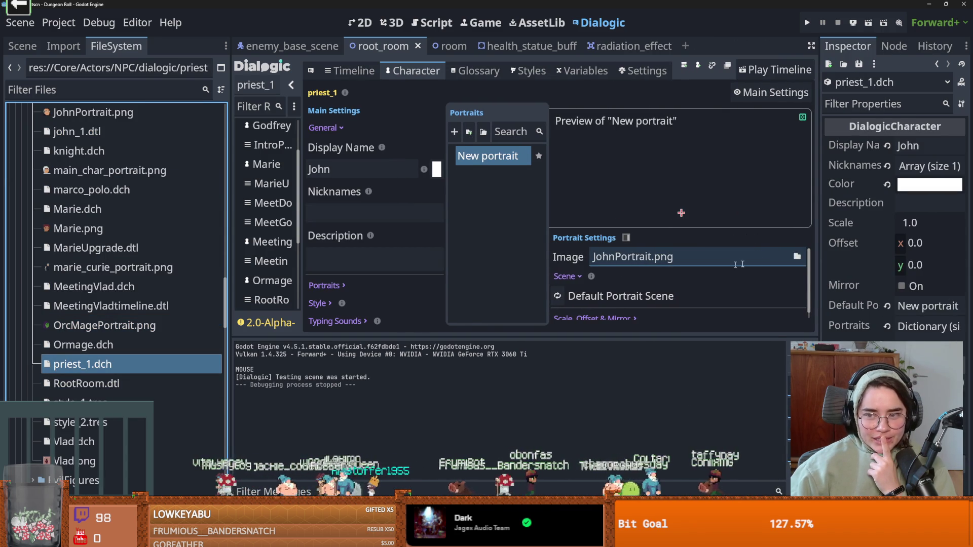
left_click(796, 256)
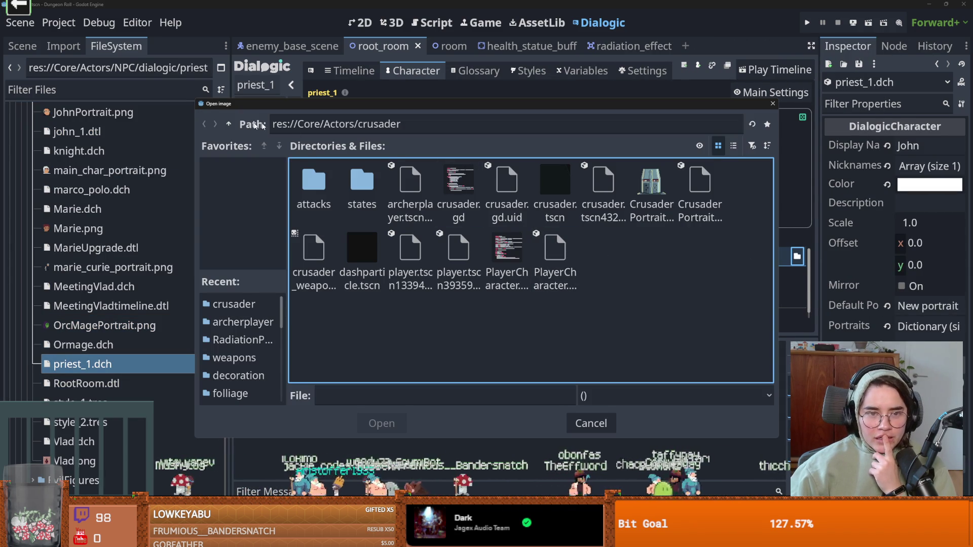
left_click(772, 105)
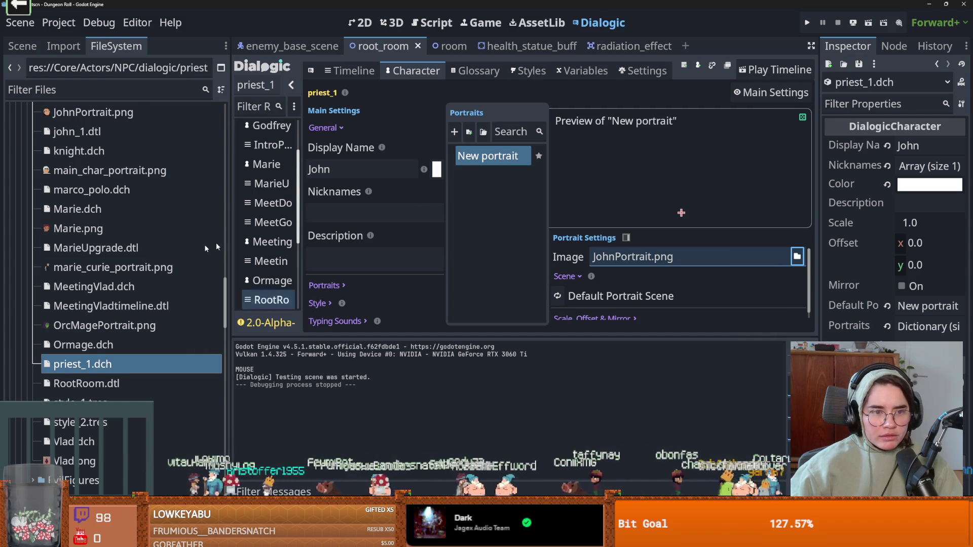
Collapse the weapons folder and re-expand Core in the FileSystem tree.
scroll(150, 259, "up", 5)
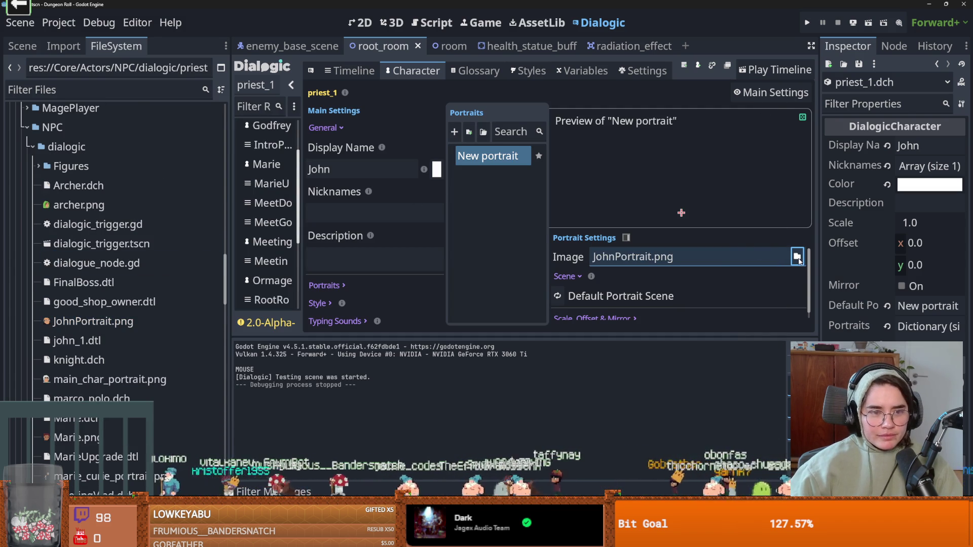
scroll(93, 223, "up", 4)
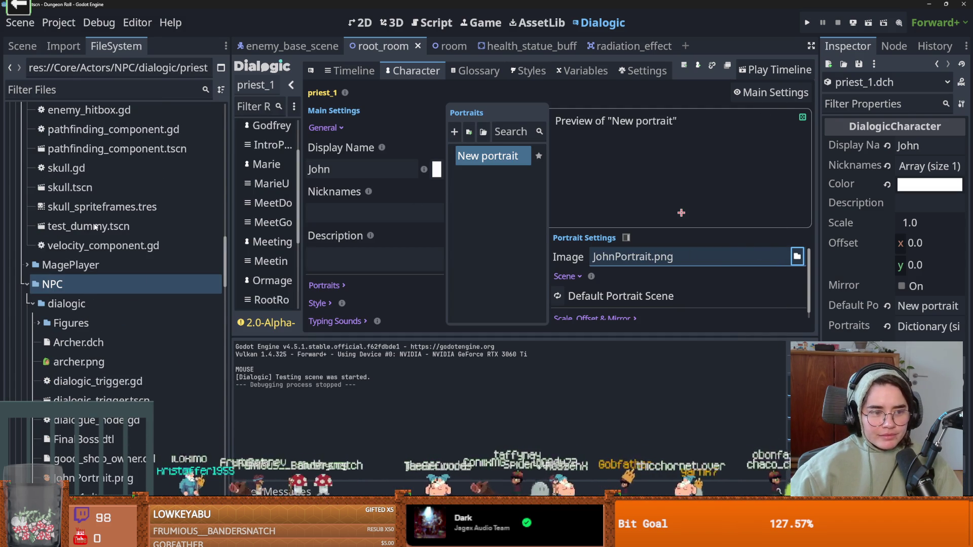
scroll(93, 223, "up", 15)
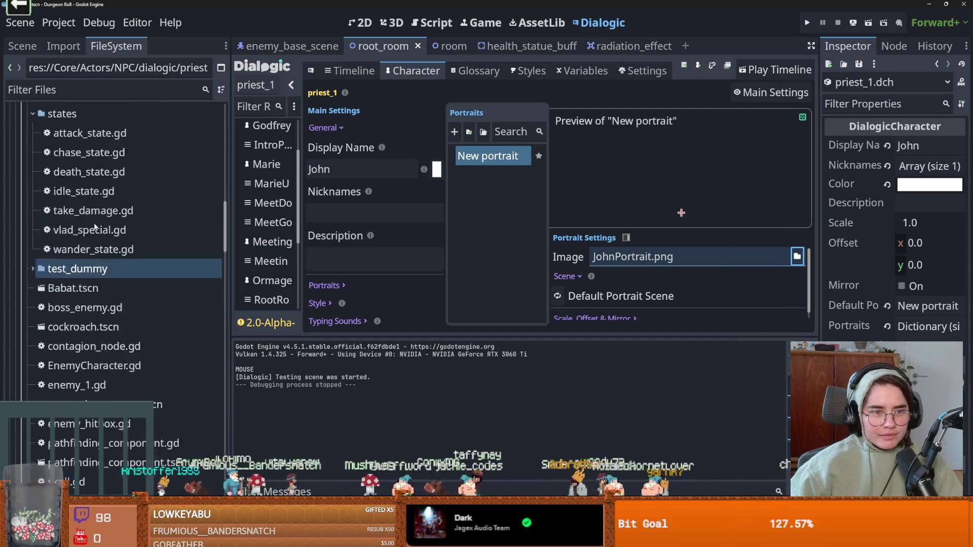
scroll(73, 217, "down", 15)
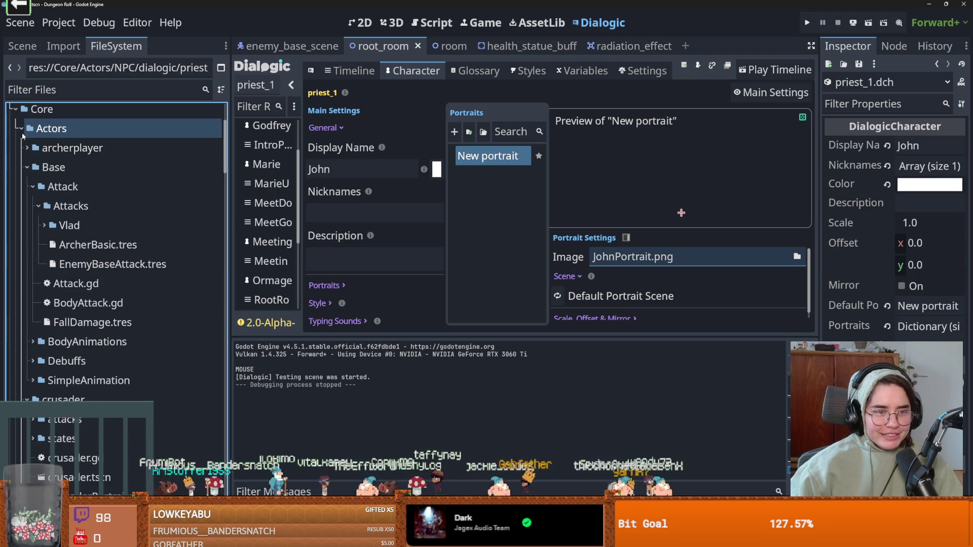
scroll(71, 284, "up", 3)
double_click(72, 274)
scroll(71, 277, "down", 5)
scroll(72, 277, "up", 15)
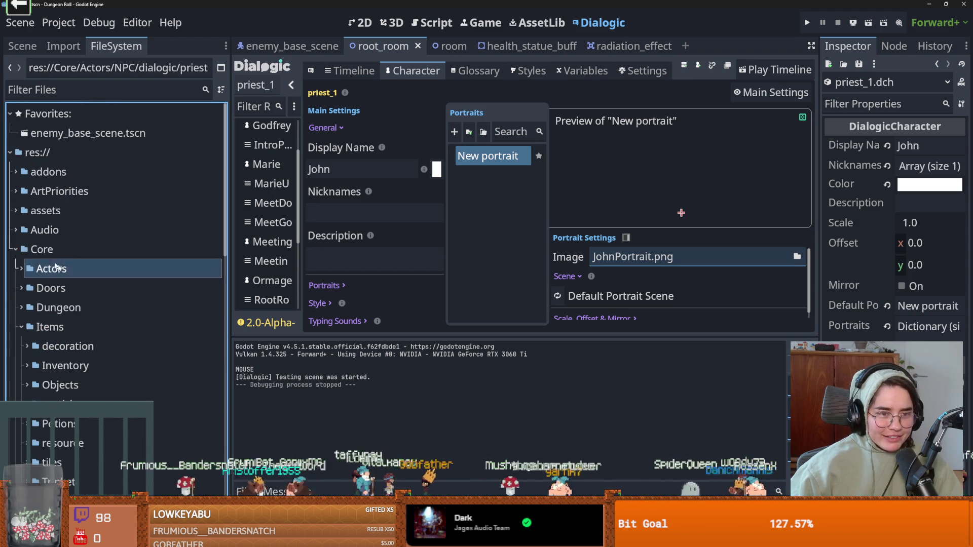
left_click(14, 249)
left_click(14, 250)
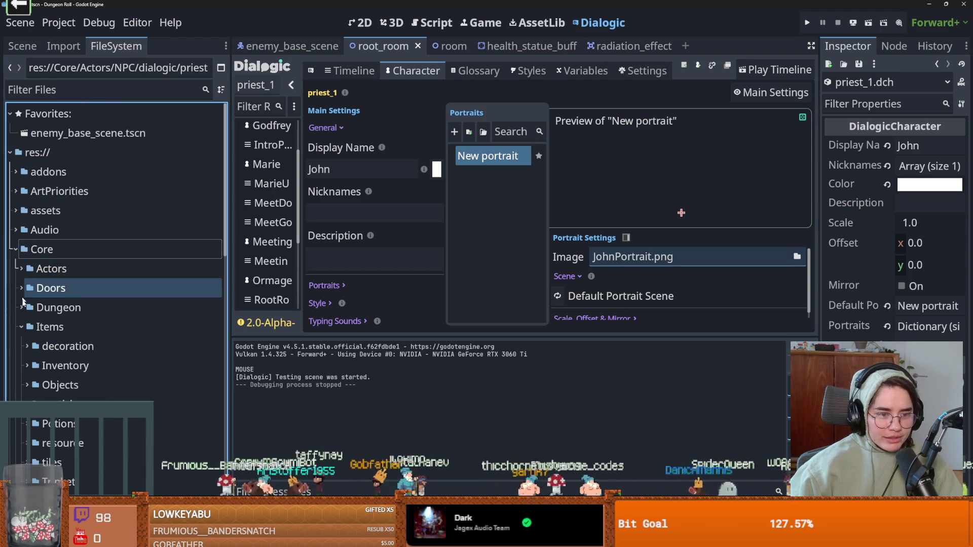
Collapse the Tiles subtree under Rooms and filter the FileSystem by 'dialogic'.
left_click(21, 403)
scroll(21, 403, "down", 1)
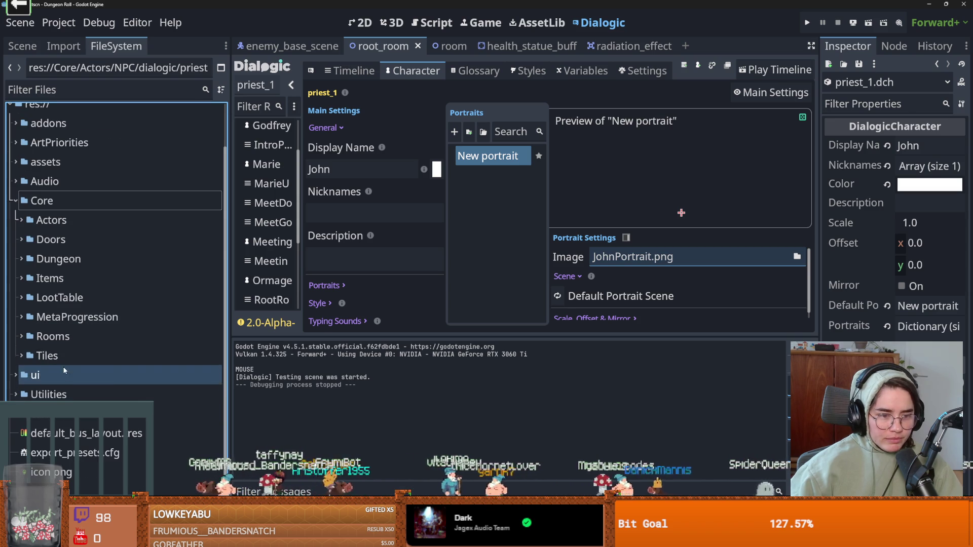
scroll(79, 161, "up", 2)
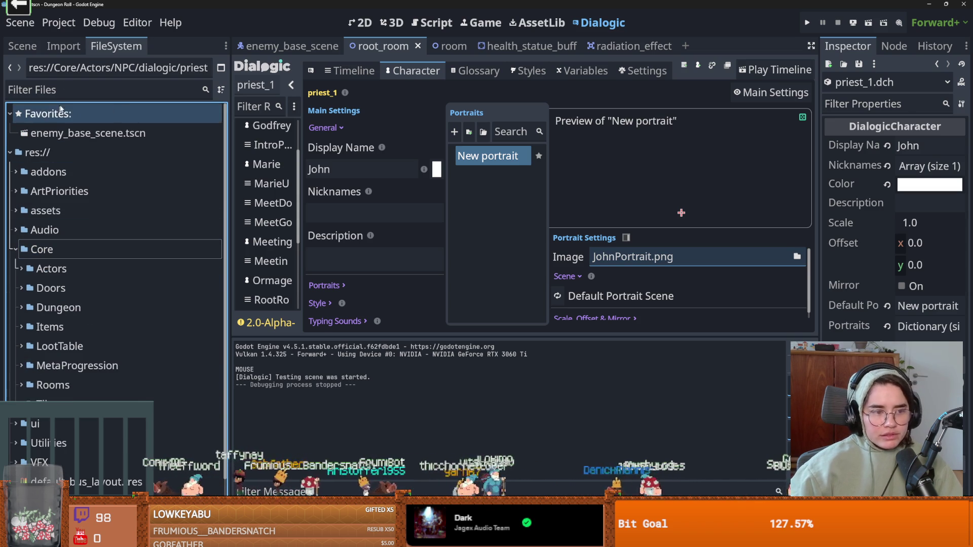
left_click(72, 92)
type("dialogic")
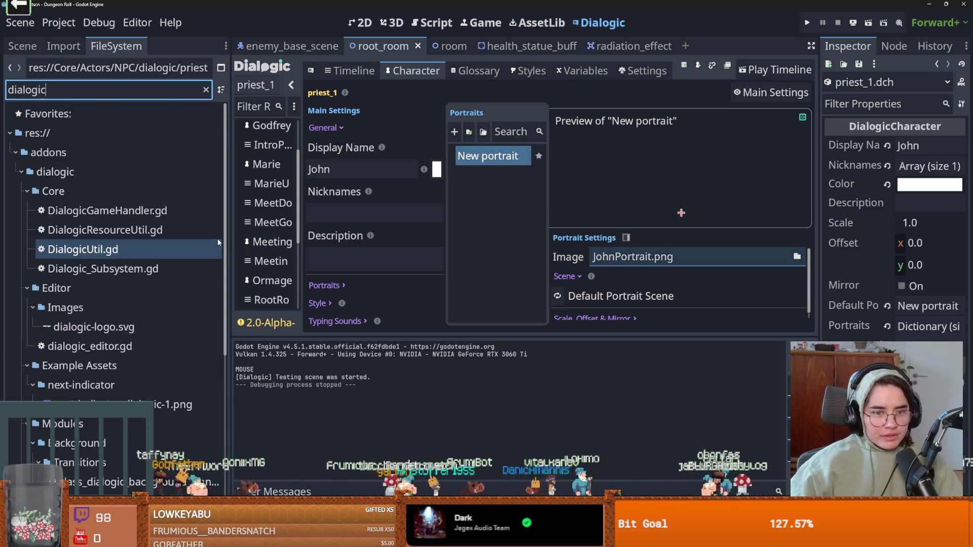
Set priest_1's portrait image to NPC/dialogic/JohnPortrait.png, save, and clear the 'dialogic' filter.
scroll(197, 428, "down", 6)
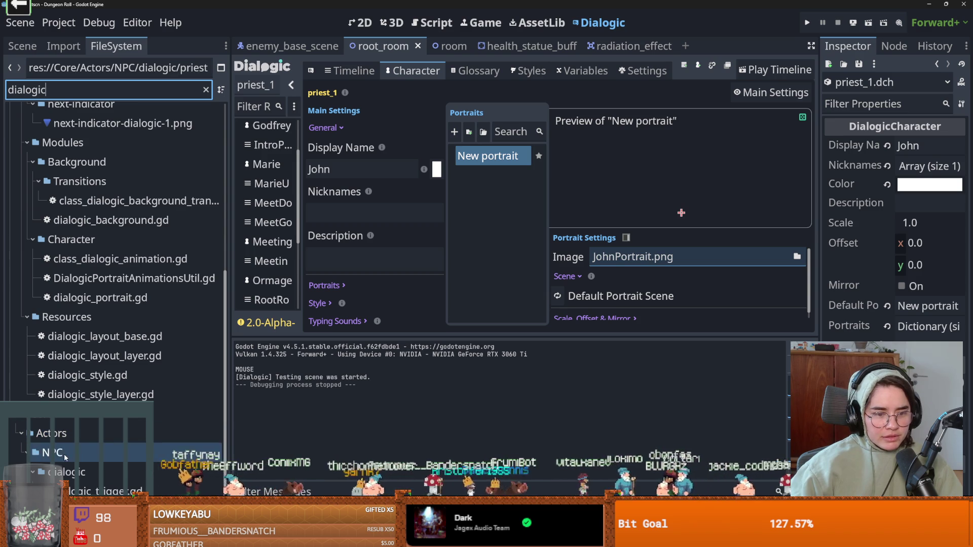
left_click(136, 441)
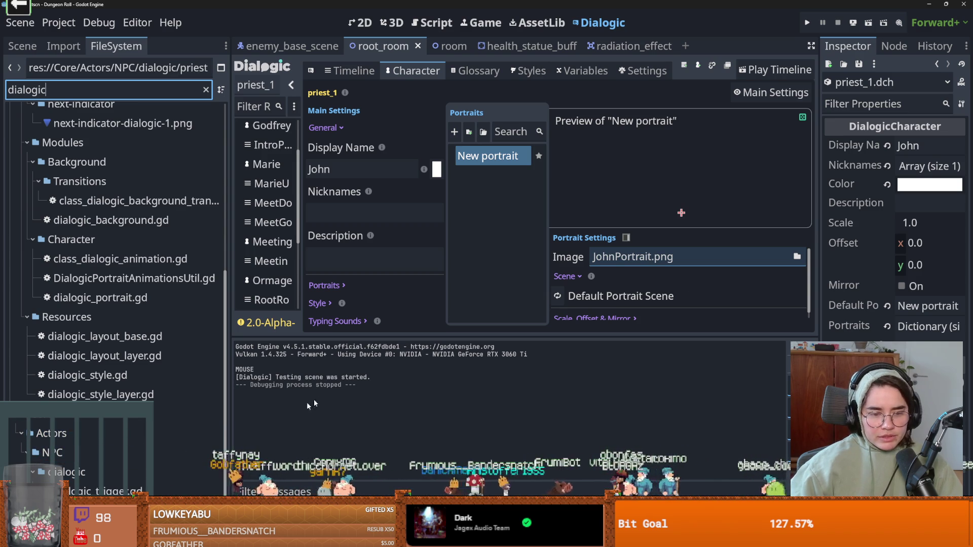
left_click(796, 256)
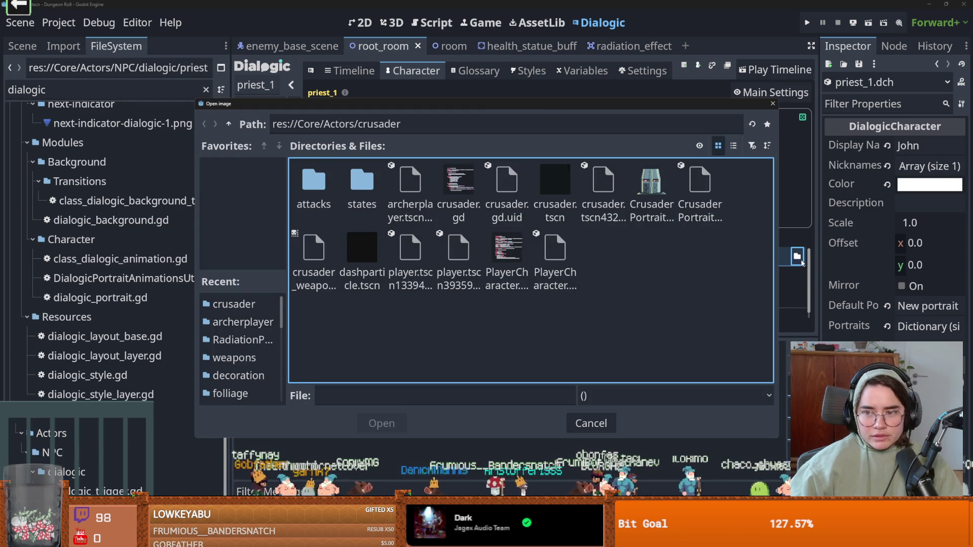
left_click(229, 125)
double_click(555, 183)
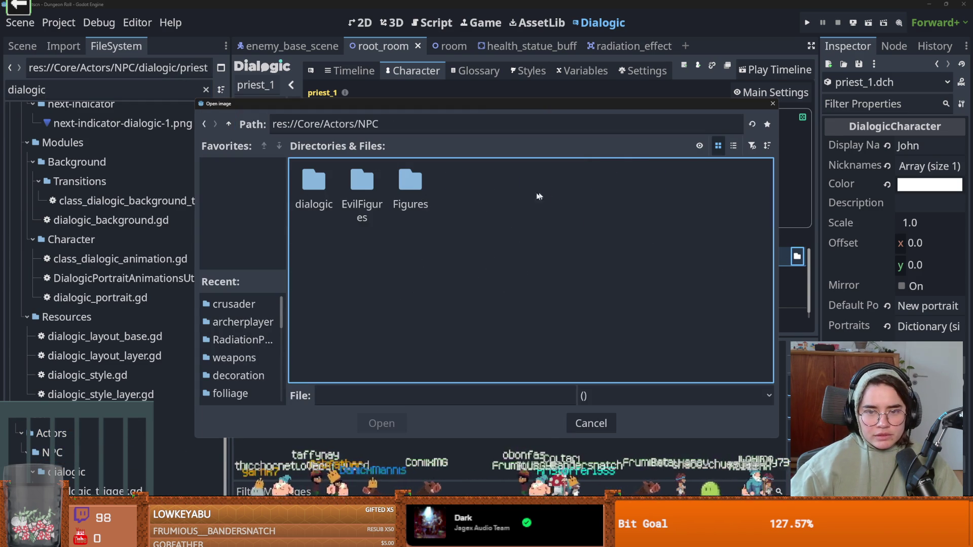
double_click(323, 188)
double_click(556, 254)
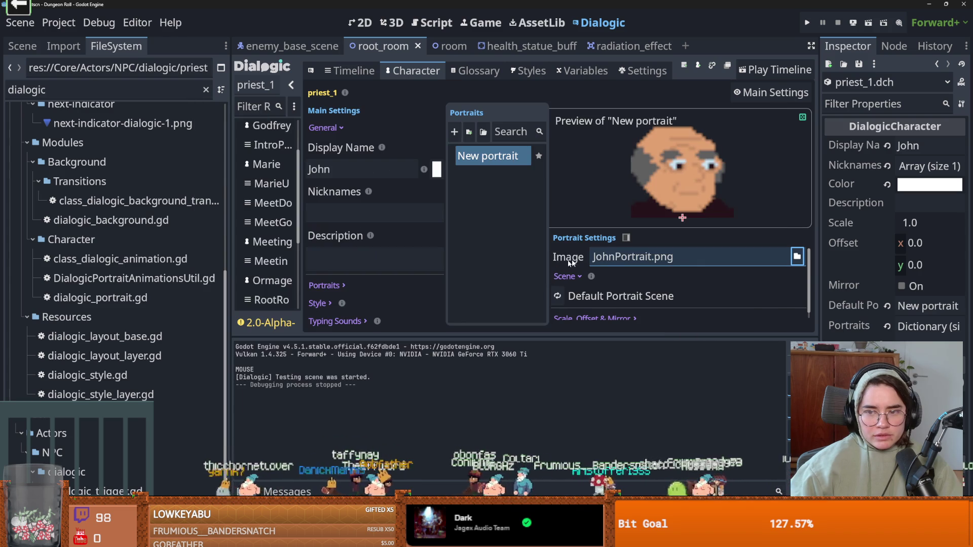
key("ctrl+s")
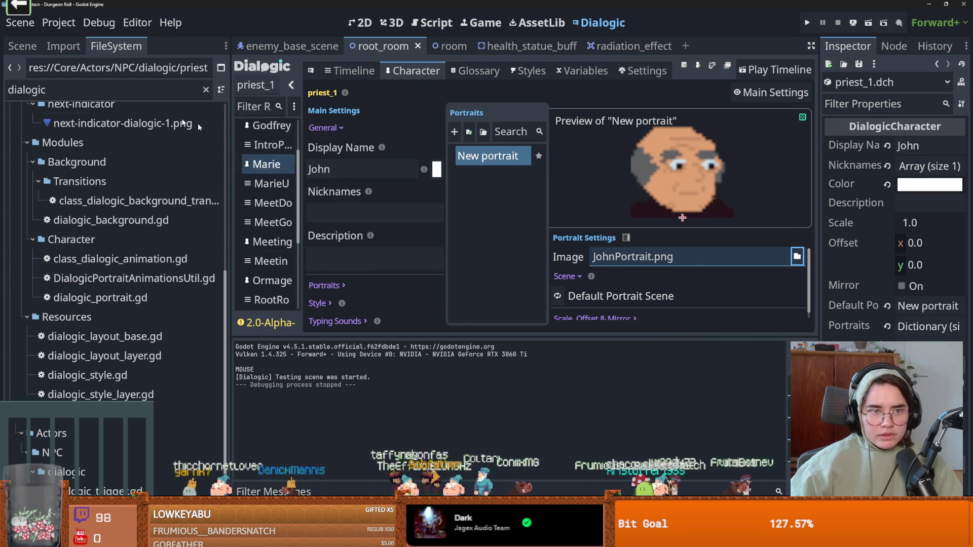
left_click(63, 472)
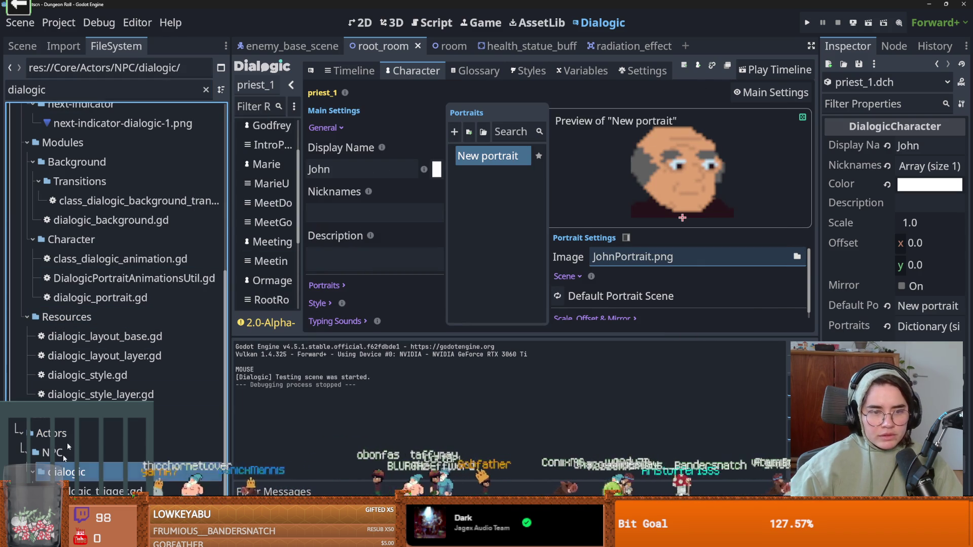
left_click(206, 89)
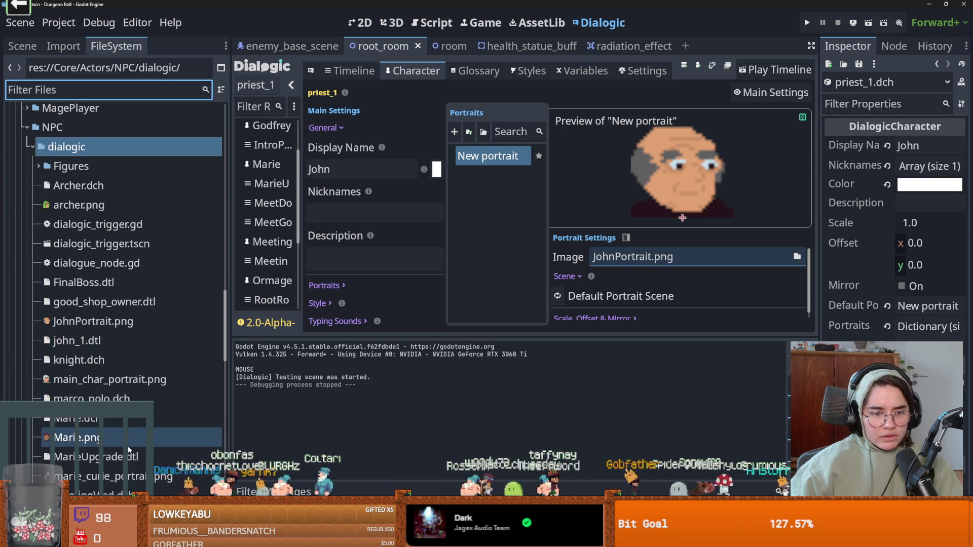
Open the john_1 timeline and then the priest_1 character.
double_click(111, 340)
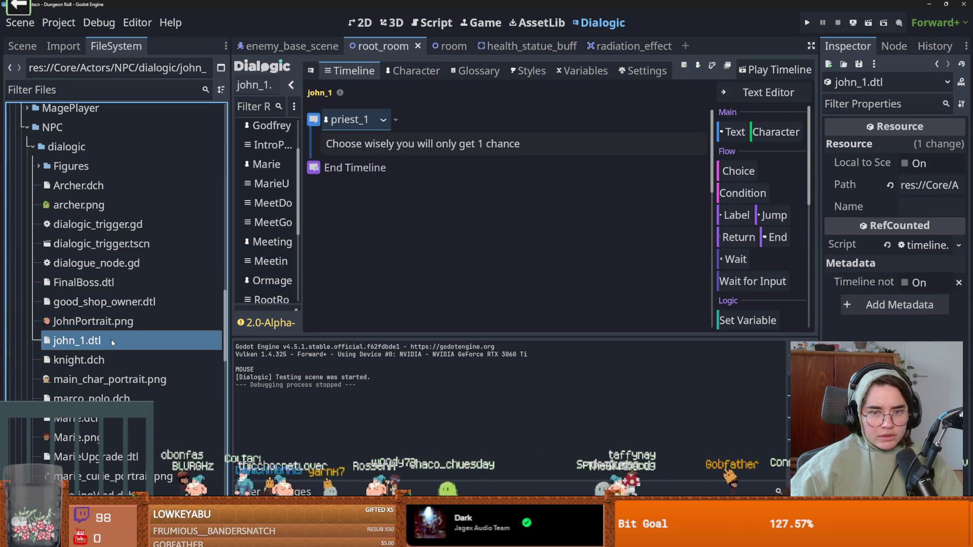
scroll(112, 355, "down", 3)
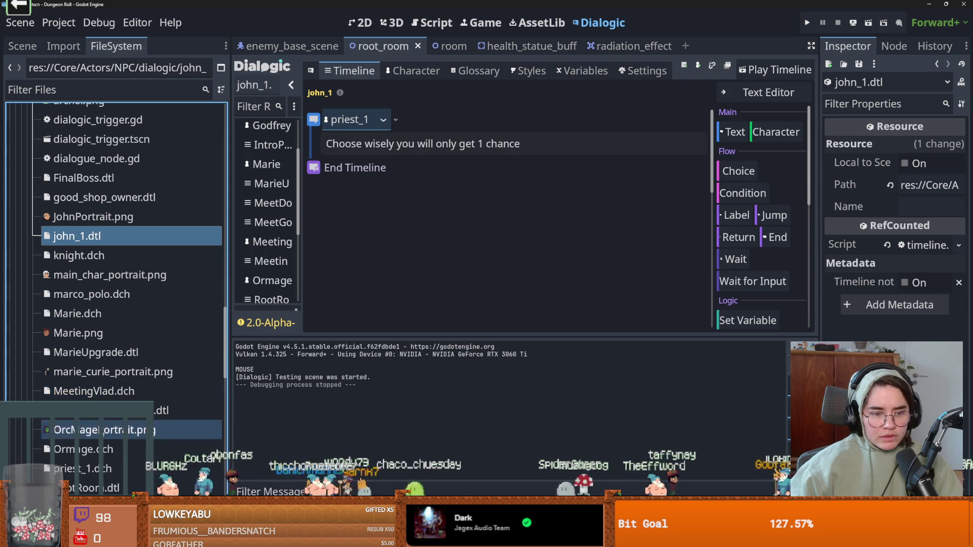
left_click(103, 471)
double_click(104, 471)
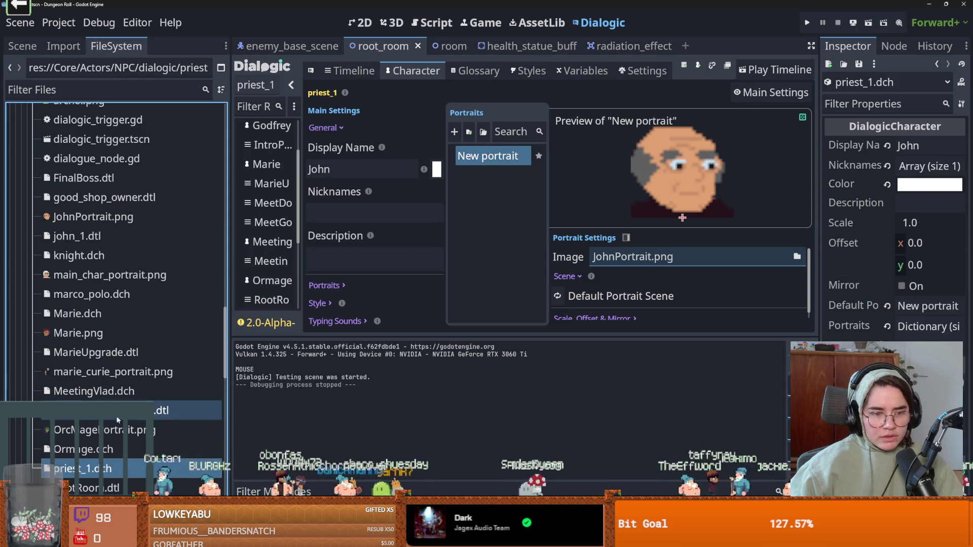
Play the RootRoom timeline, advance two lines, and stop the game with Escape.
scroll(120, 316, "up", 2)
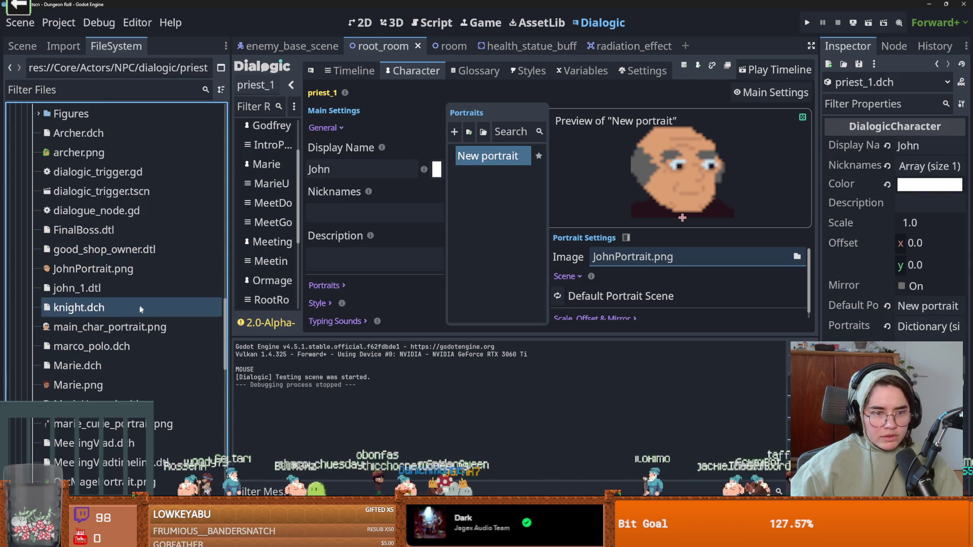
scroll(120, 395, "down", 2)
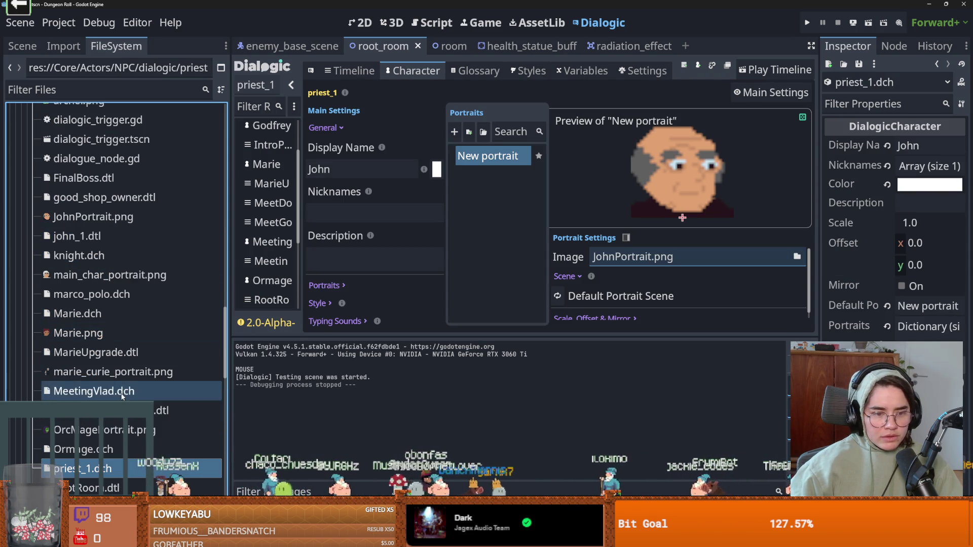
scroll(115, 427, "down", 2)
left_click(133, 433)
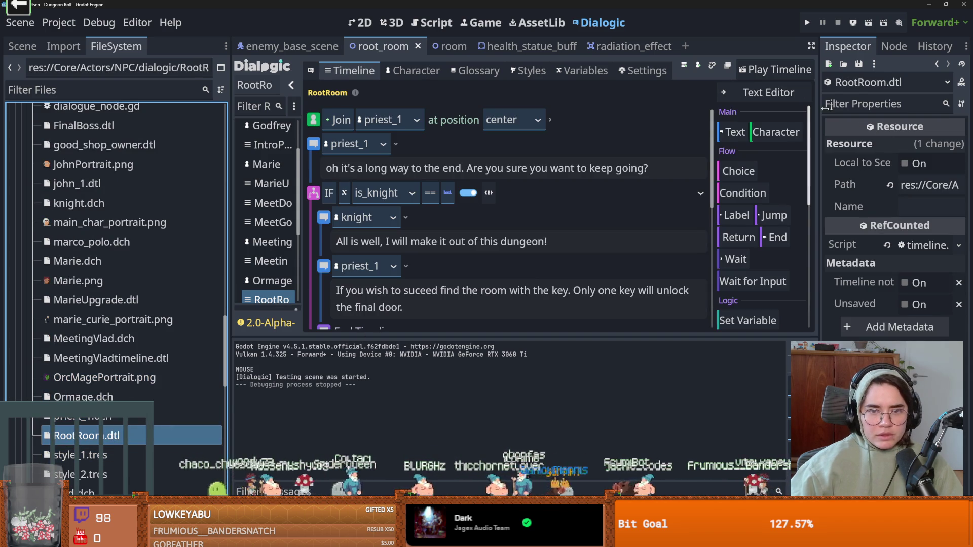
left_click(775, 69)
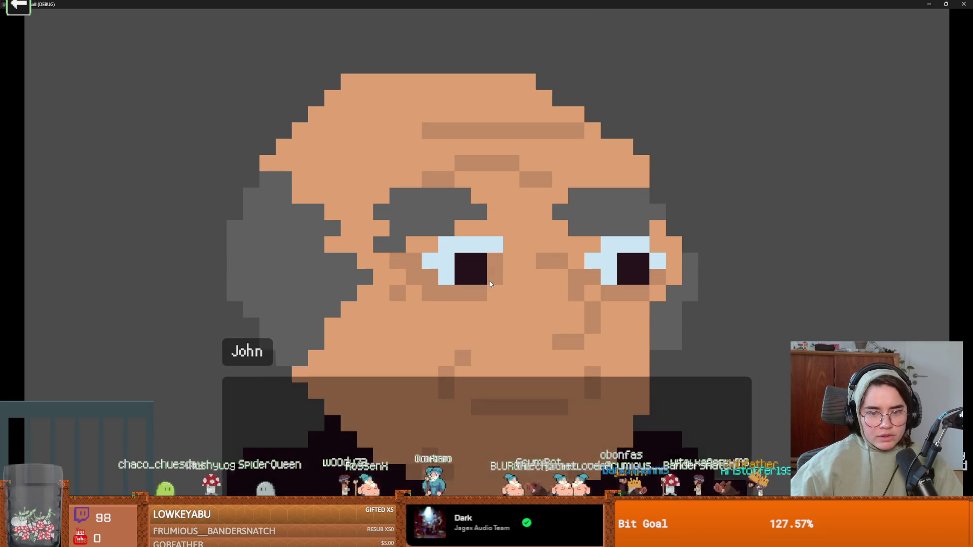
left_click(486, 274)
left_click(466, 238)
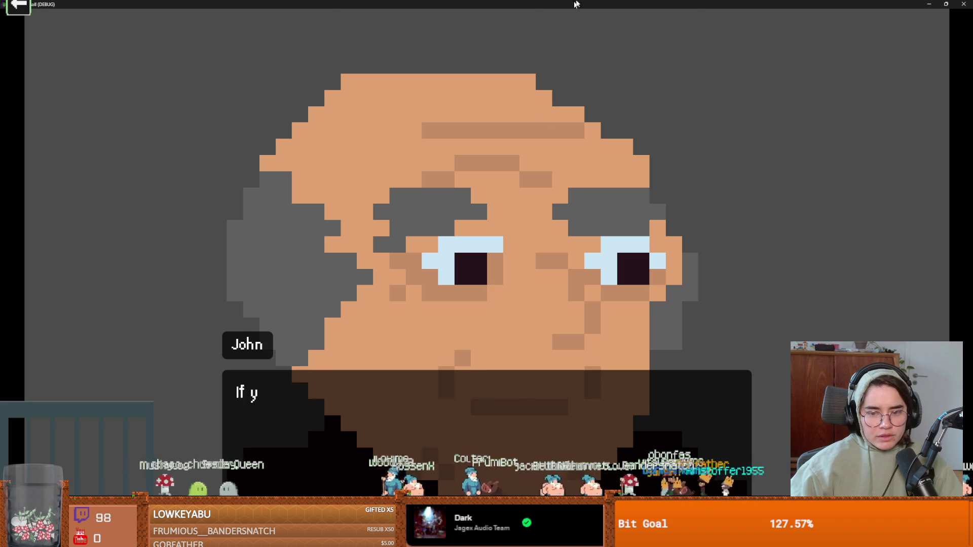
key("Escape")
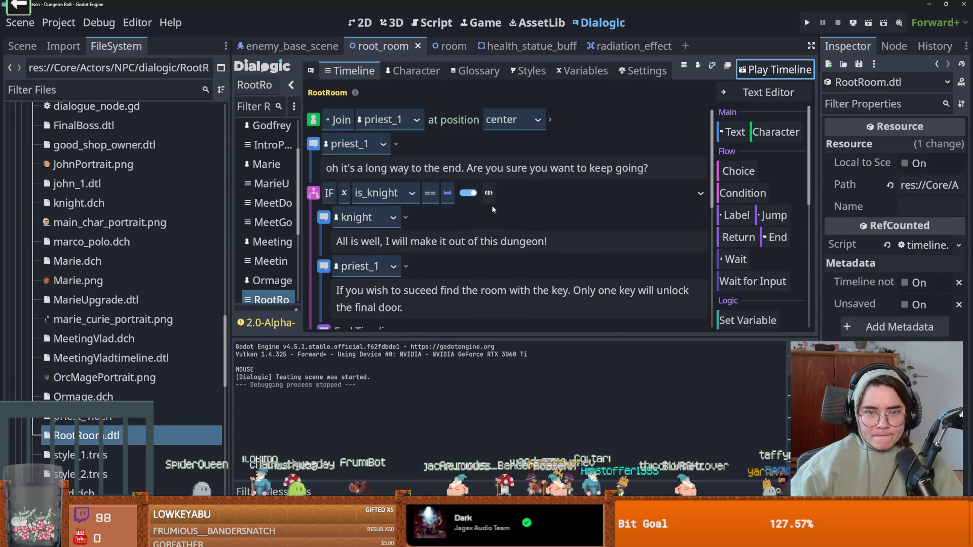
Add a Join knight event inside the IF is_knight branch.
left_click(551, 202)
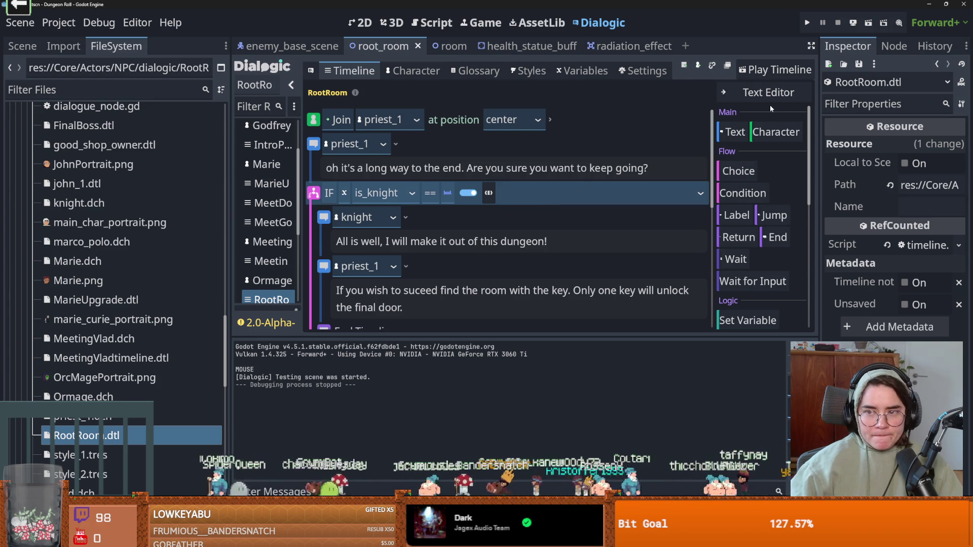
left_click(775, 131)
scroll(431, 281, "down", 2)
scroll(432, 281, "down", 2)
left_click(427, 295)
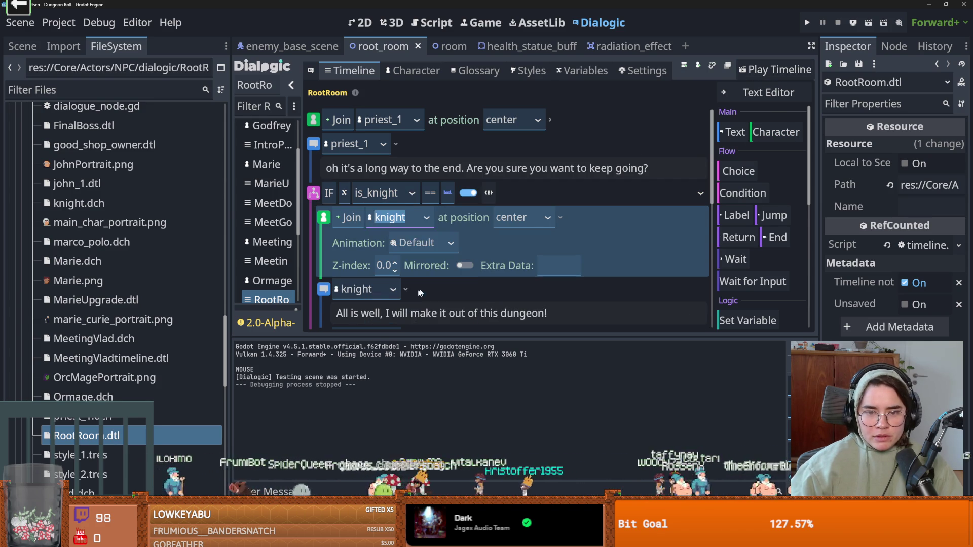
Play RootRoom through the knight's line, then select that line back in the editor.
left_click(772, 72)
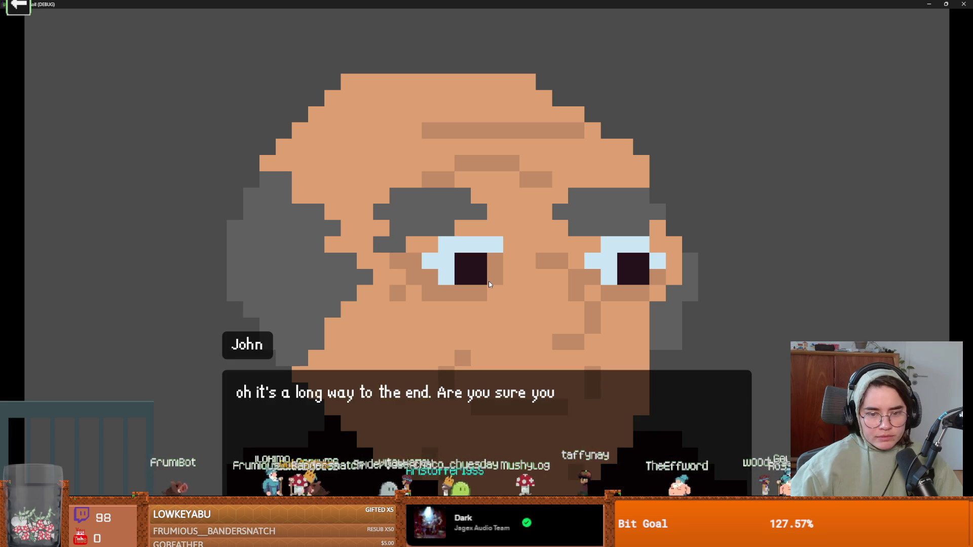
left_click(488, 284)
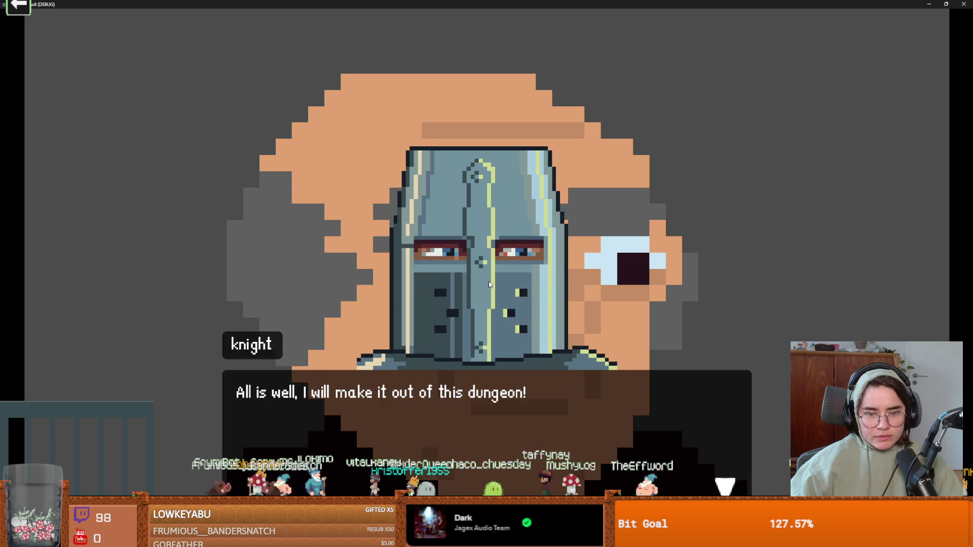
left_click(488, 284)
left_click(489, 285)
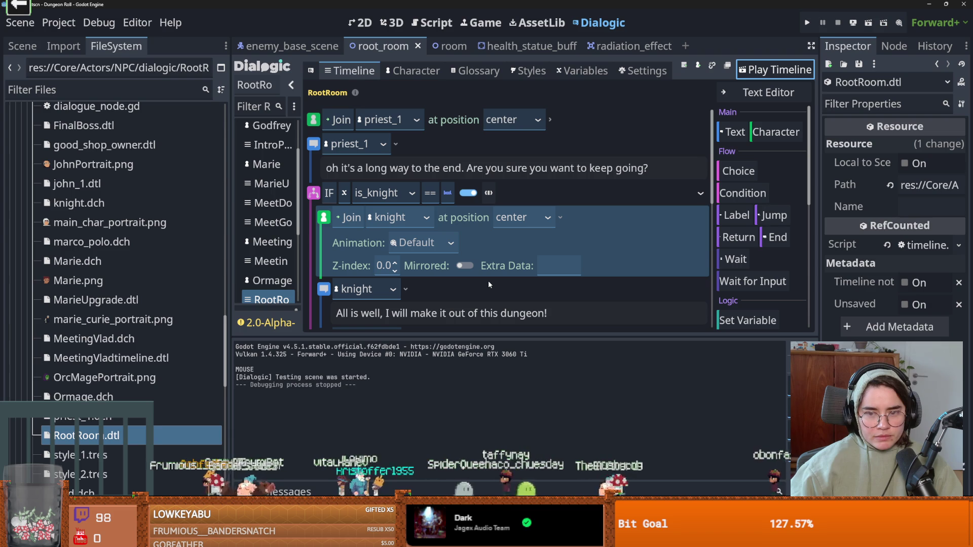
left_click(474, 289)
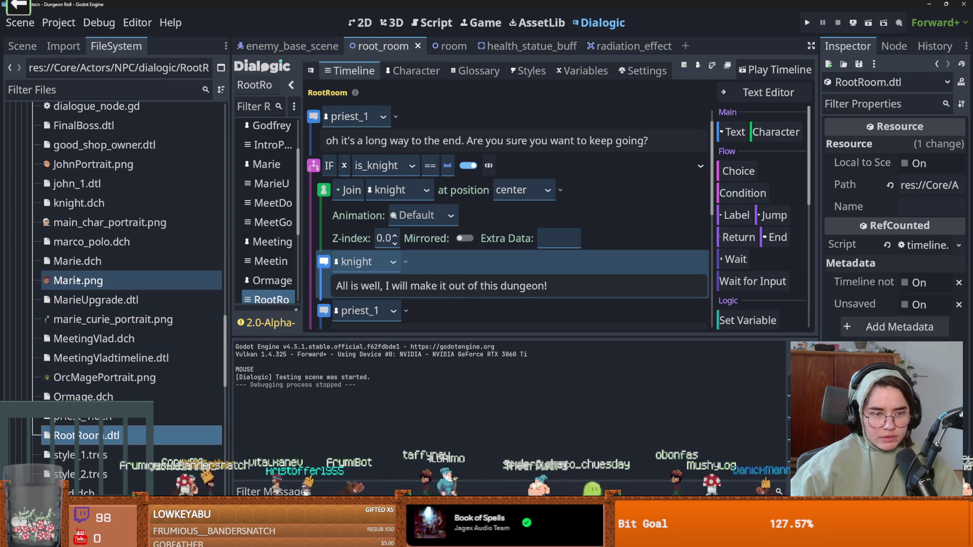
Give the knight character style_2 and save.
scroll(97, 324, "up", 3)
double_click(81, 256)
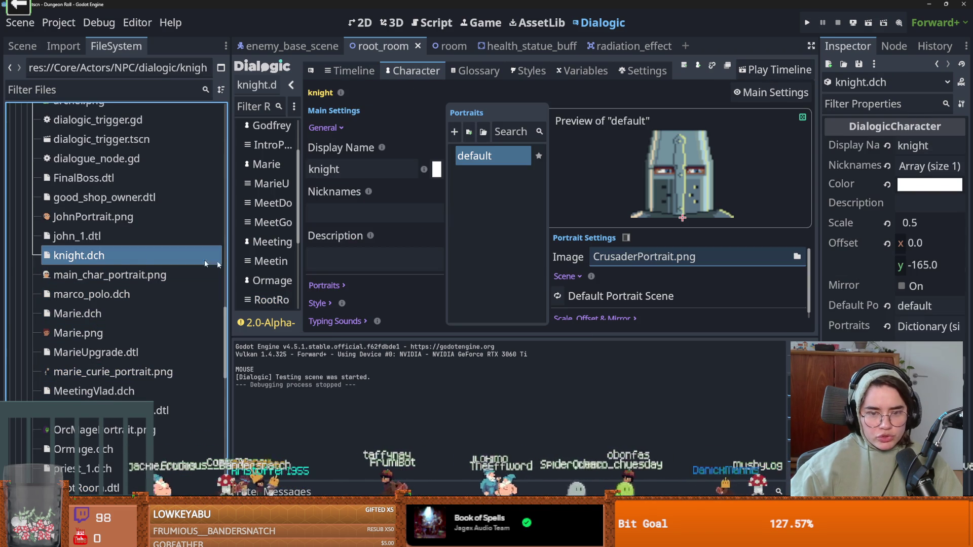
scroll(339, 307, "down", 1)
left_click(392, 297)
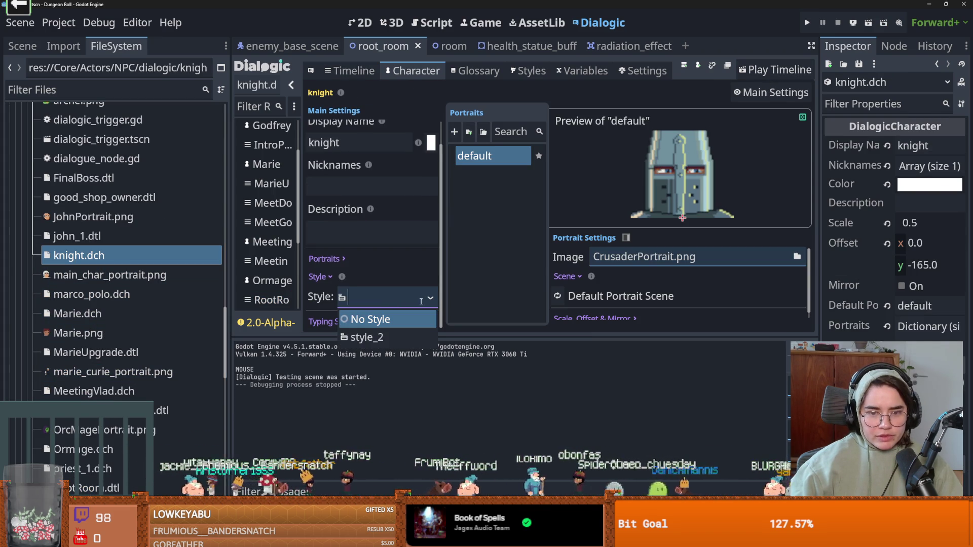
left_click(388, 334)
key("ctrl+s")
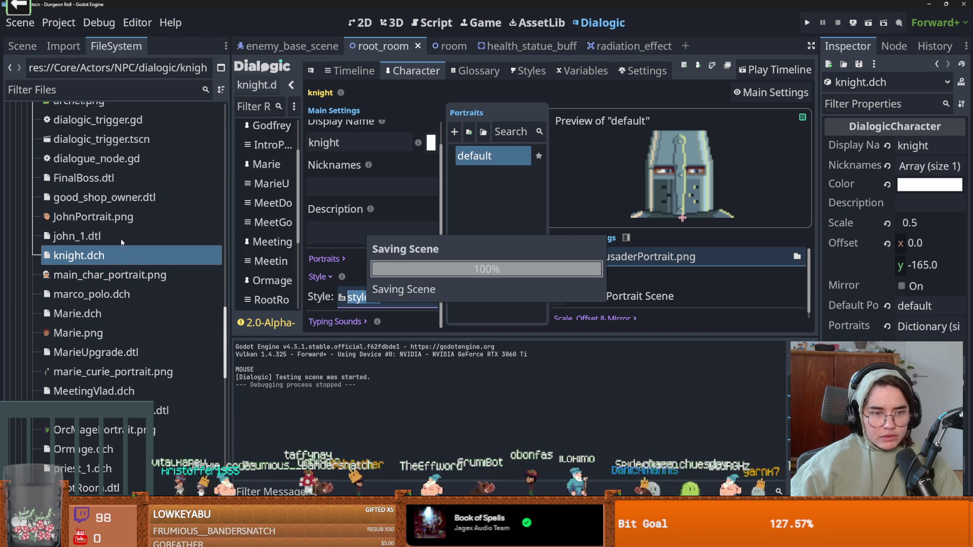
Give the priest_1 character style_2 and save.
scroll(107, 334, "up", 3)
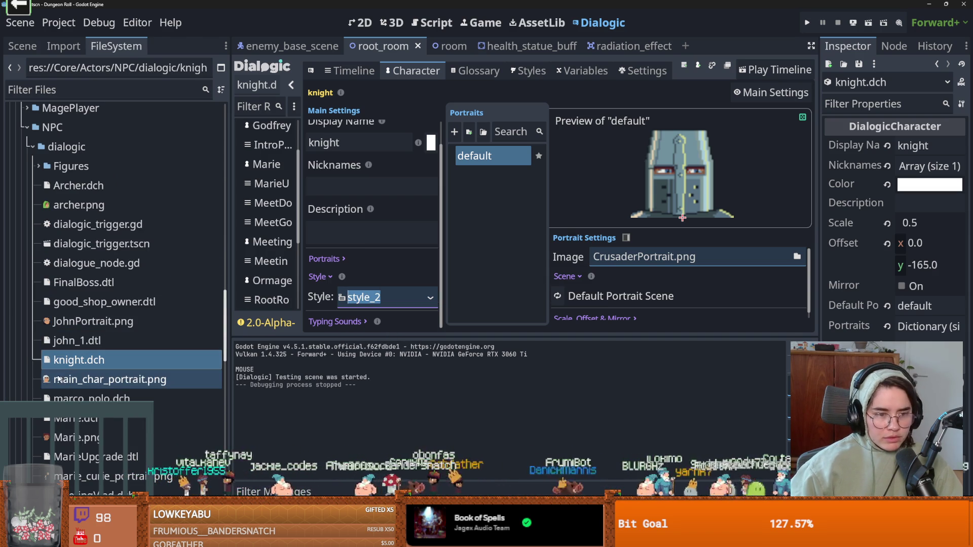
double_click(104, 340)
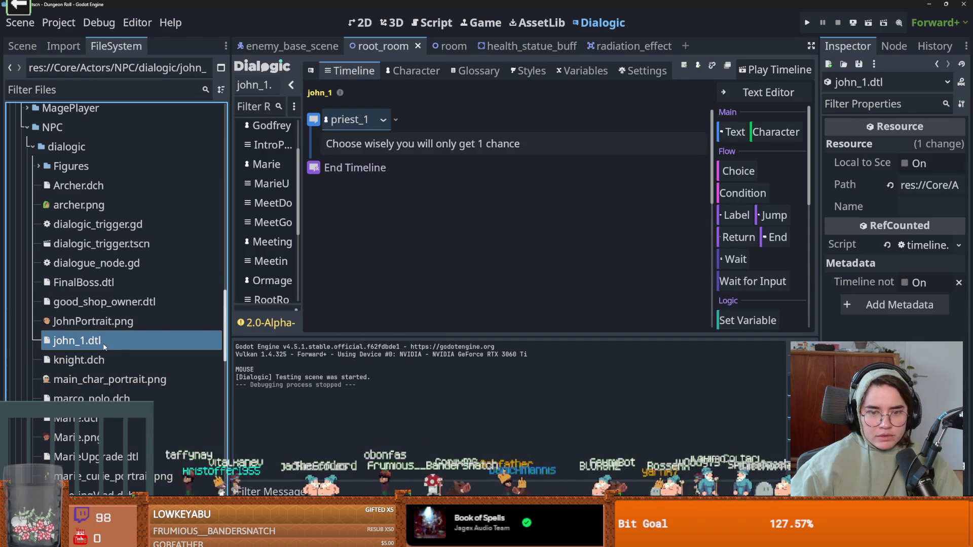
scroll(119, 418, "down", 5)
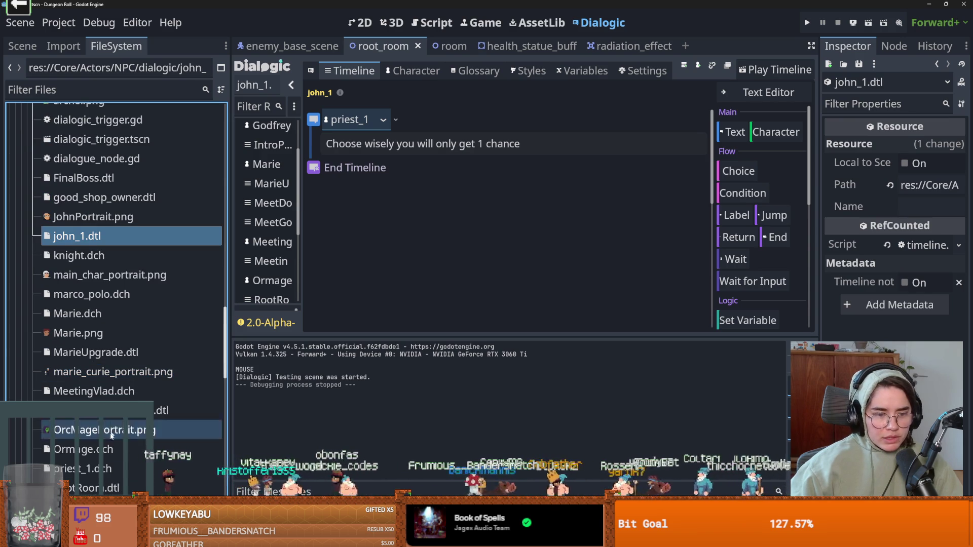
double_click(84, 469)
left_click(385, 297)
left_click(370, 338)
key("ctrl+s")
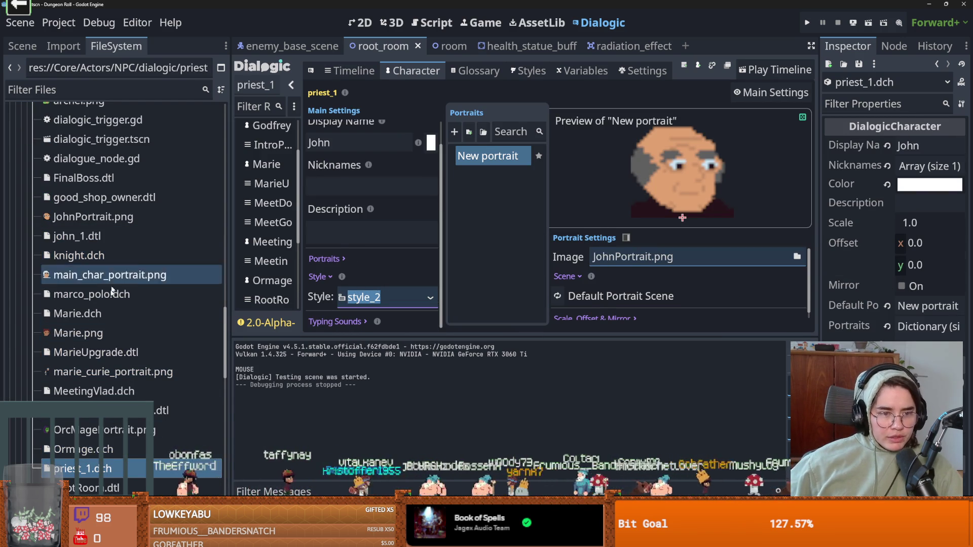
Test-play the RootRoom timeline with F5, advance one line, and close the game window.
scroll(84, 294, "up", 5)
scroll(129, 380, "down", 5)
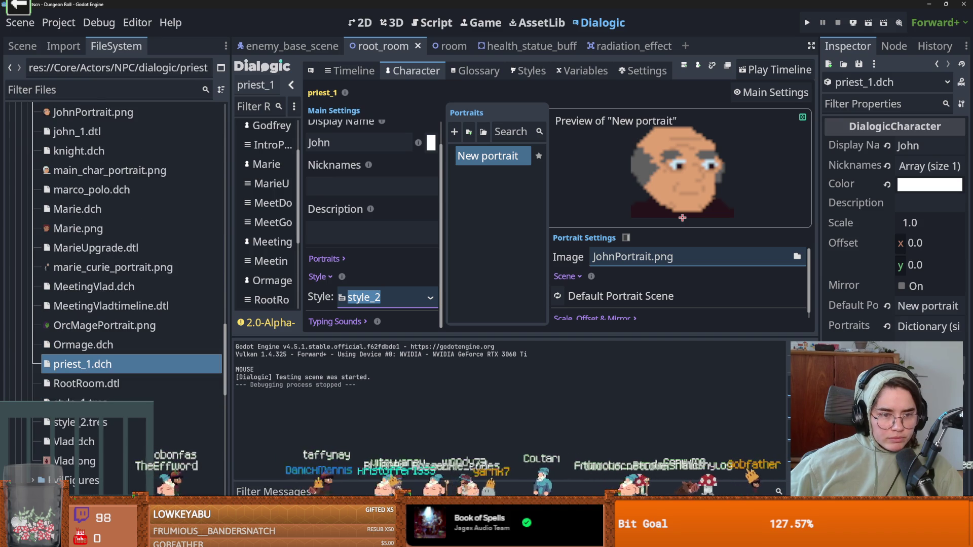
left_click(122, 389)
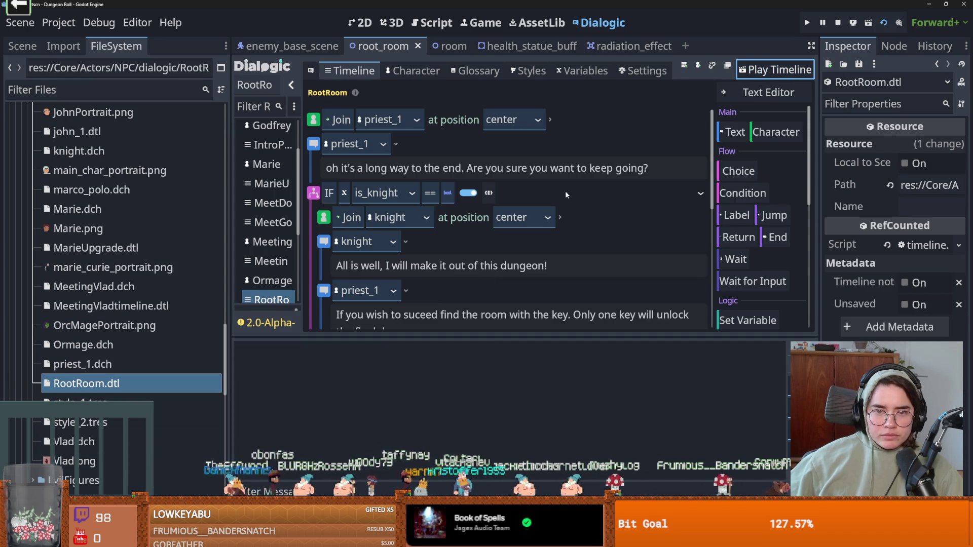
key("F5")
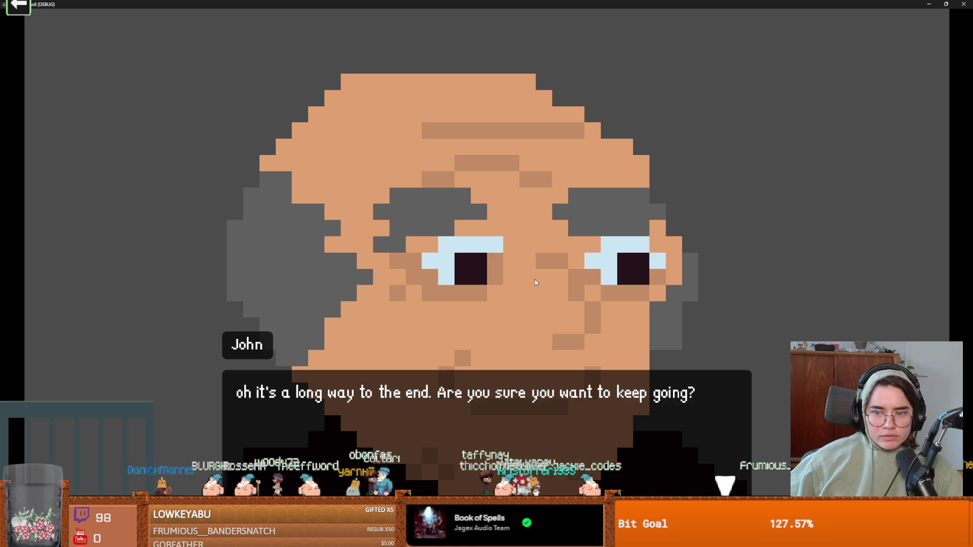
left_click(534, 282)
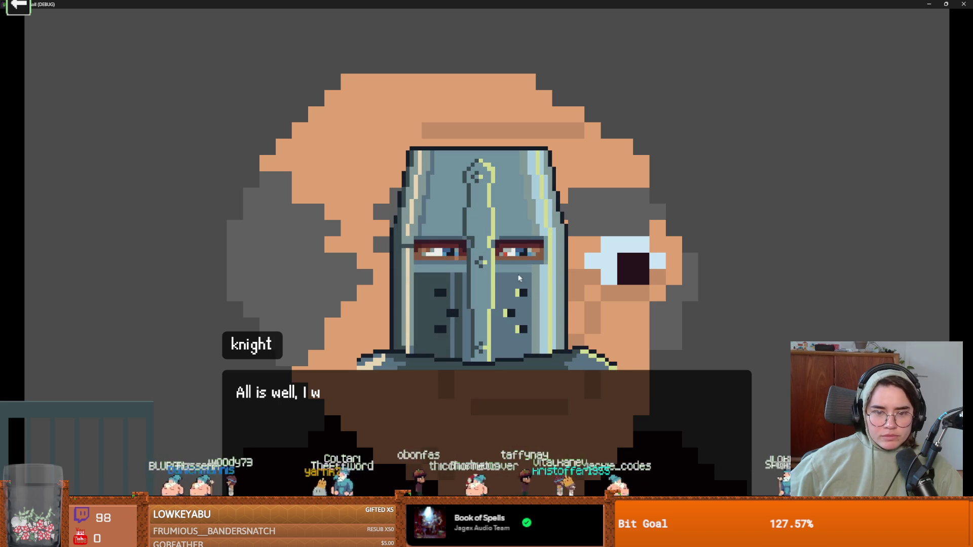
key("super+Down")
left_click(604, 170)
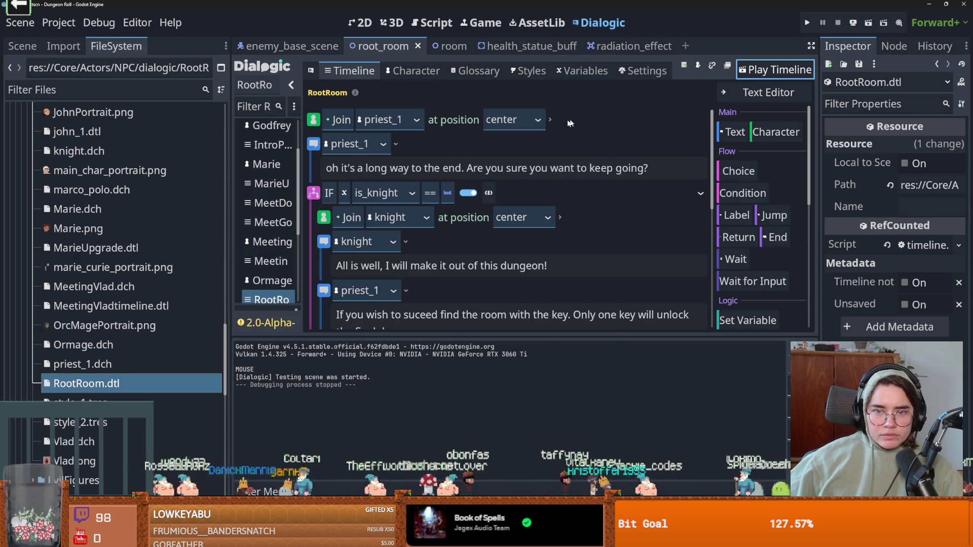
Delete the Join priest_1 event at the start of RootRoom.
right_click(590, 117)
left_click(605, 227)
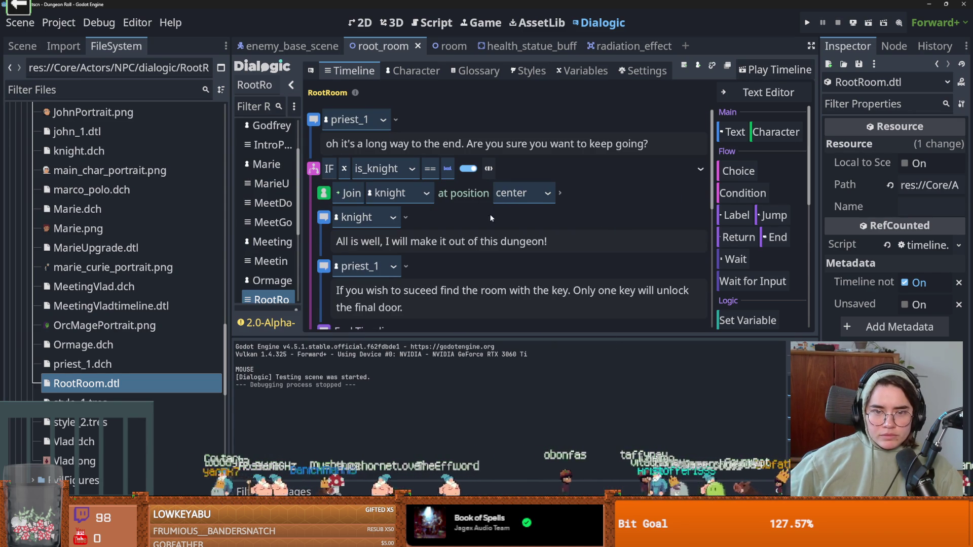
scroll(486, 226, "down", 1)
scroll(490, 231, "up", 1)
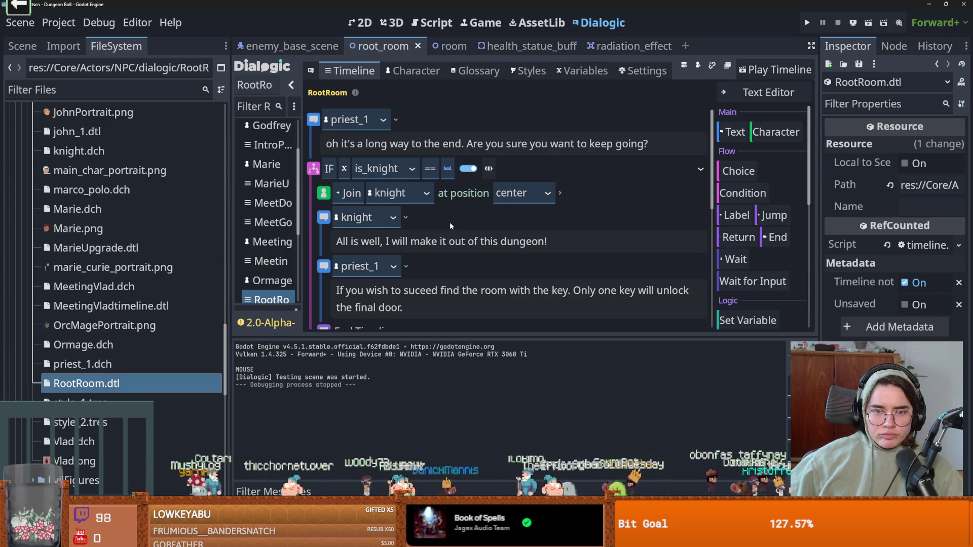
scroll(450, 226, "down", 1)
Delete the Join knight event and replay RootRoom through to the end.
right_click(587, 167)
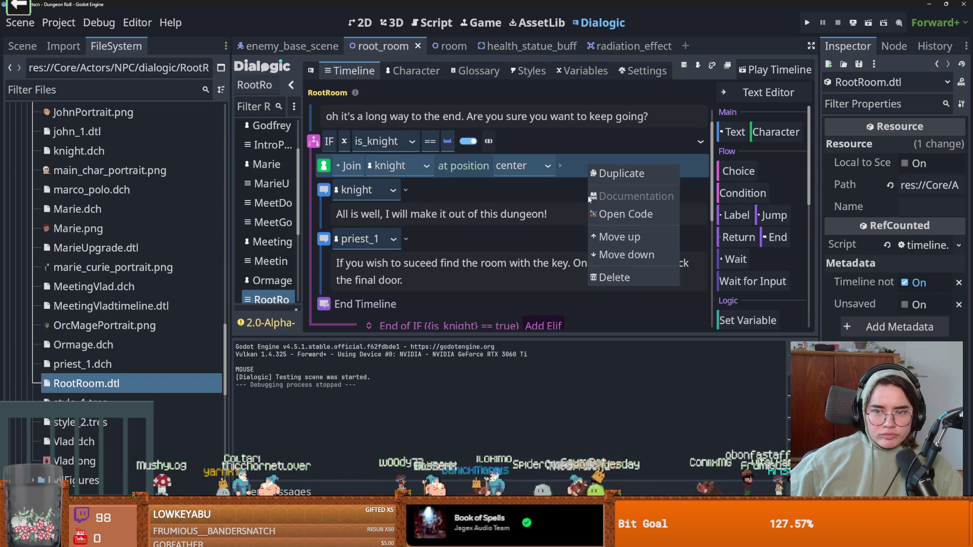
left_click(607, 277)
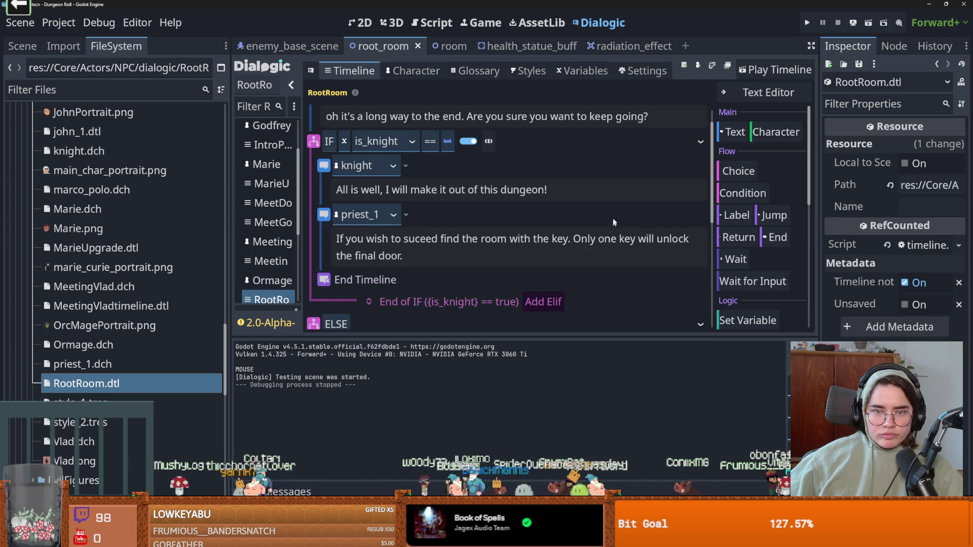
left_click(772, 74)
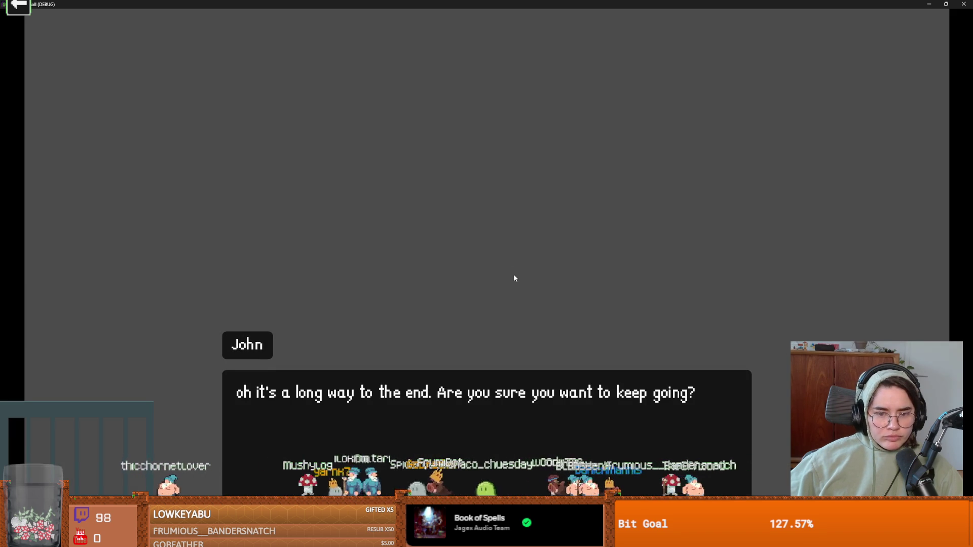
left_click(513, 275)
left_click(514, 277)
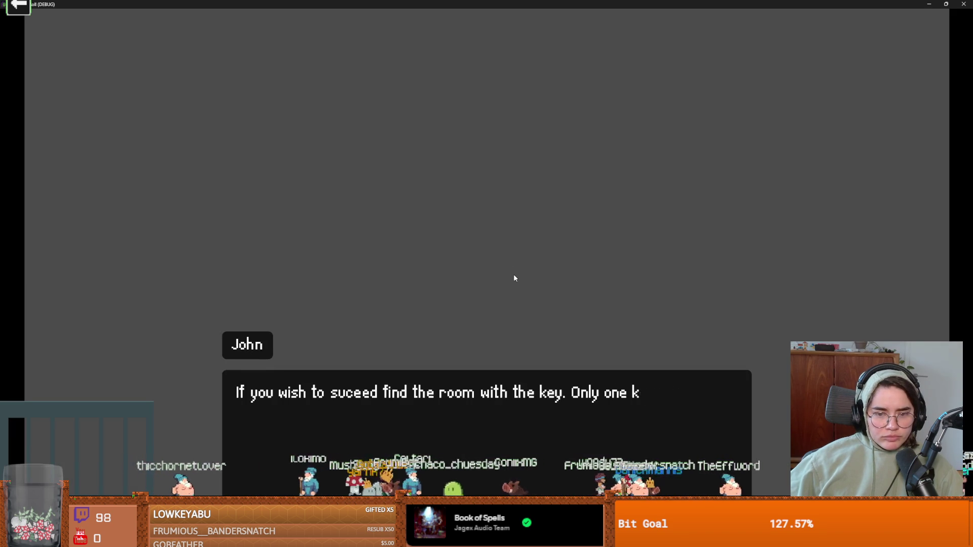
left_click(513, 278)
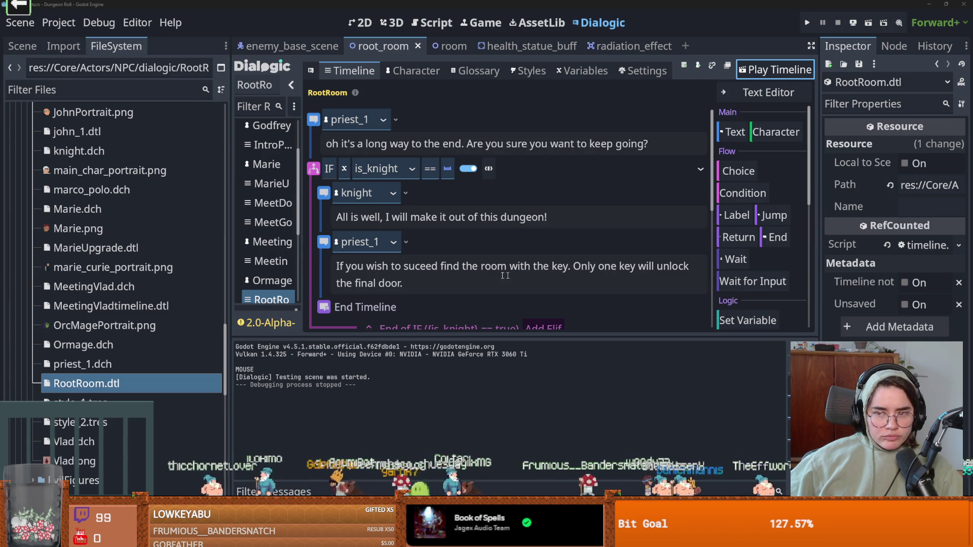
Set the 5 Portraits layer's portrait size mode to Keep in the styles editor.
left_click(517, 73)
scroll(542, 223, "down", 2)
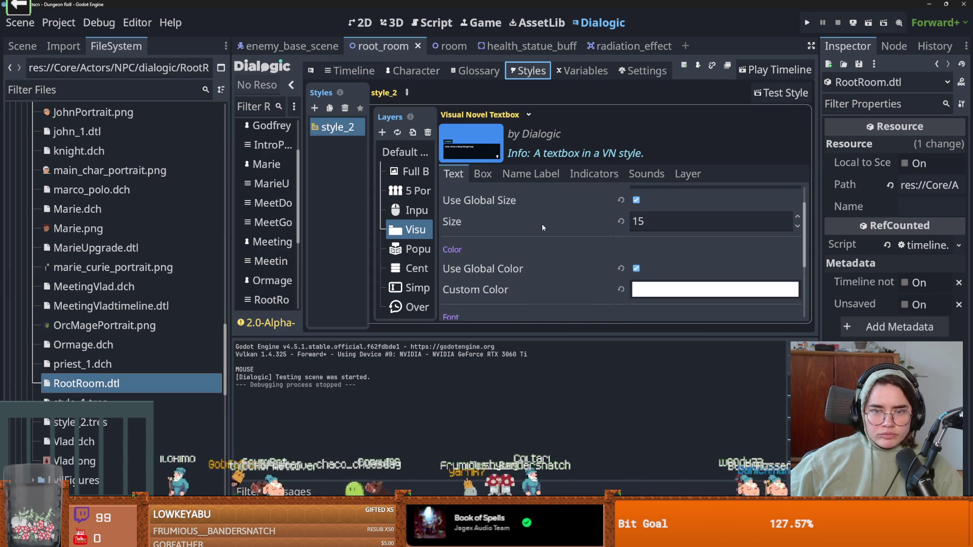
mouse_move(437, 219)
left_mouse_down()
mouse_move(516, 219)
mouse_move(493, 218)
left_mouse_up()
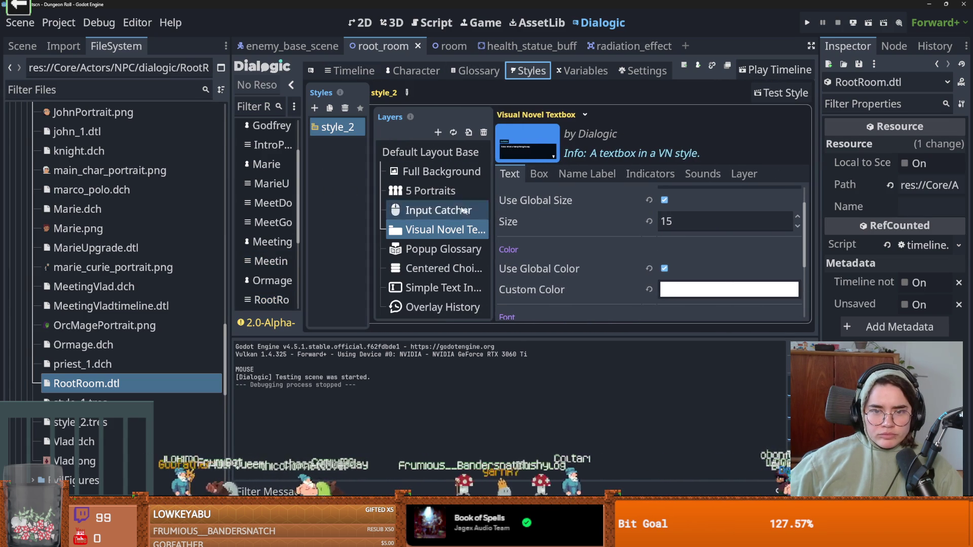
left_click(431, 192)
left_click(691, 220)
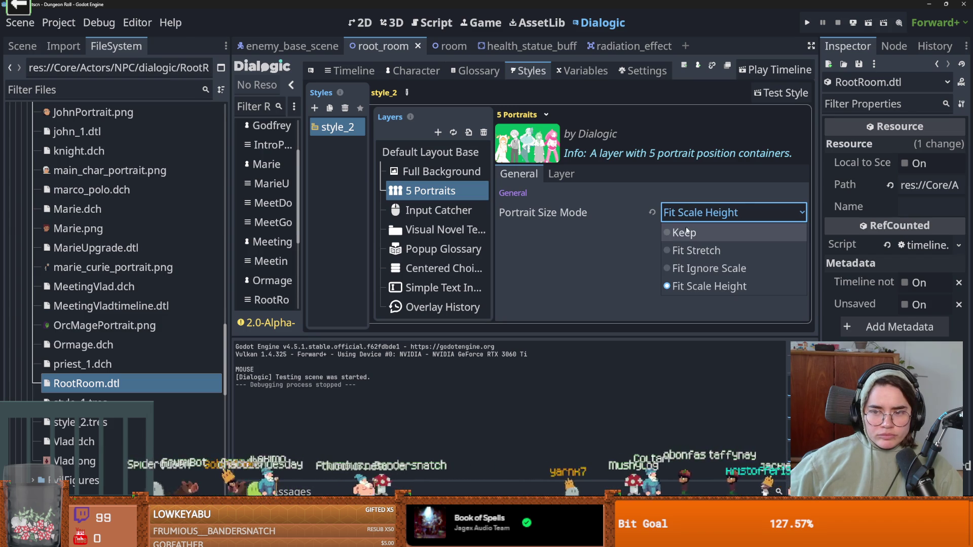
left_click(686, 232)
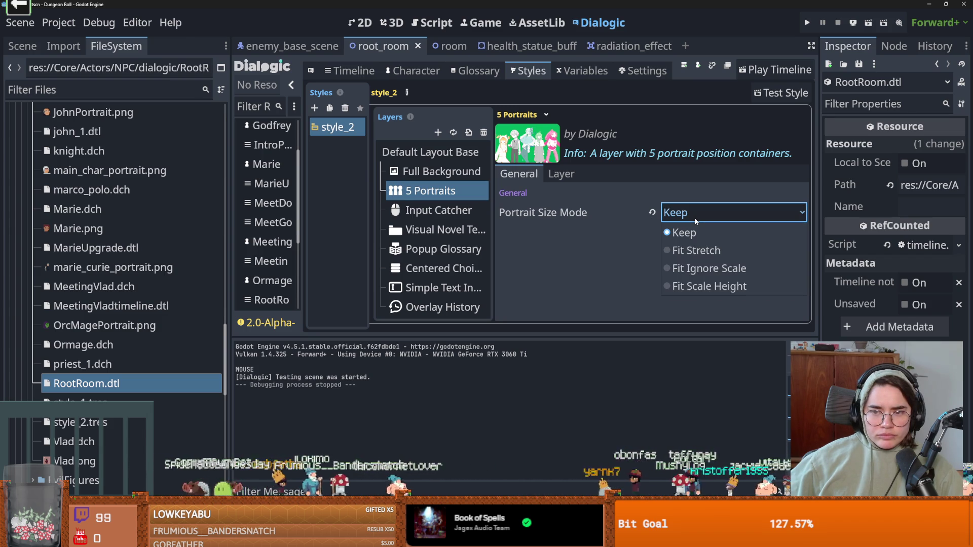
left_click(593, 205)
left_click(561, 174)
left_click(525, 176)
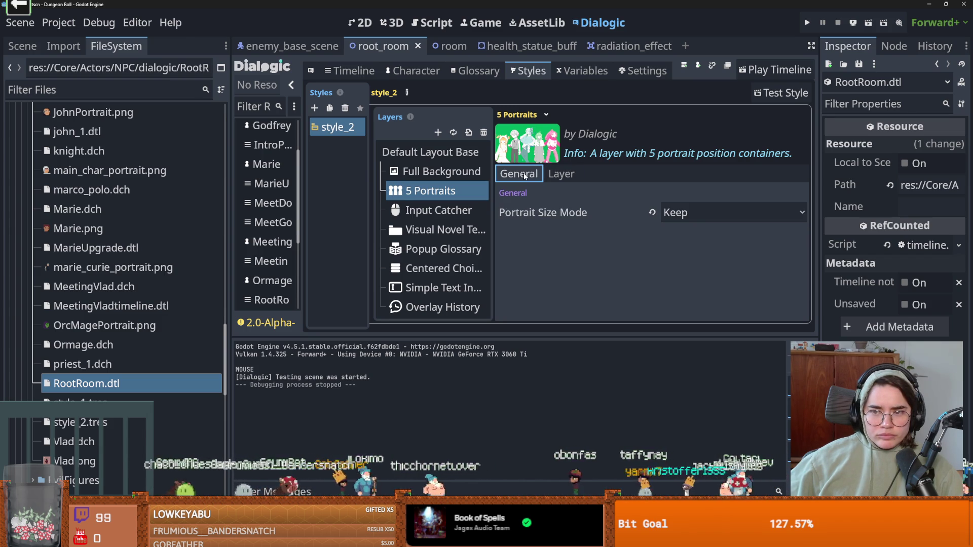
Review the Textbox, Glossary, Full Background and Input Catcher layers, then open priest_1.dch.
left_click_drag(493, 229, 542, 229)
left_click(514, 232)
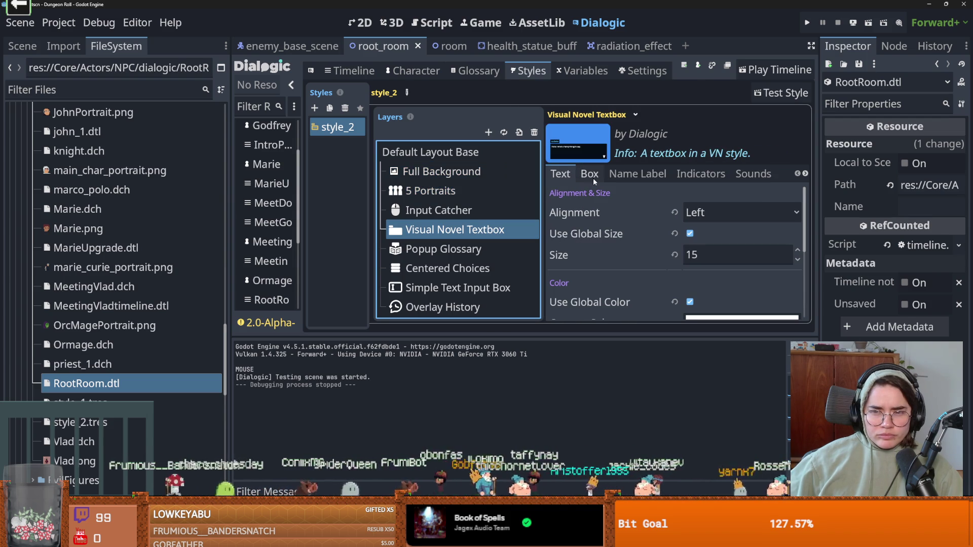
scroll(613, 235, "down", 2)
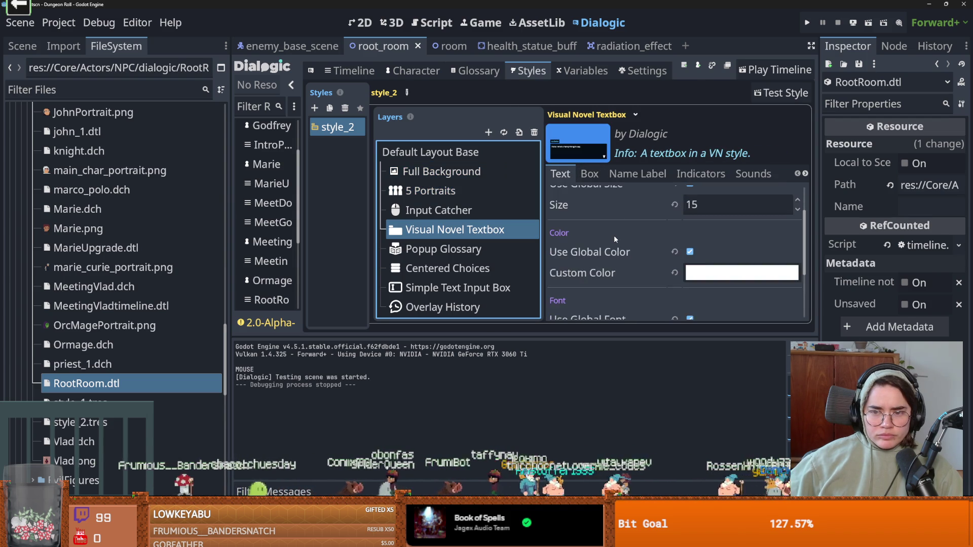
scroll(613, 235, "down", 3)
scroll(613, 242, "up", 5)
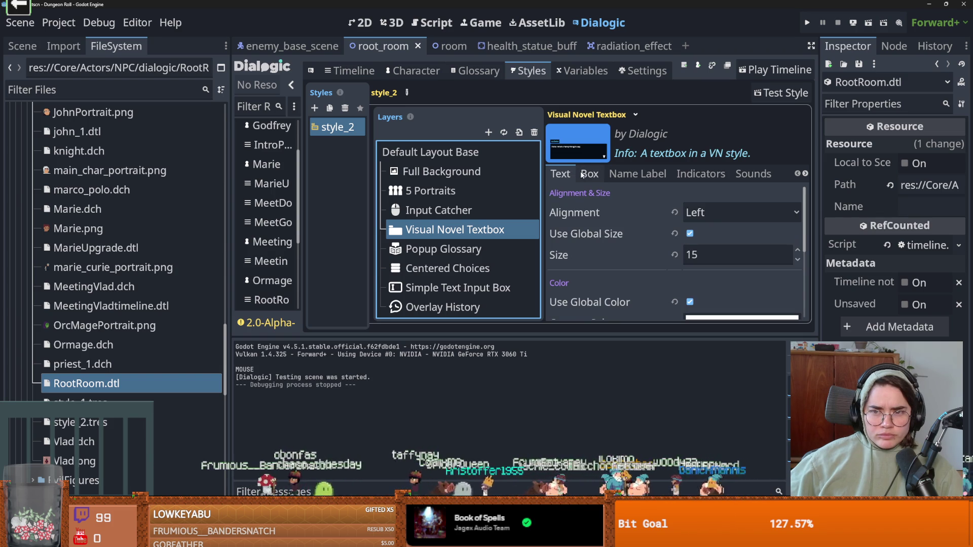
left_click(477, 252)
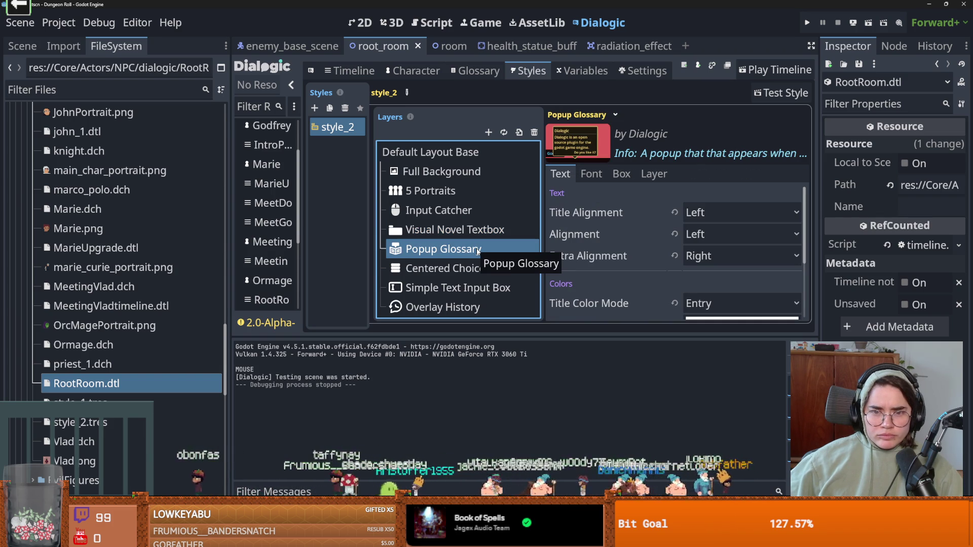
left_click(463, 176)
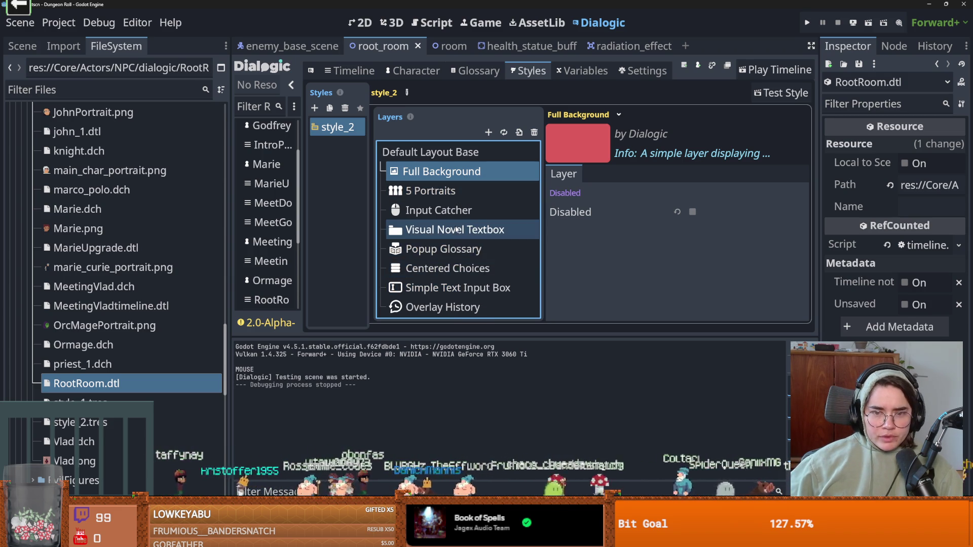
left_click(443, 210)
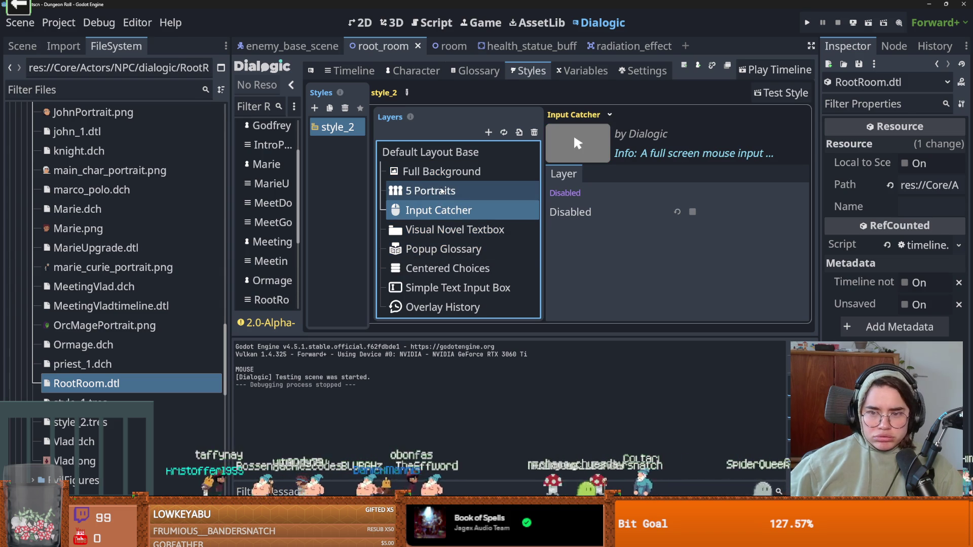
left_click(441, 192)
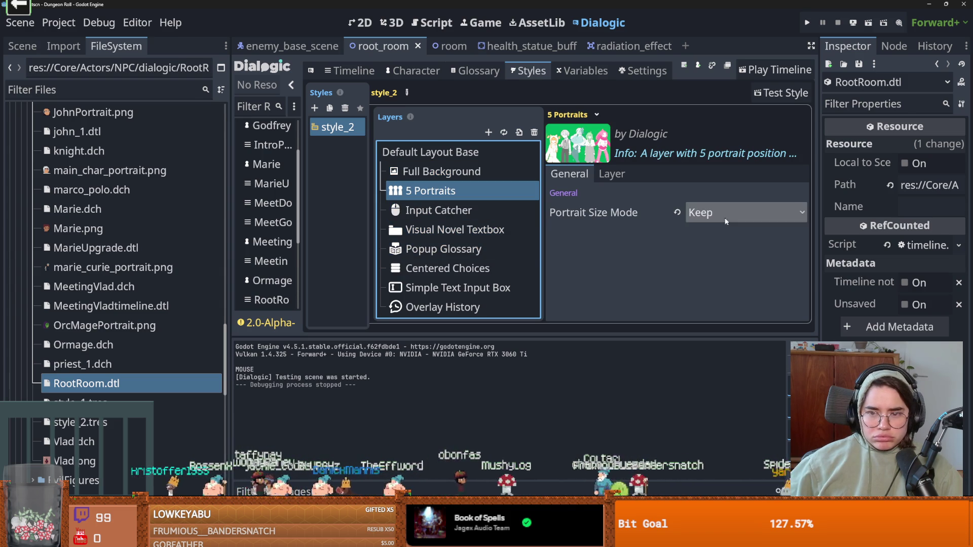
left_click(616, 175)
left_click(496, 177)
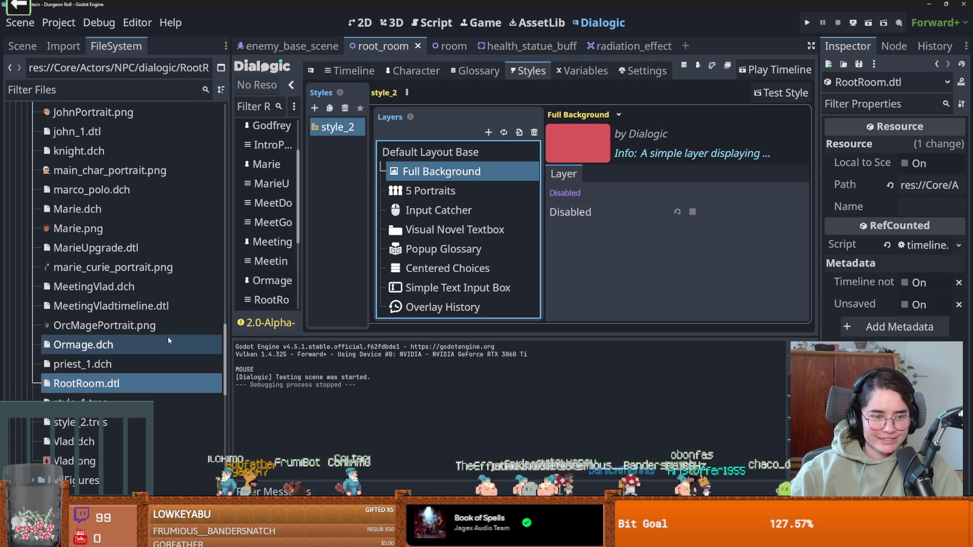
left_click(110, 365)
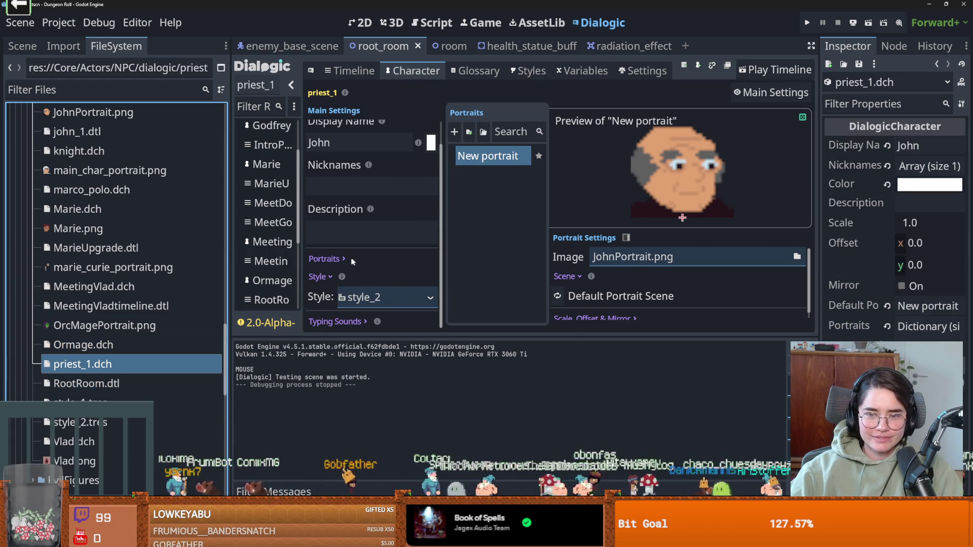
Open knight.dch and expand its portrait's Scale, Offset & Mirror settings.
scroll(623, 284, "down", 1)
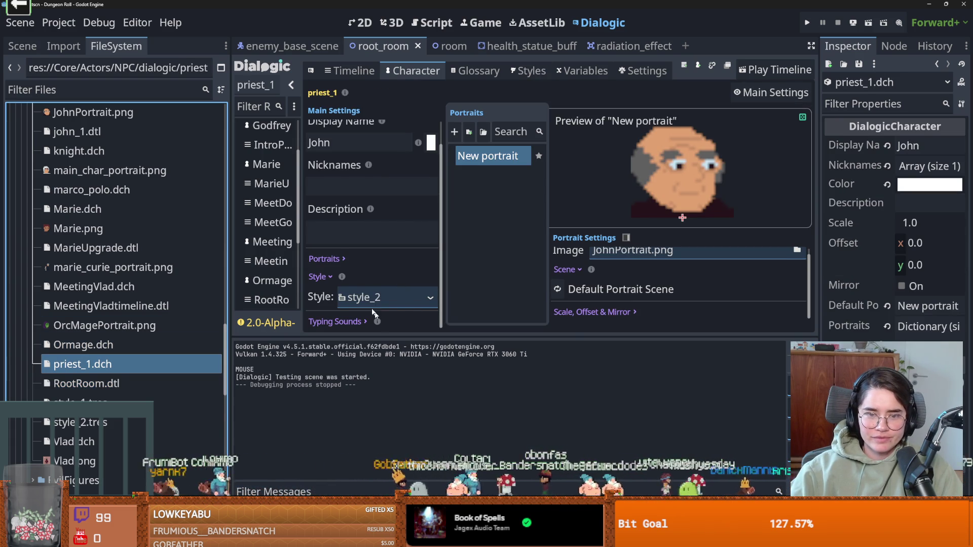
scroll(375, 304, "up", 1)
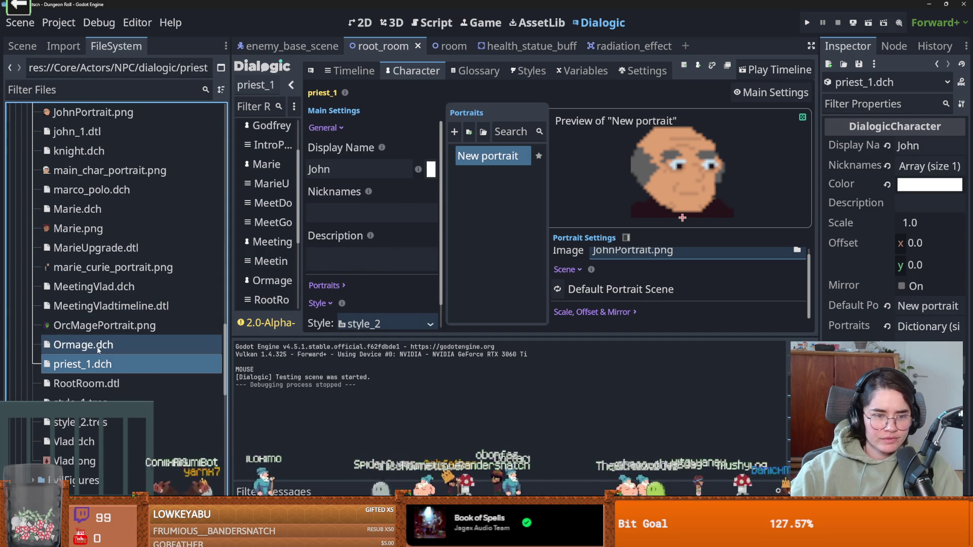
scroll(101, 342, "up", 3)
double_click(96, 257)
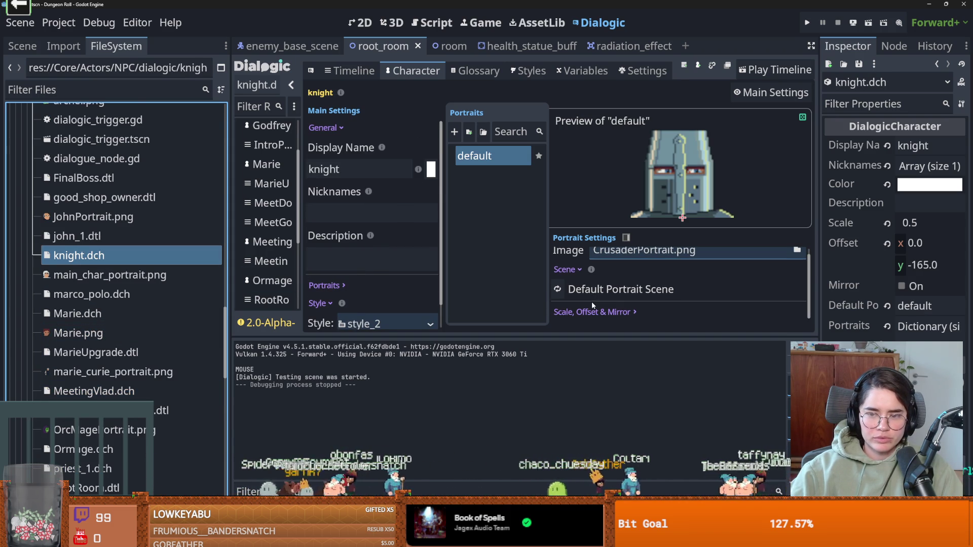
scroll(603, 299, "down", 1)
left_click(607, 308)
scroll(607, 308, "down", 2)
scroll(607, 308, "up", 3)
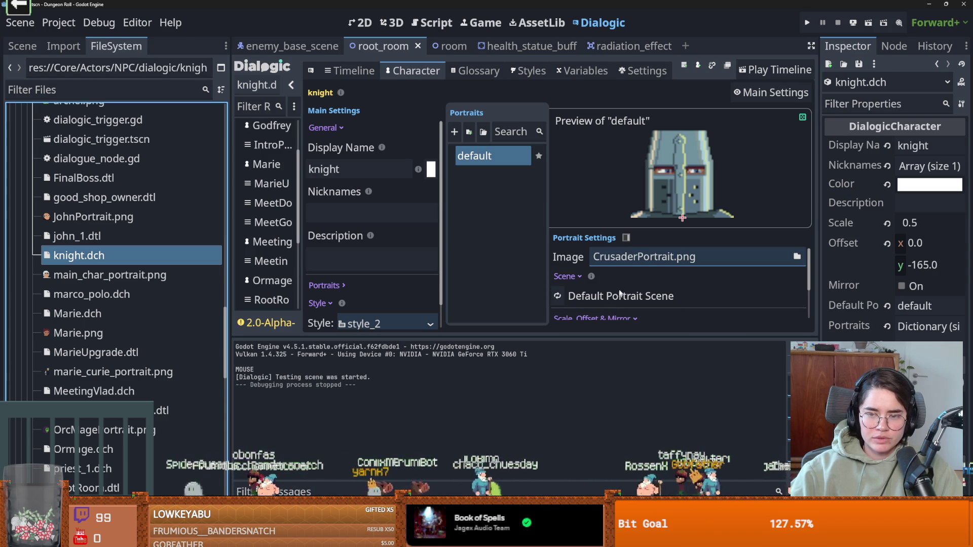
Test-play the timeline through John's lines, close the game window, and return to Styles.
left_click(751, 76)
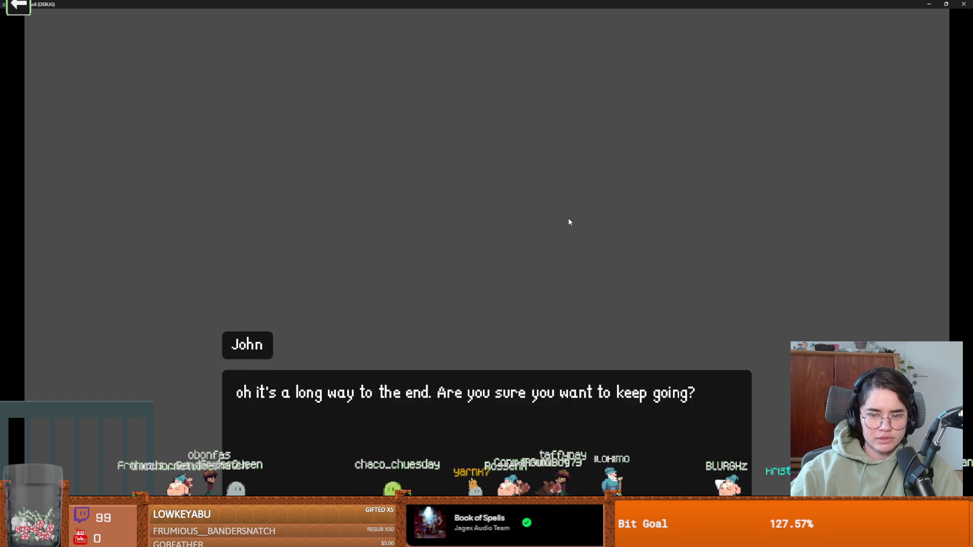
left_click(569, 219)
left_click(569, 219)
left_click_drag(522, 4, 416, 172)
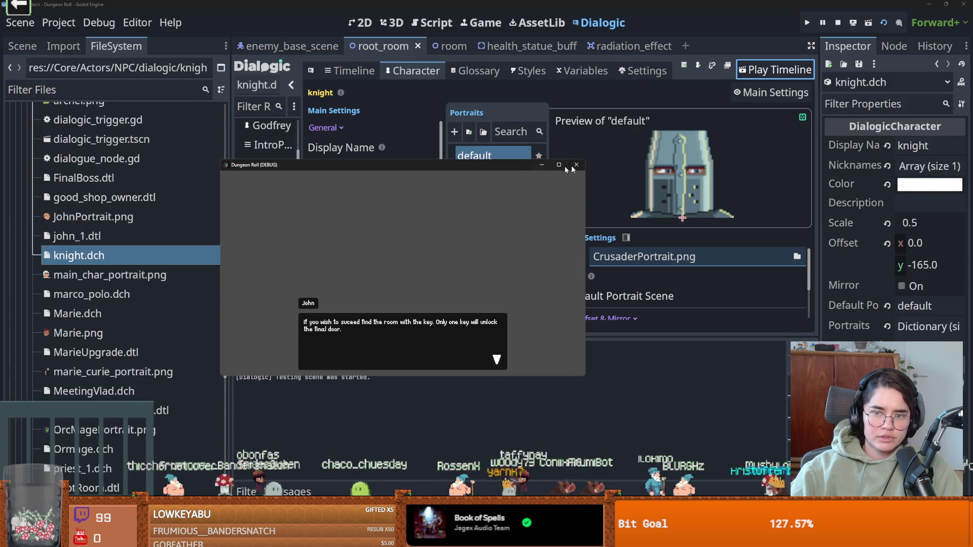
left_click(577, 165)
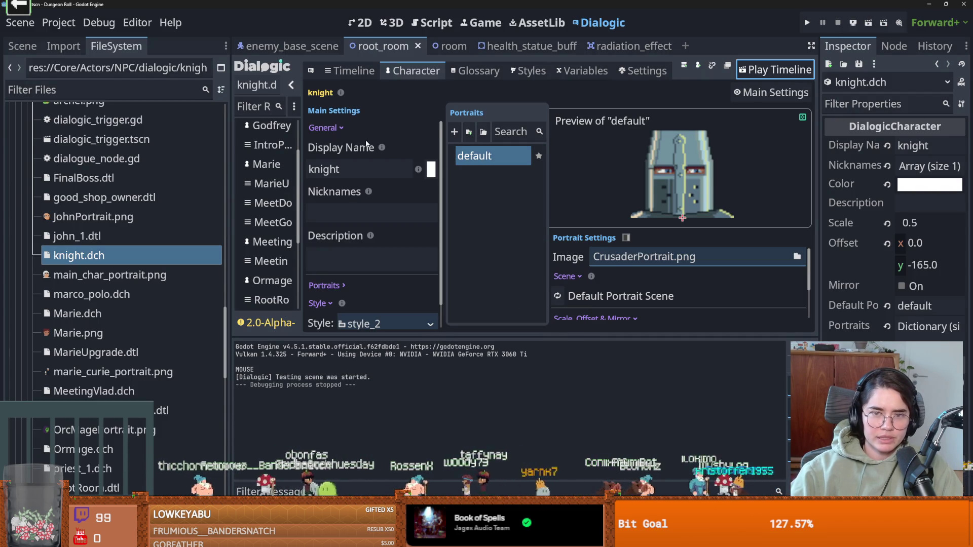
left_click(517, 73)
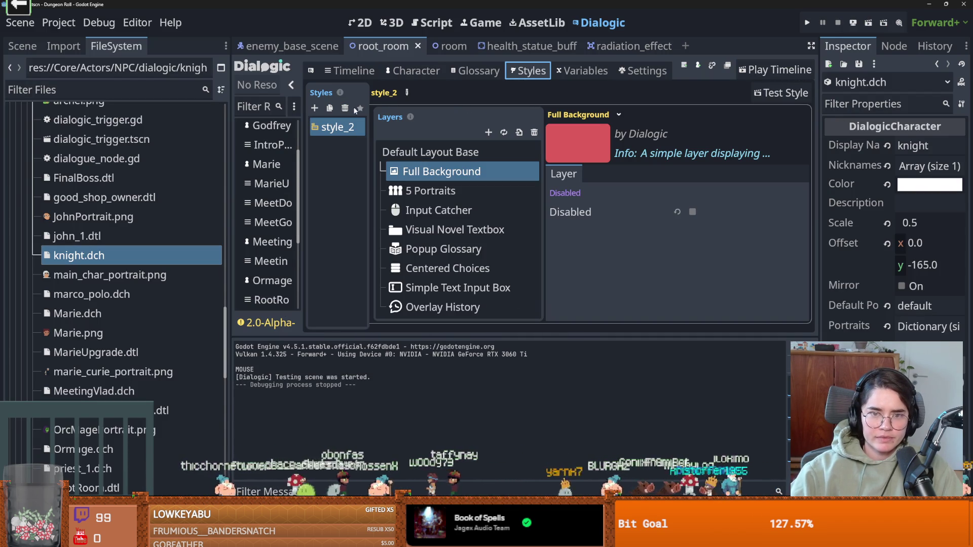
Browse the premade dialogue styles from the add-style menu, then close the browser.
left_click(314, 108)
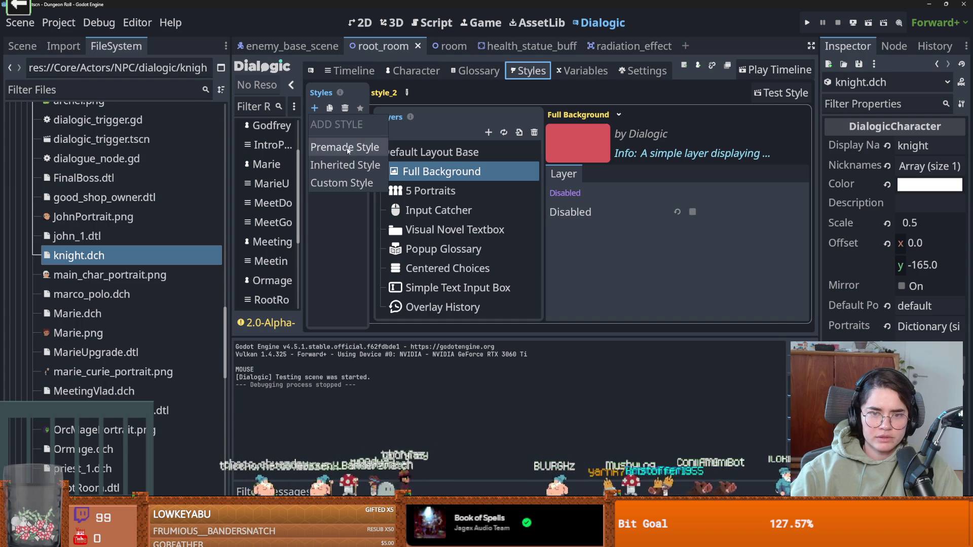
left_click(345, 146)
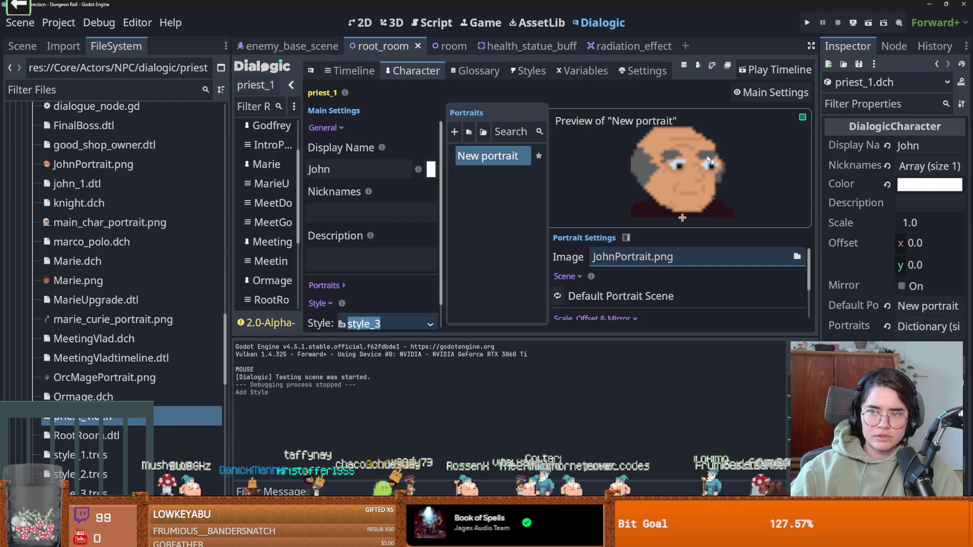
key("ctrl+s")
Replay RootRoom up to the knight's line, then add a Join event after the opening priest_1 line.
left_click(349, 70)
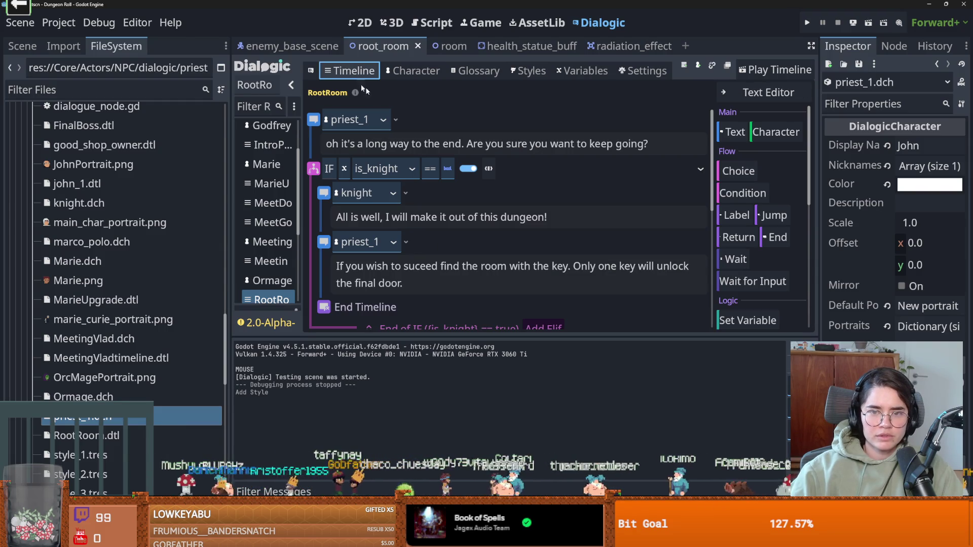
left_click(770, 69)
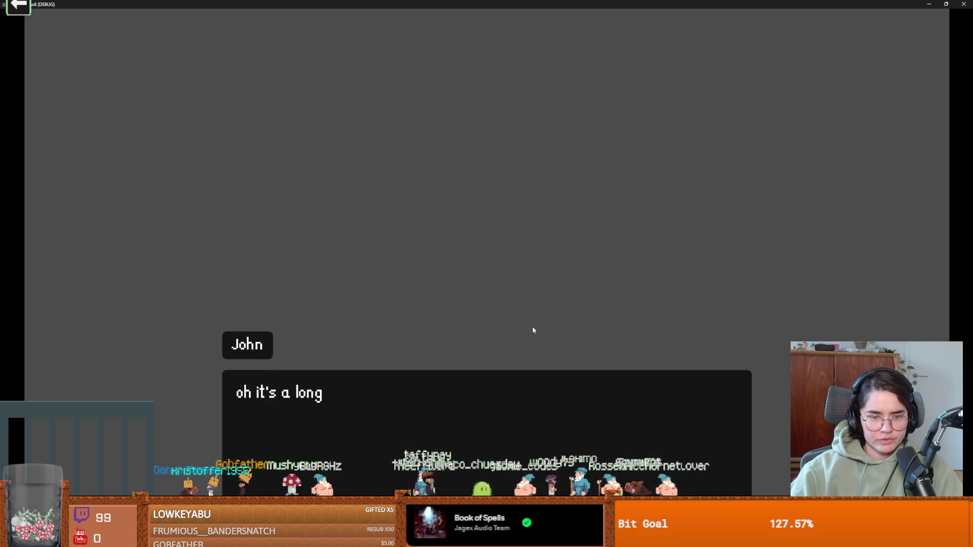
left_click(532, 330)
key("F8")
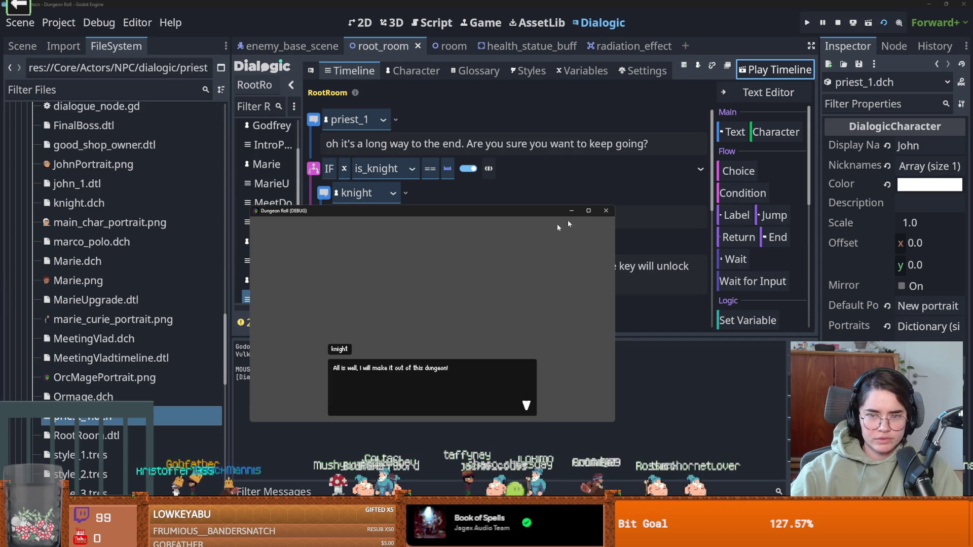
left_click(474, 108)
left_click(776, 132)
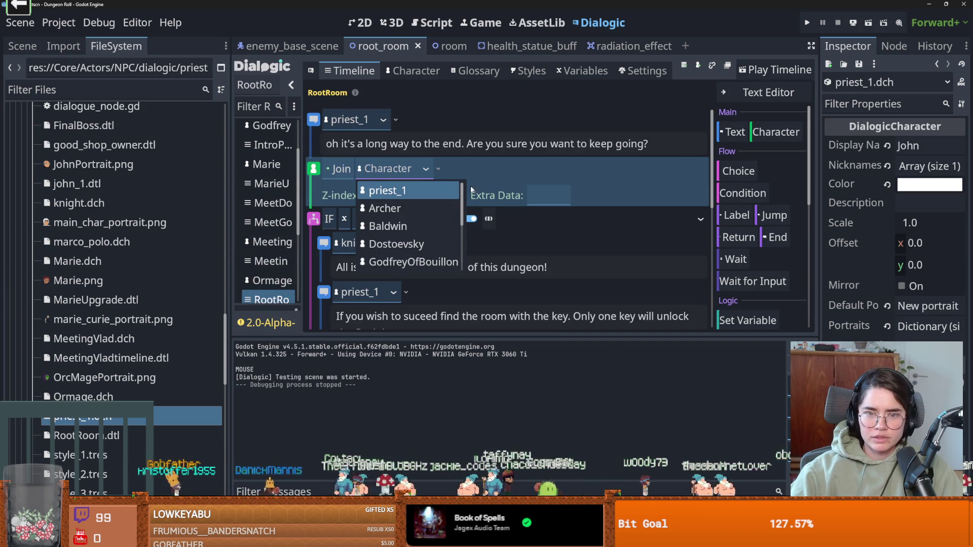
Move the Join to the top with priest_1, and duplicate it as a knight Join.
left_click_drag(446, 157, 439, 109)
left_click(393, 120)
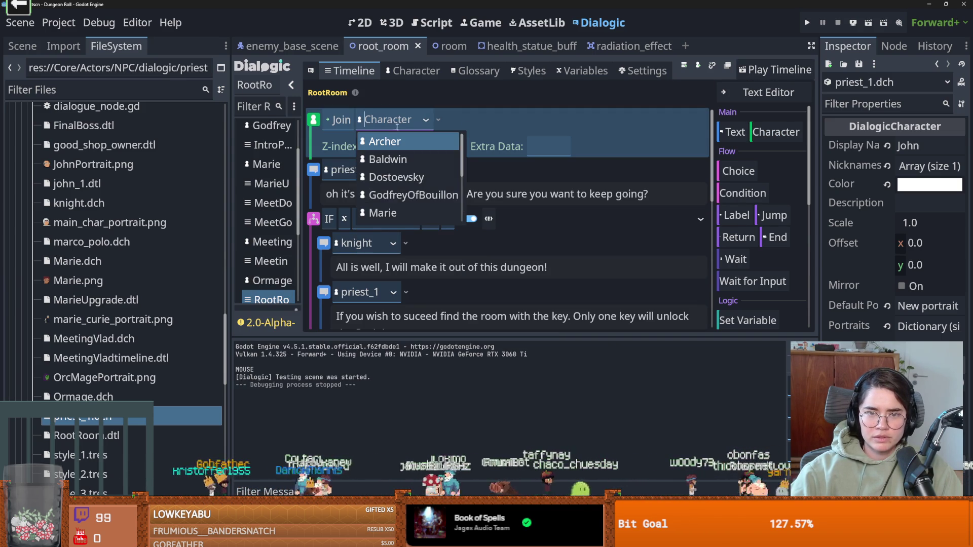
scroll(405, 195, "down", 5)
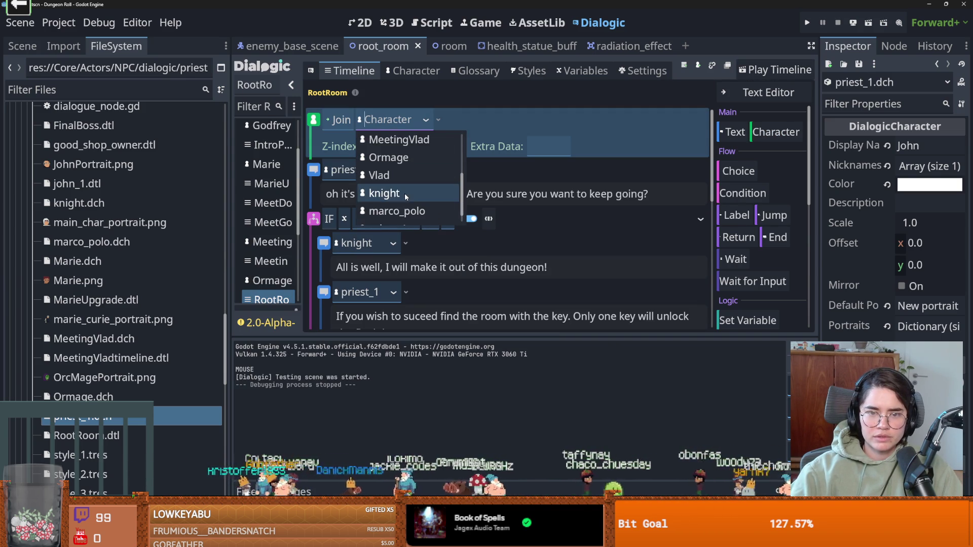
left_click(404, 215)
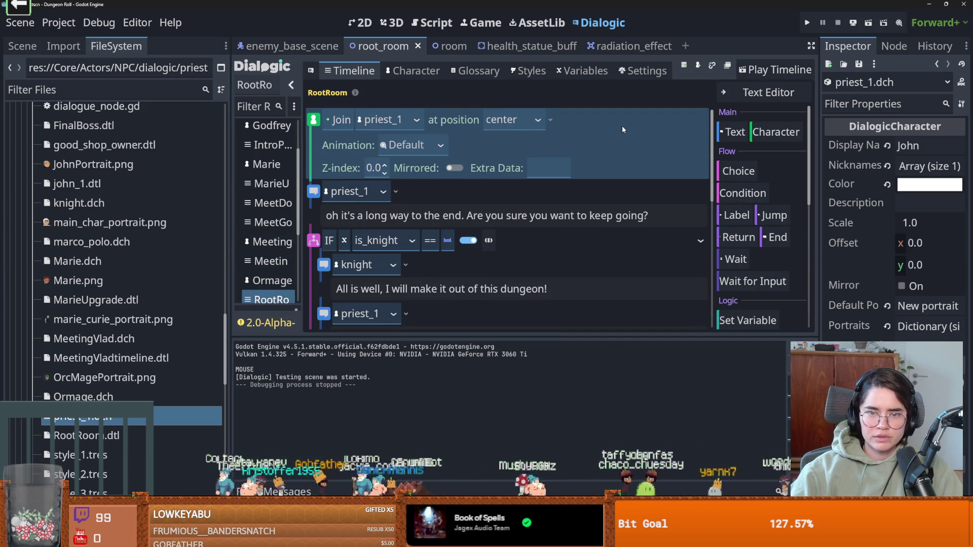
key("ctrl+d")
left_click(416, 195)
scroll(397, 255, "down", 4)
left_click(398, 271)
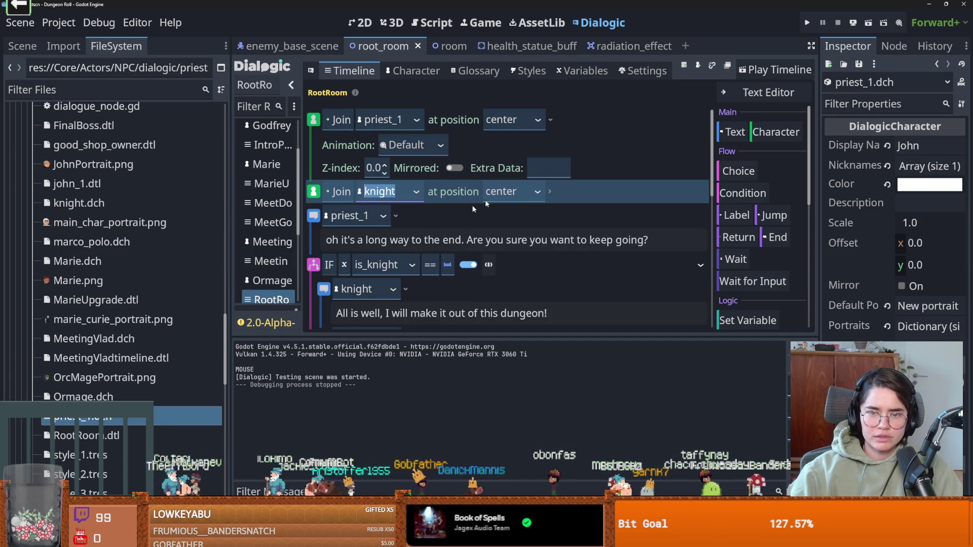
Place the knight at the left position and priest_1 at the right position.
left_click(537, 192)
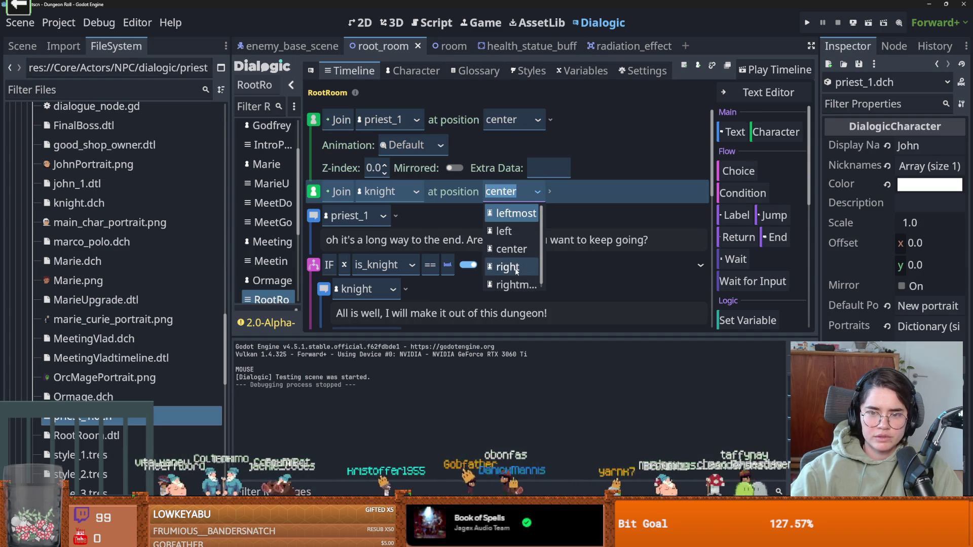
left_click(513, 249)
left_click(524, 192)
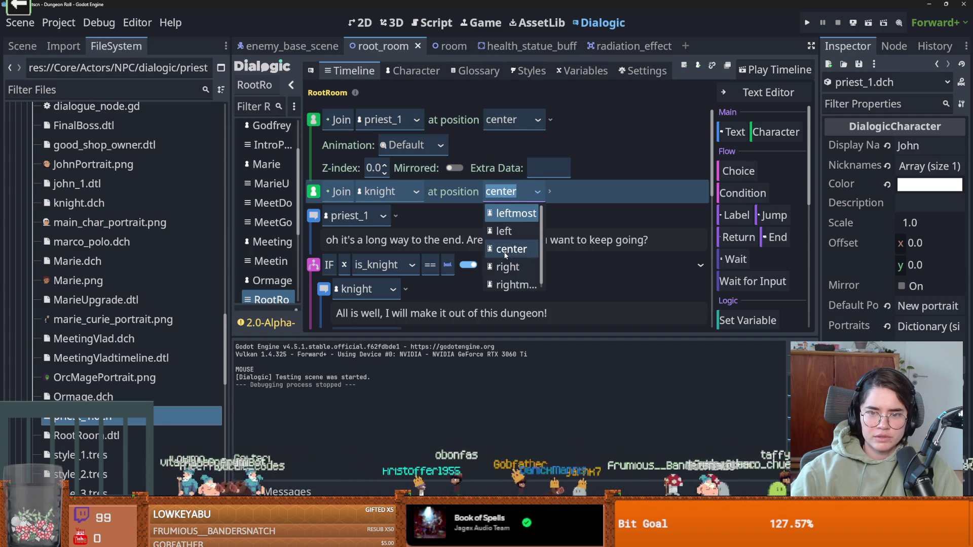
left_click(513, 231)
left_click(539, 119)
left_click(537, 191)
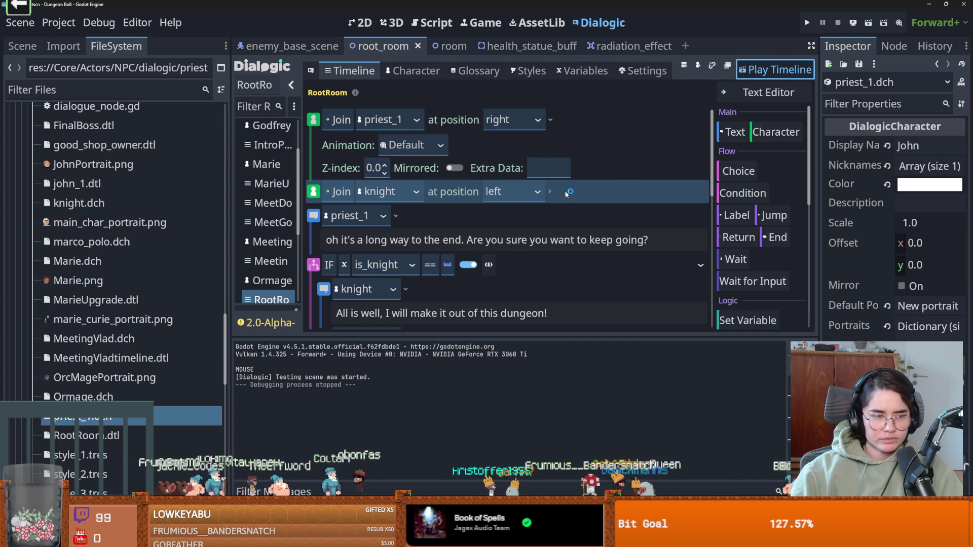
Play the timeline with F5 and click through all lines to preview both portraits.
key("F5")
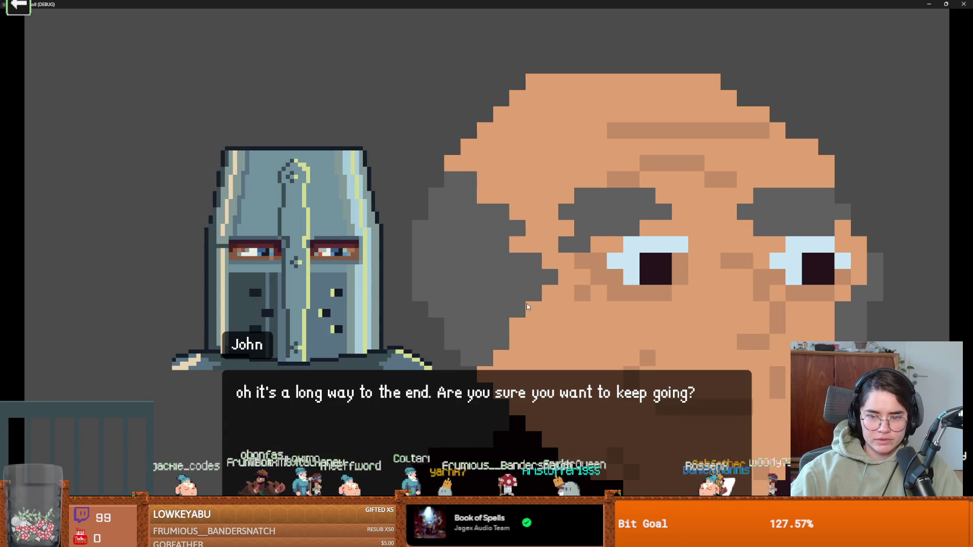
left_click(526, 304)
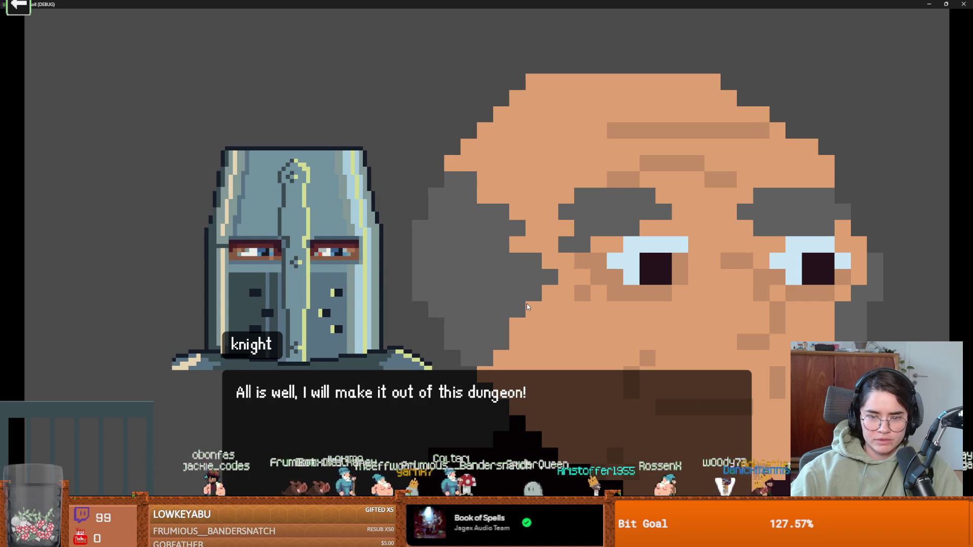
left_click(526, 304)
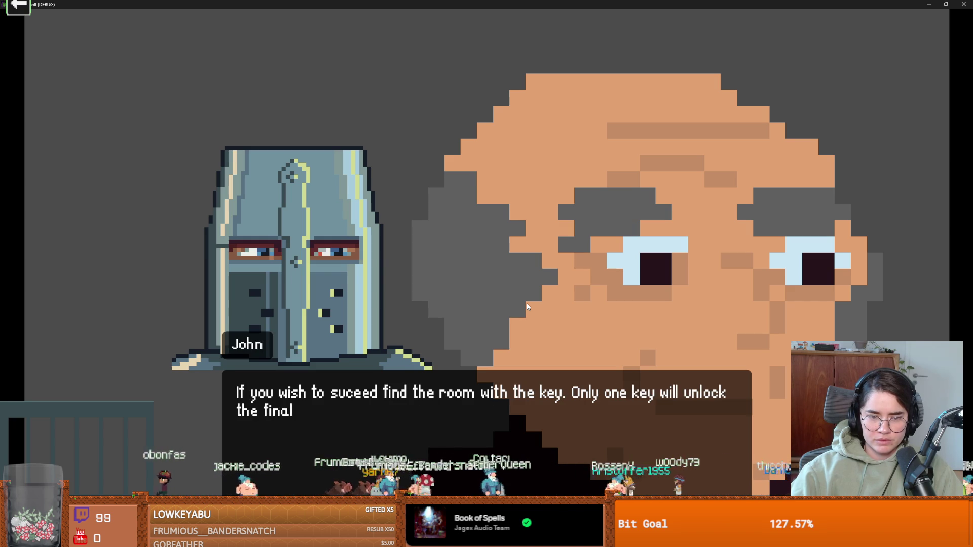
left_click(527, 303)
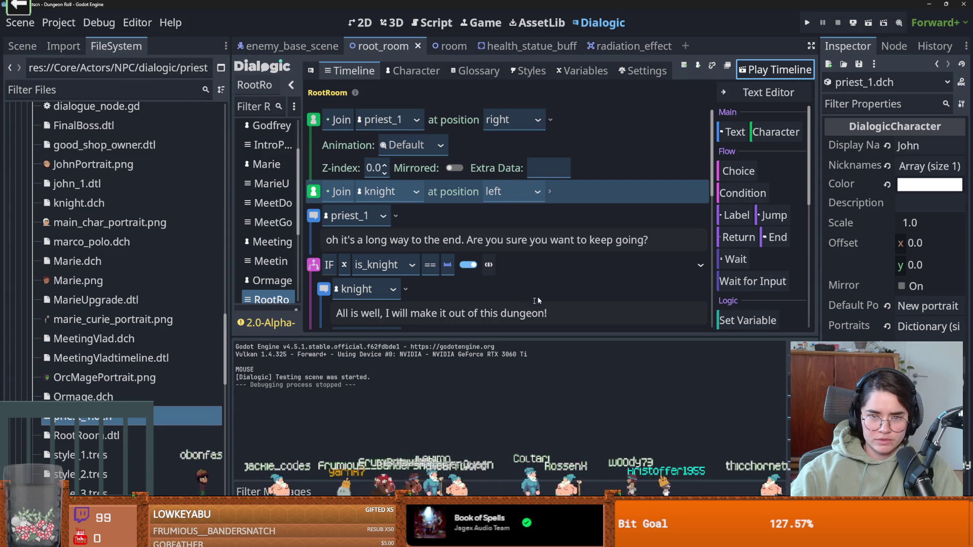
Delete both Join events and replay the timeline without them.
left_click(595, 122, "shift")
right_click(593, 189)
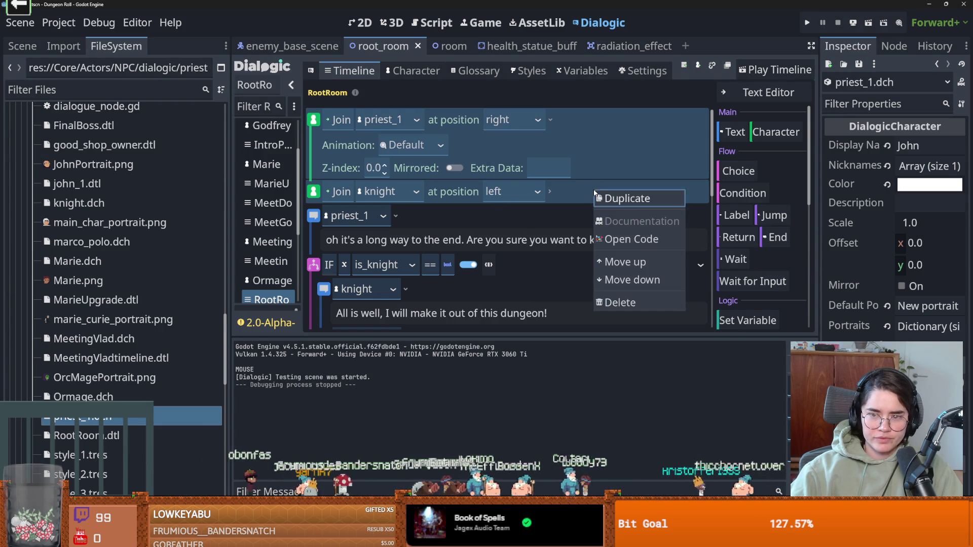
left_click(618, 302)
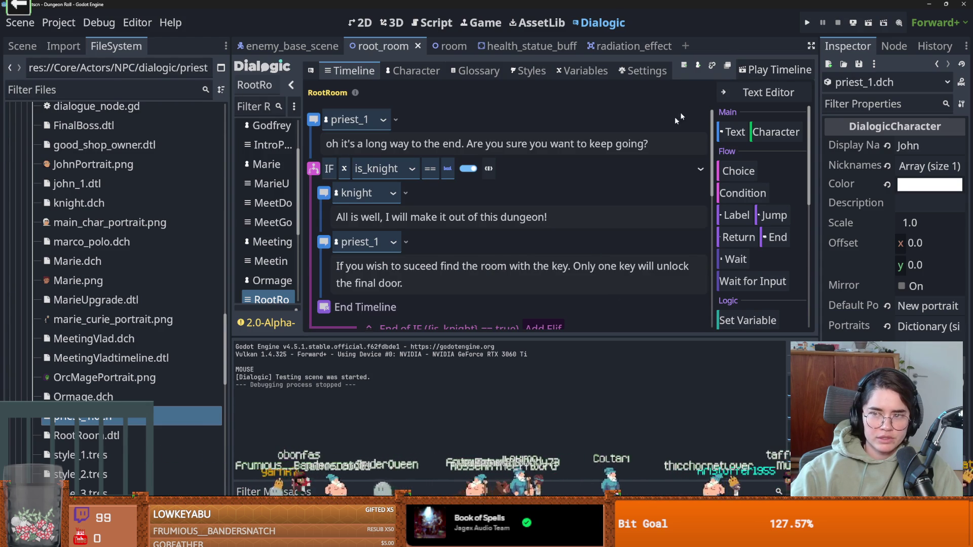
left_click(763, 71)
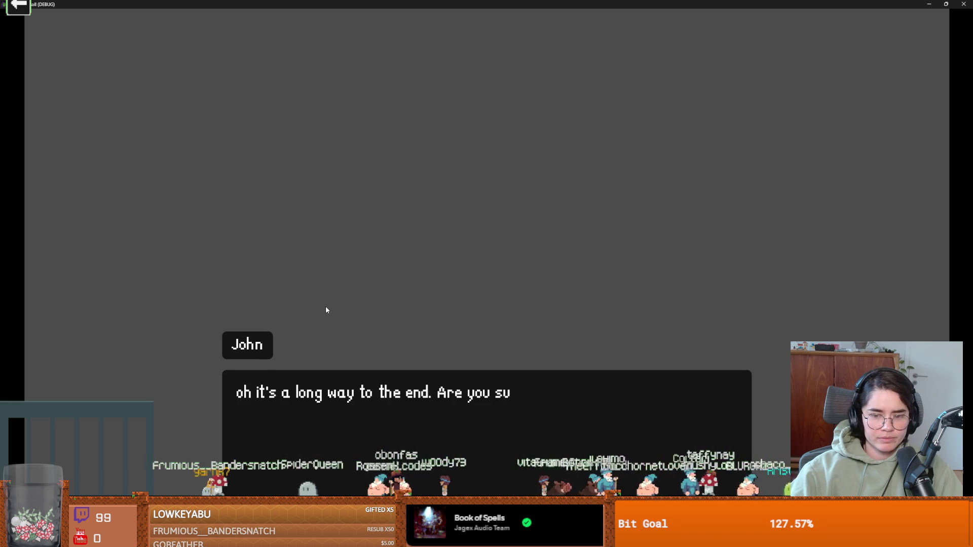
Advance to the knight's line, close the test game, and switch to the Google results page.
left_click(326, 305)
double_click(549, 4)
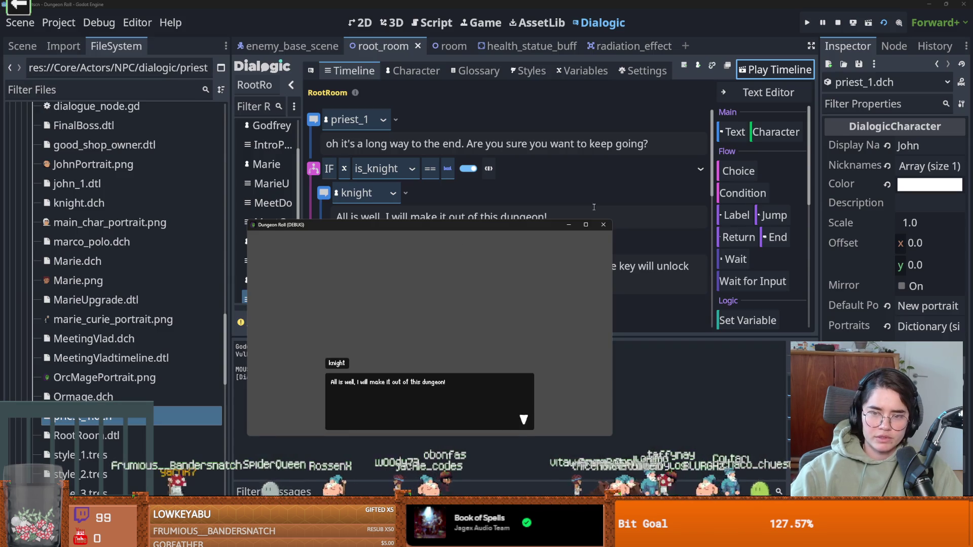
left_click(601, 225)
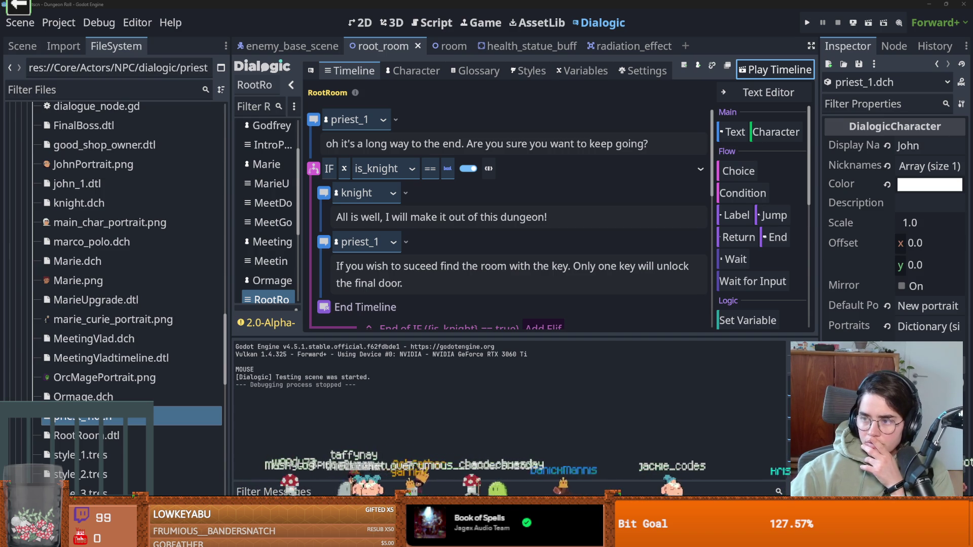
key("alt+Tab")
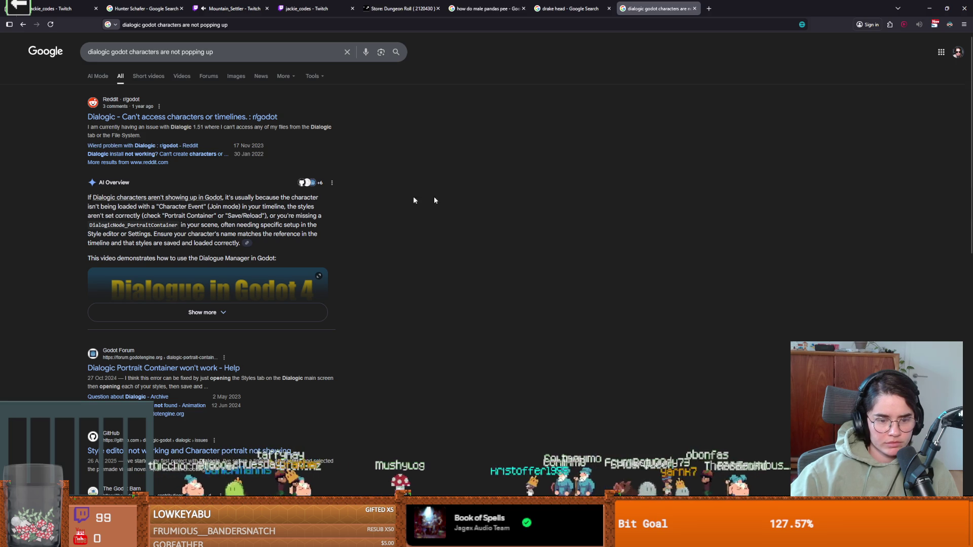
Read GitHub issue #2580's screenshots and comments on missing portraits, then return to Godot.
key("alt+Tab")
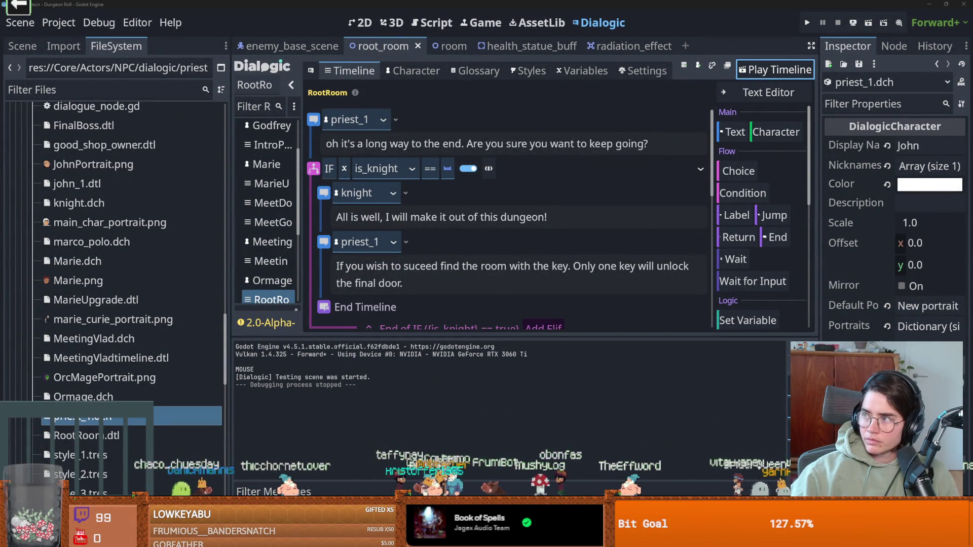
key("alt+Tab")
scroll(242, 316, "down", 8)
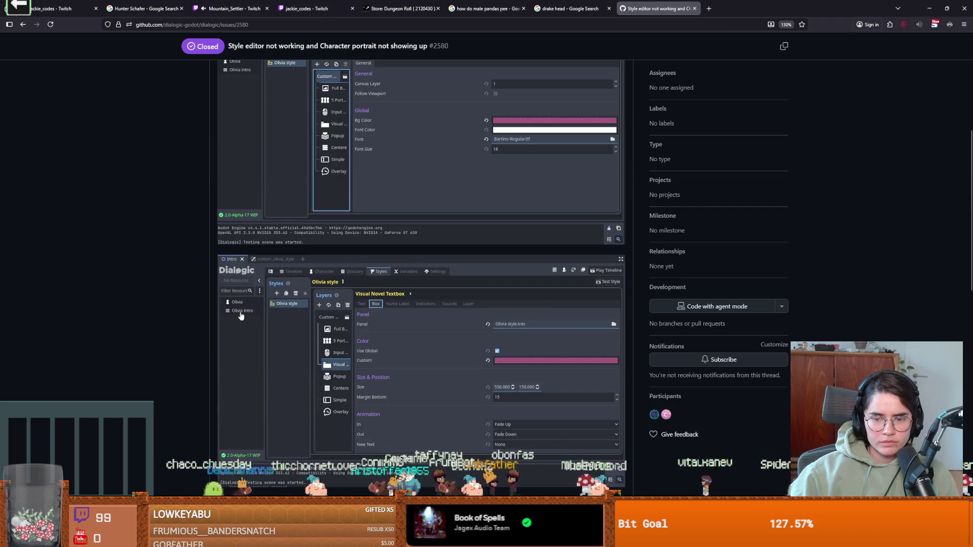
scroll(241, 315, "down", 5)
scroll(241, 316, "down", 4)
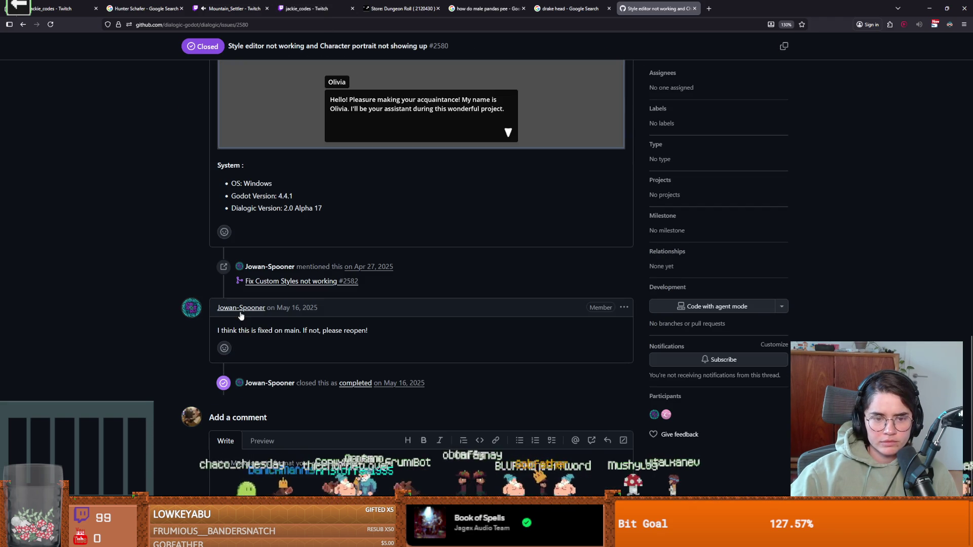
left_click(337, 329)
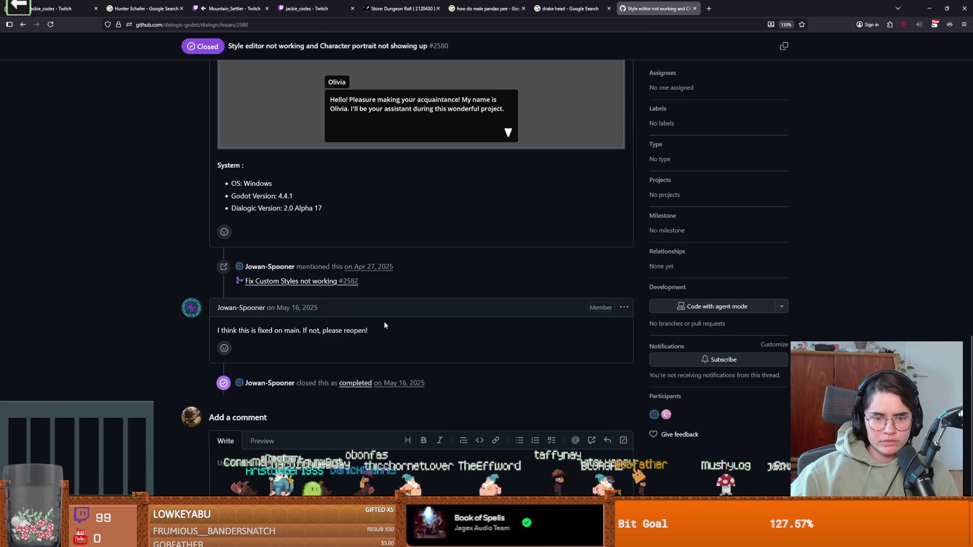
scroll(384, 326, "down", 1)
scroll(384, 326, "up", 8)
scroll(384, 325, "up", 4)
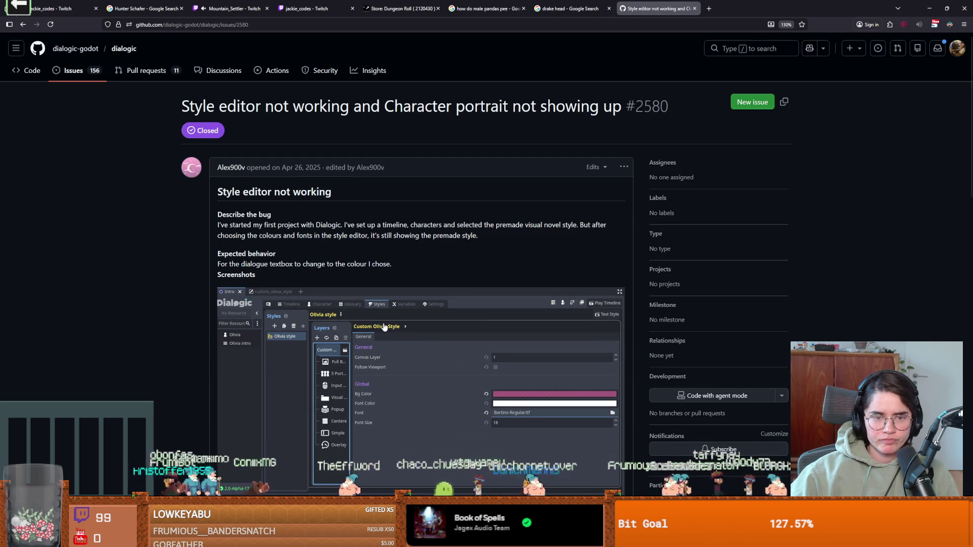
scroll(384, 326, "down", 15)
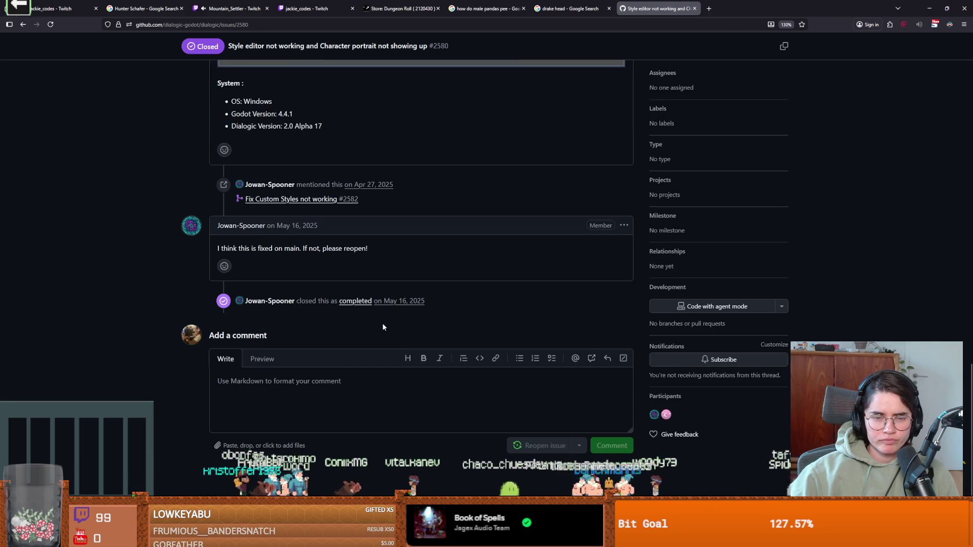
scroll(382, 323, "up", 3)
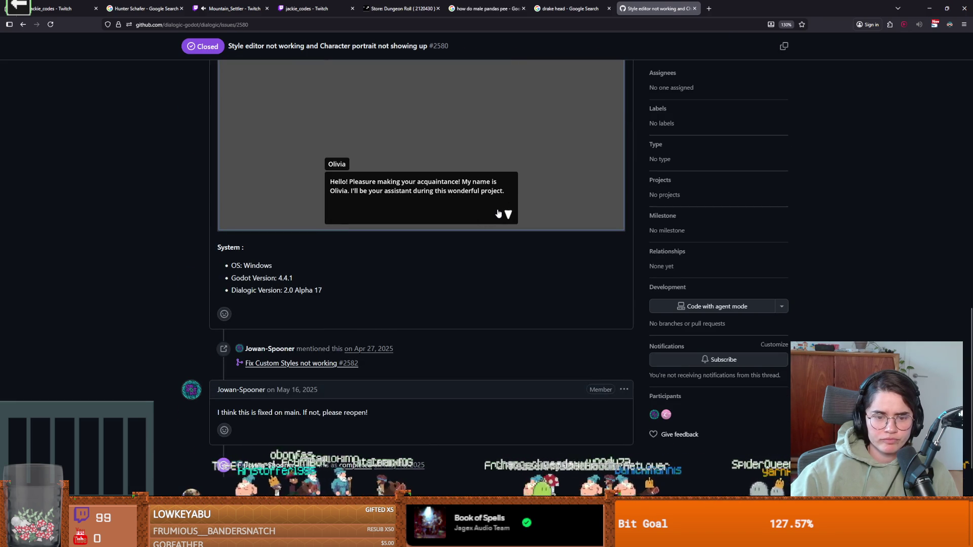
scroll(499, 214, "up", 6)
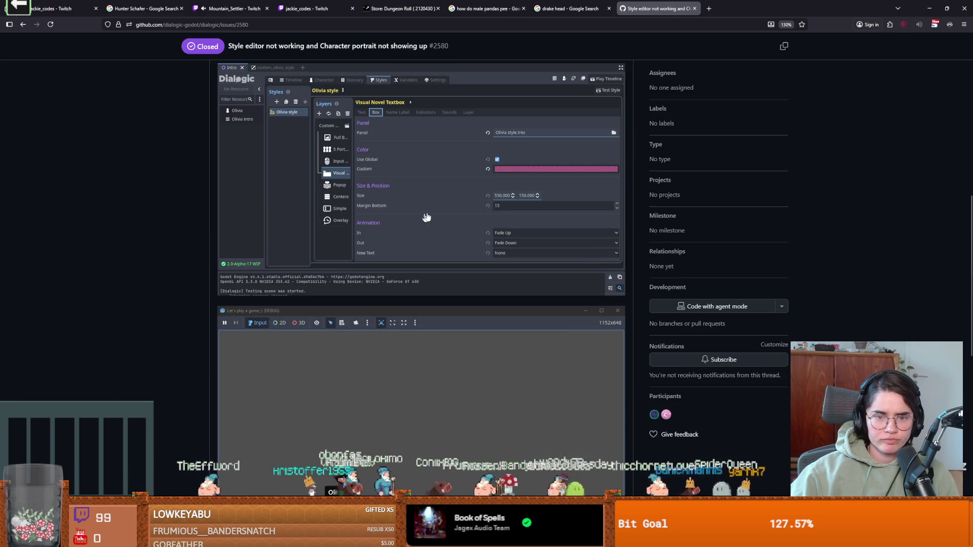
key("alt+Tab")
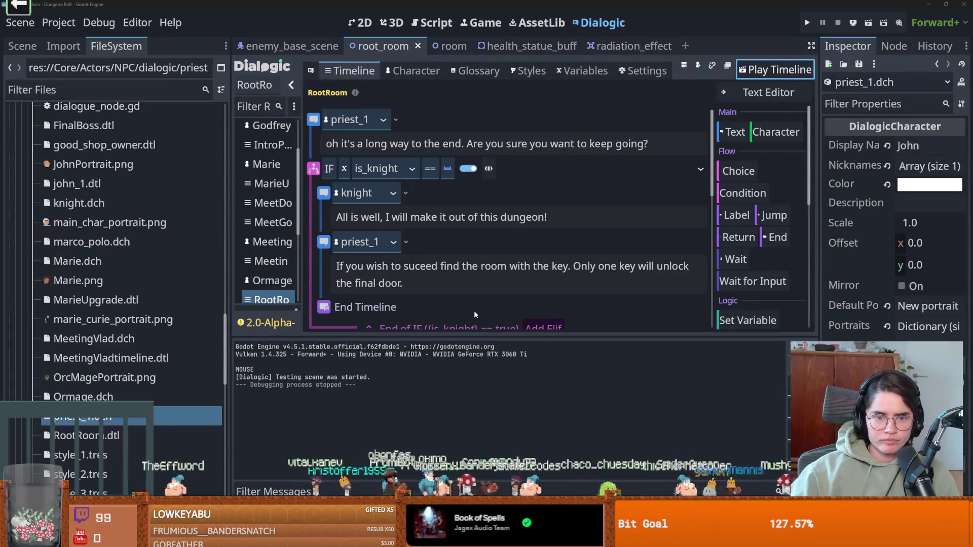
Switch priest_1 and knight from style_3 to No Style, then go back to the RootRoom timeline.
double_click(91, 416)
left_click(379, 299)
left_click(430, 297)
left_click(364, 320)
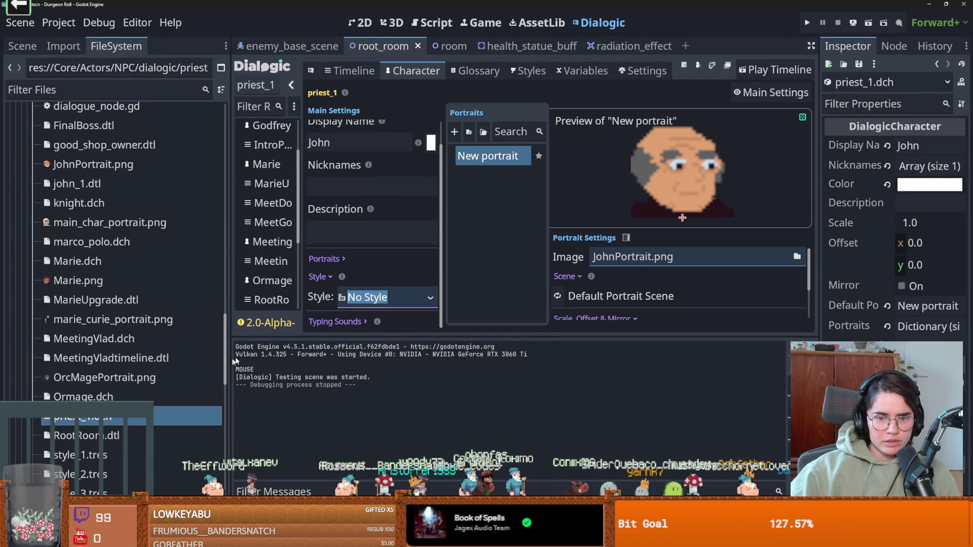
scroll(111, 309, "up", 5)
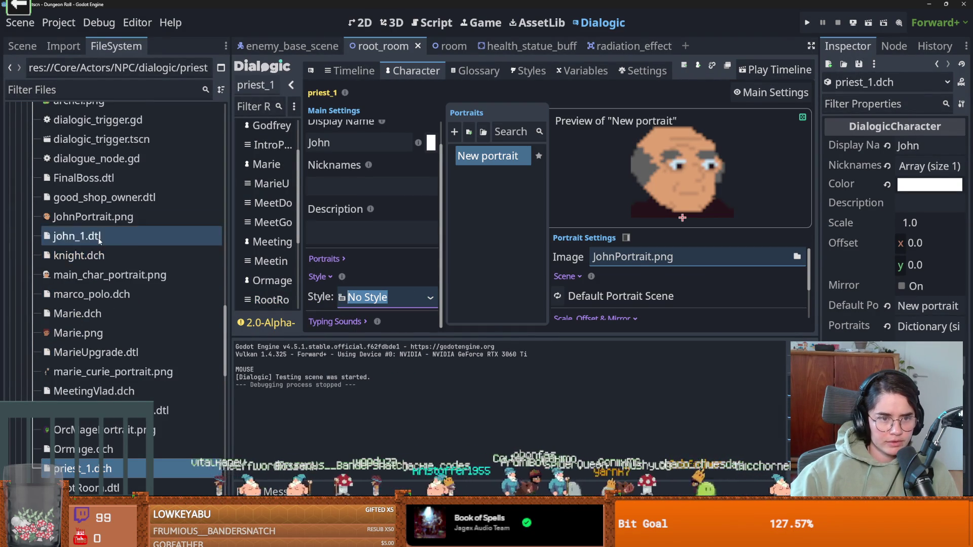
double_click(106, 360)
left_click(425, 299)
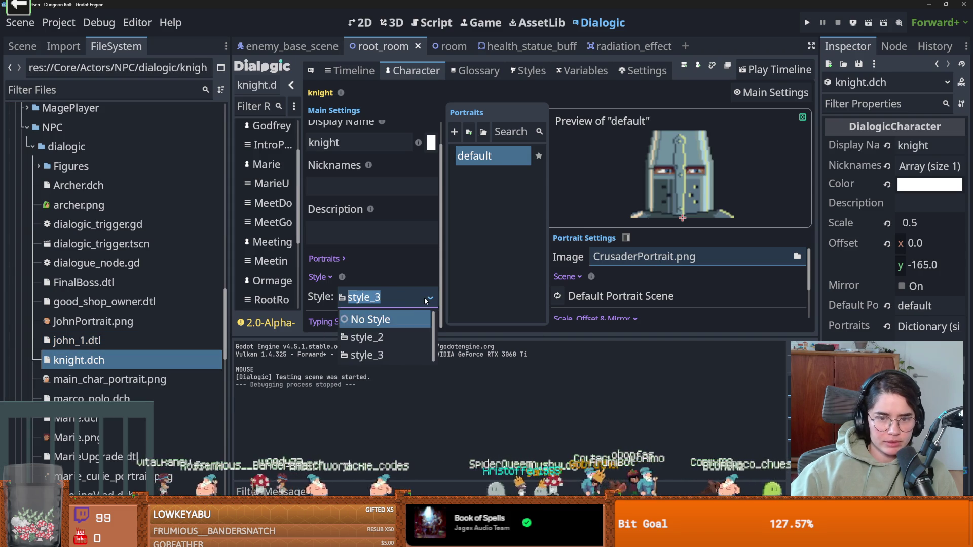
left_click(393, 324)
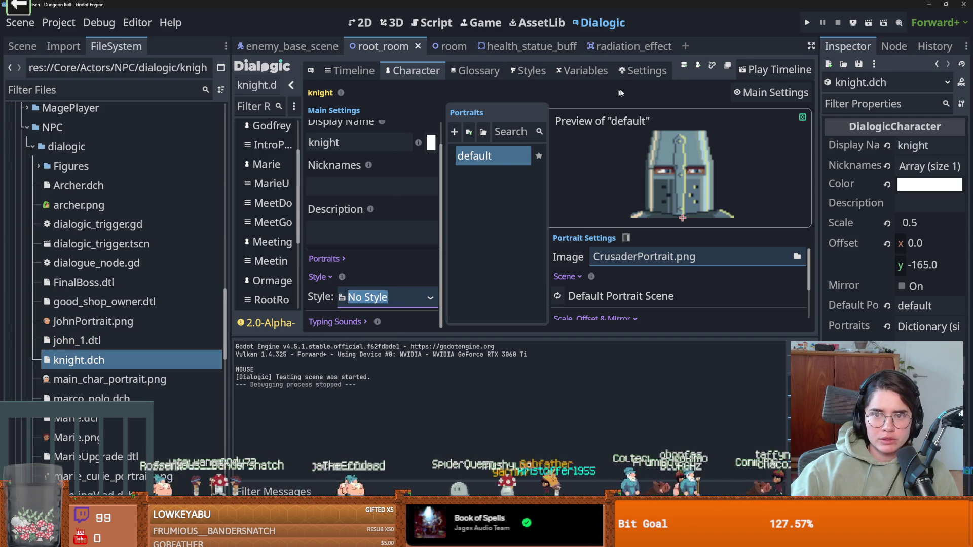
left_click(373, 81)
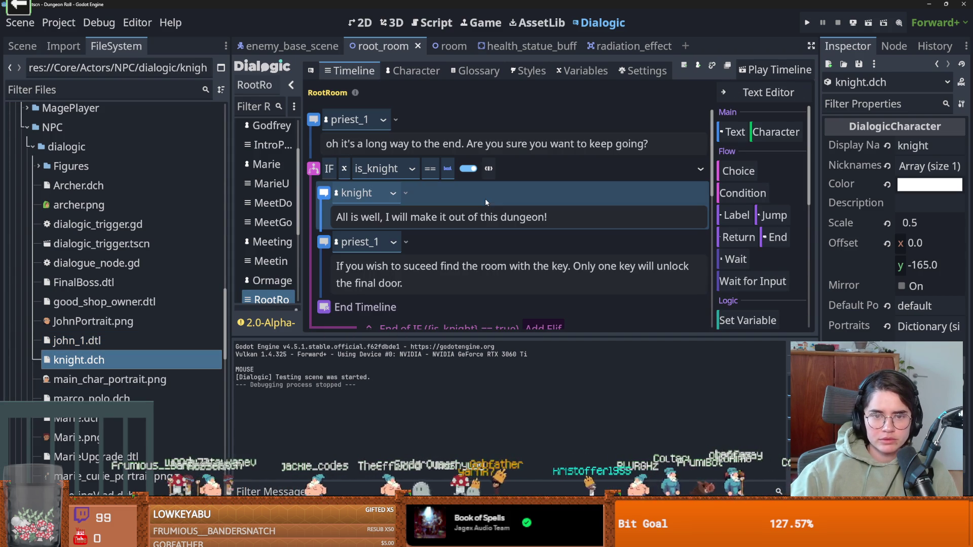
Replay RootRoom through the knight's line, close the test game, and widen the resource list.
left_click(781, 70)
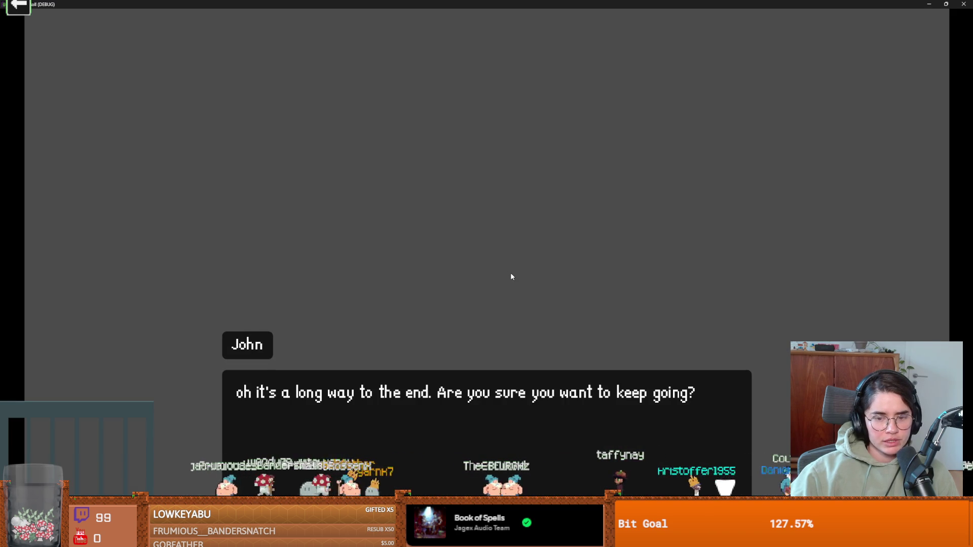
left_click(495, 284)
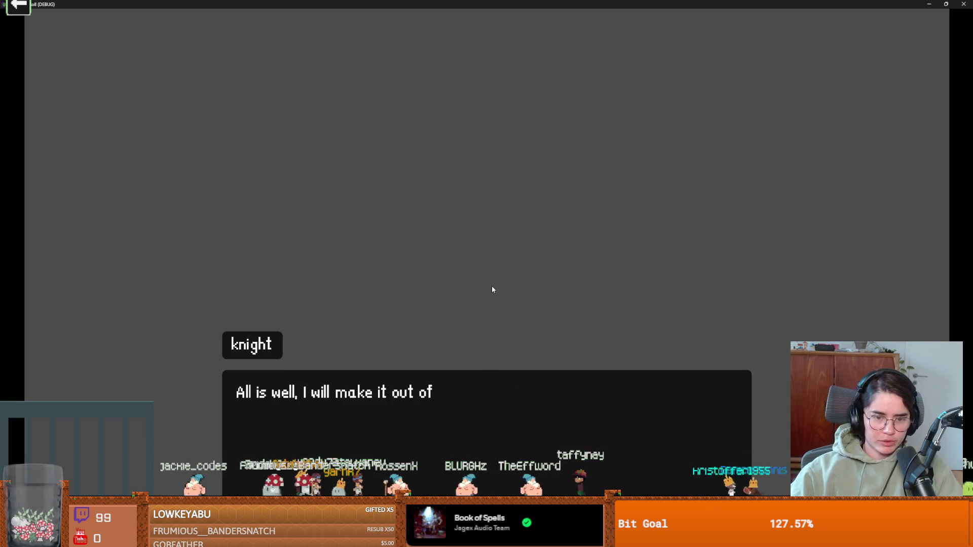
key("super+Down")
left_click(557, 225)
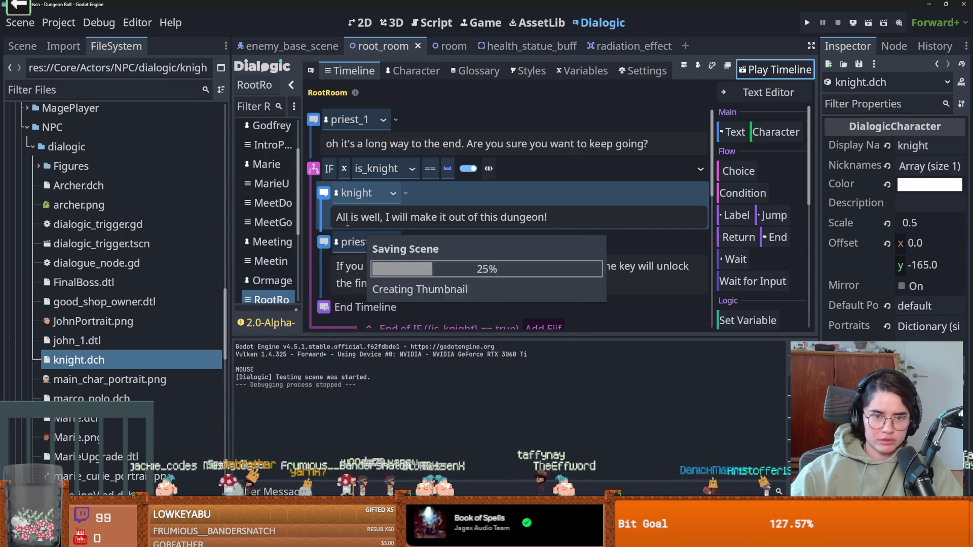
left_click_drag(301, 232, 387, 202)
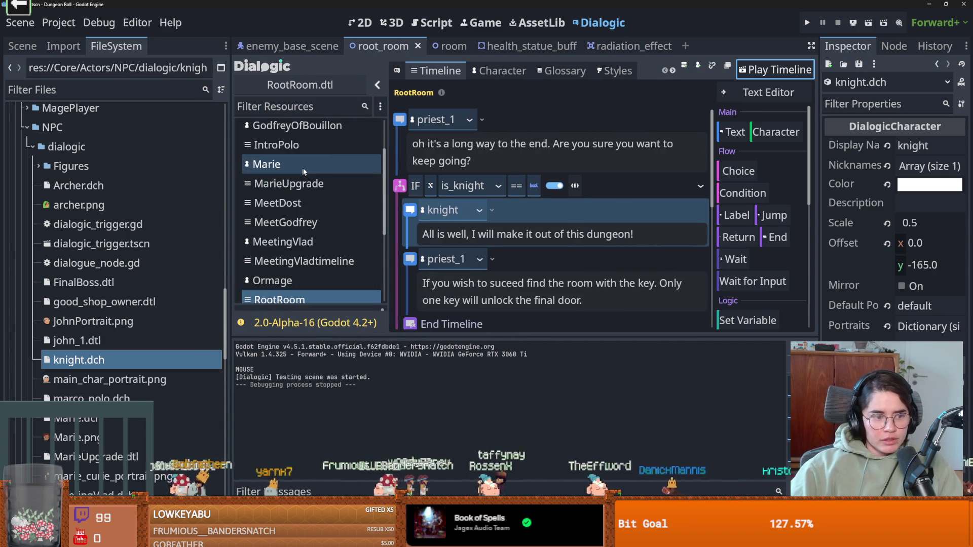
left_click(688, 64)
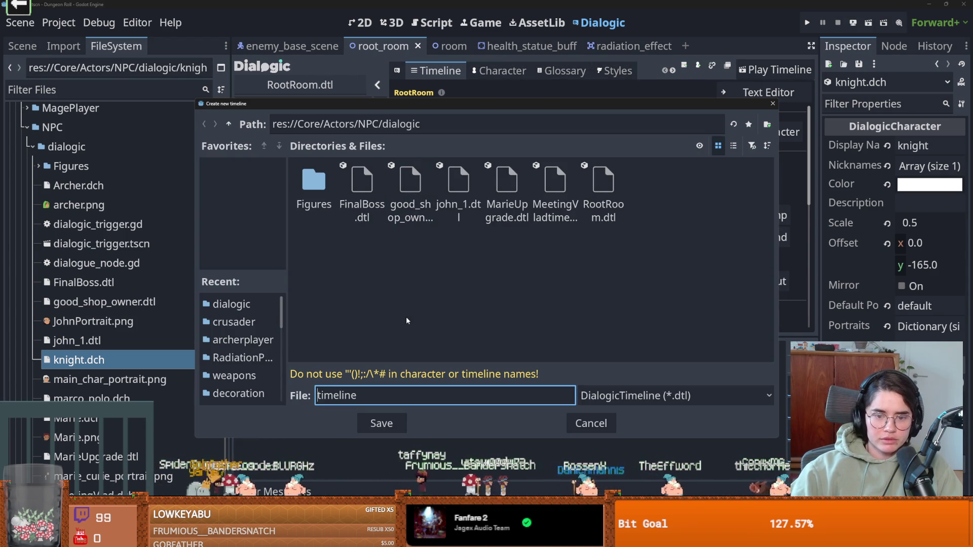
Name the new timeline test_2 and add a text event spoken by priest_1.
type("test_")
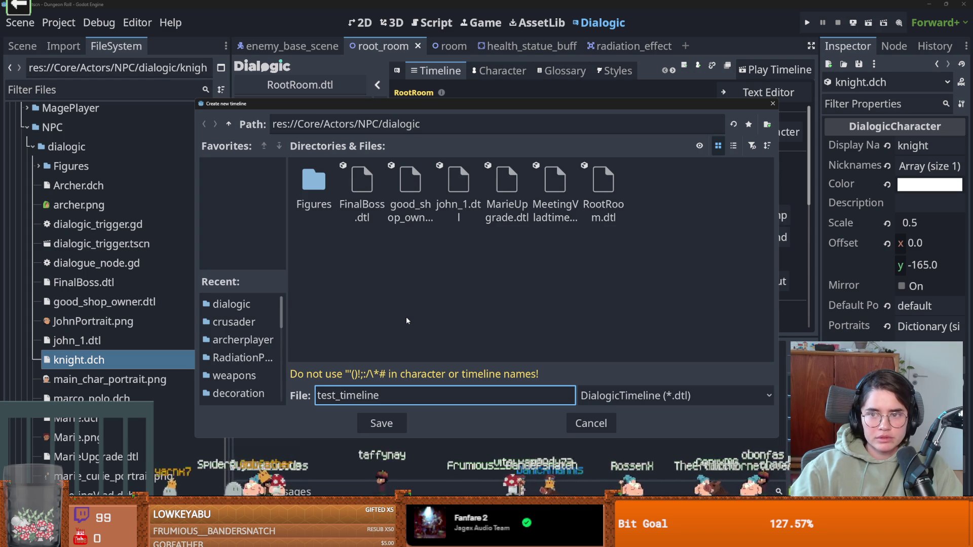
type("2")
key("Return")
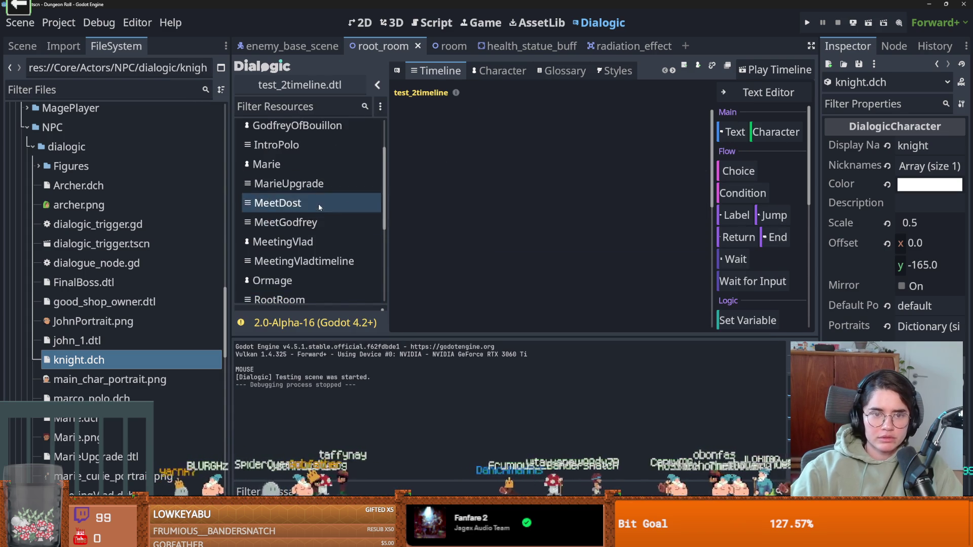
left_click(733, 132)
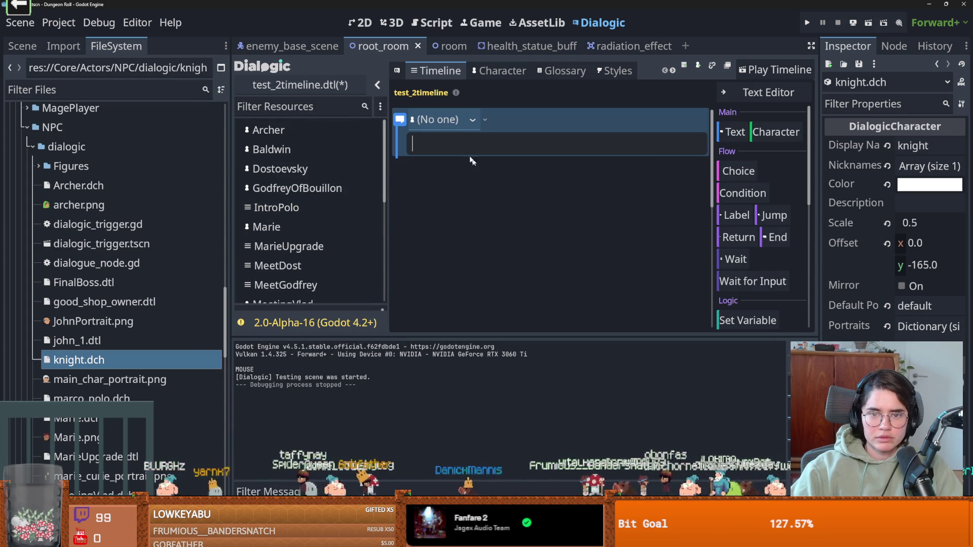
left_click(468, 122)
scroll(446, 202, "down", 5)
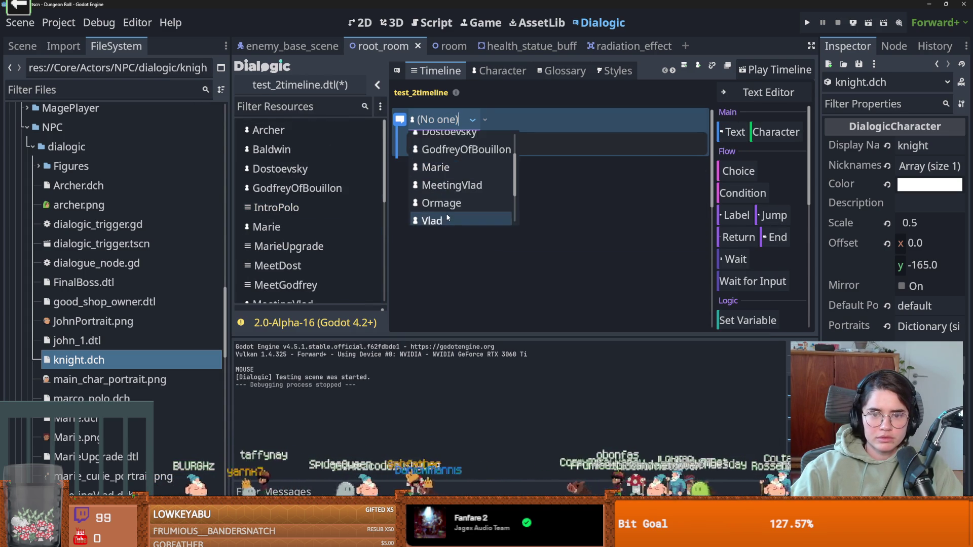
left_click(440, 215)
left_click(509, 147)
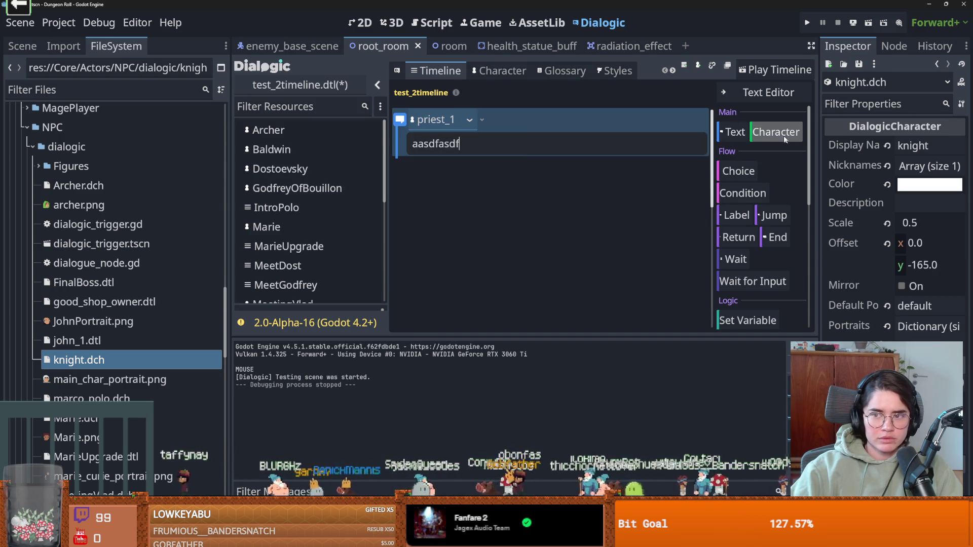
Add a second text event spoken by the knight with the text 'asdaaasdf'.
left_click(756, 136)
left_click(439, 168)
scroll(446, 223, "down", 2)
scroll(446, 223, "down", 2)
left_click(446, 242)
left_click(490, 196)
type("asd")
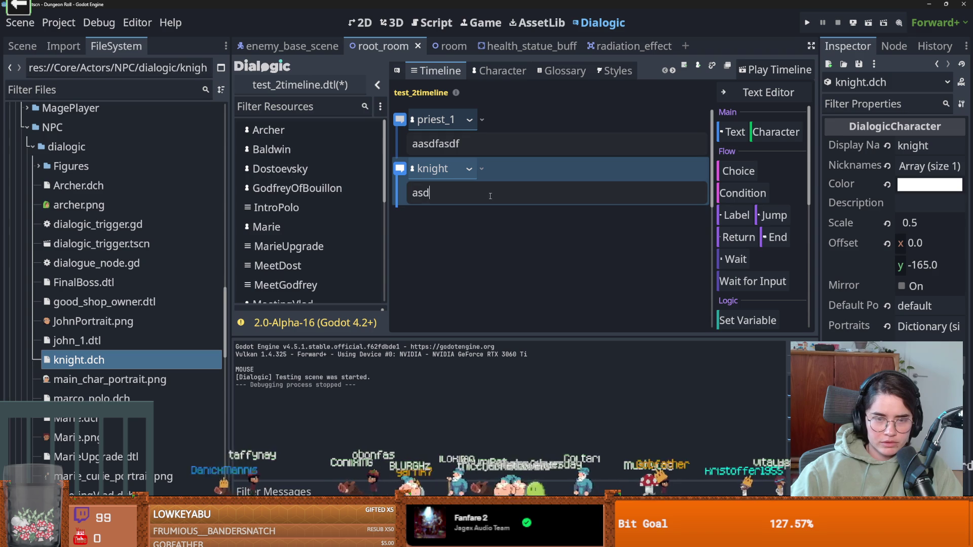
type("aaasdf")
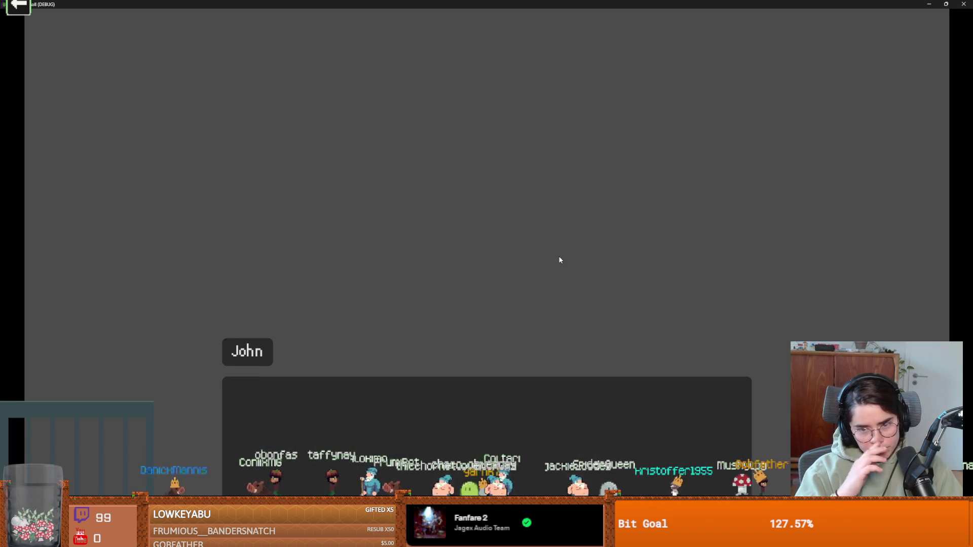
Click through the test dialogue until the game closes, then check for a Dialogic update.
left_click(530, 254)
left_click(530, 254)
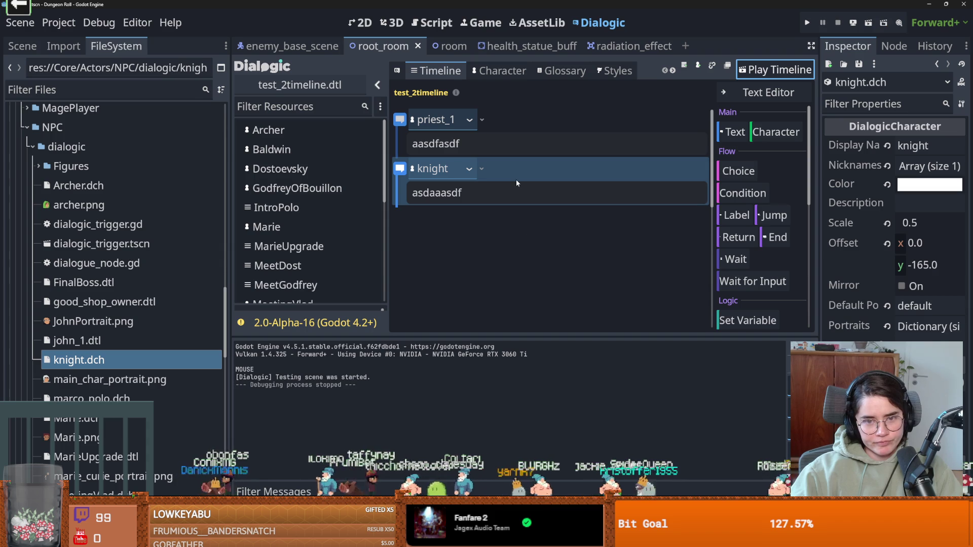
left_click(295, 325)
Read through the Dialogic 2.0 Alpha 19 changelog in the Update Checker.
scroll(389, 306, "down", 2)
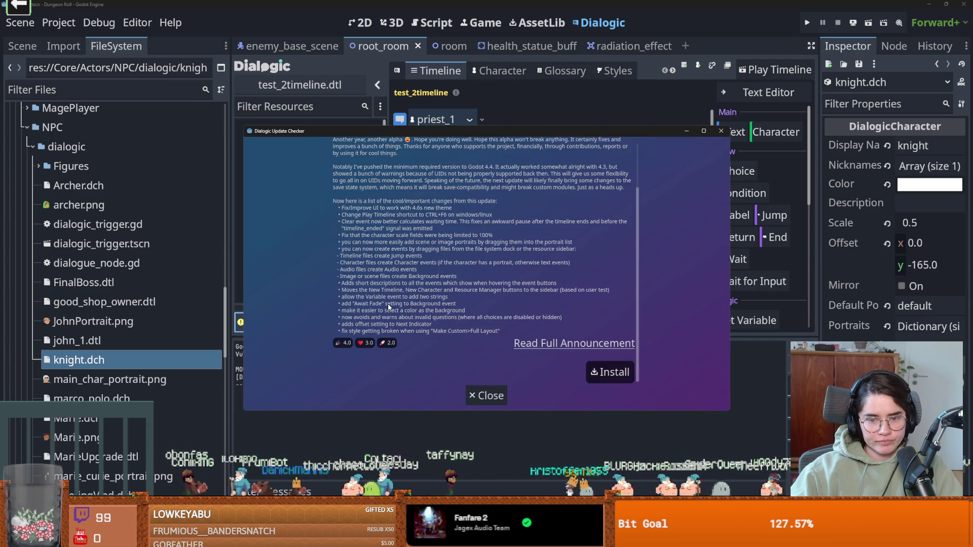
scroll(389, 307, "up", 2)
scroll(386, 305, "down", 2)
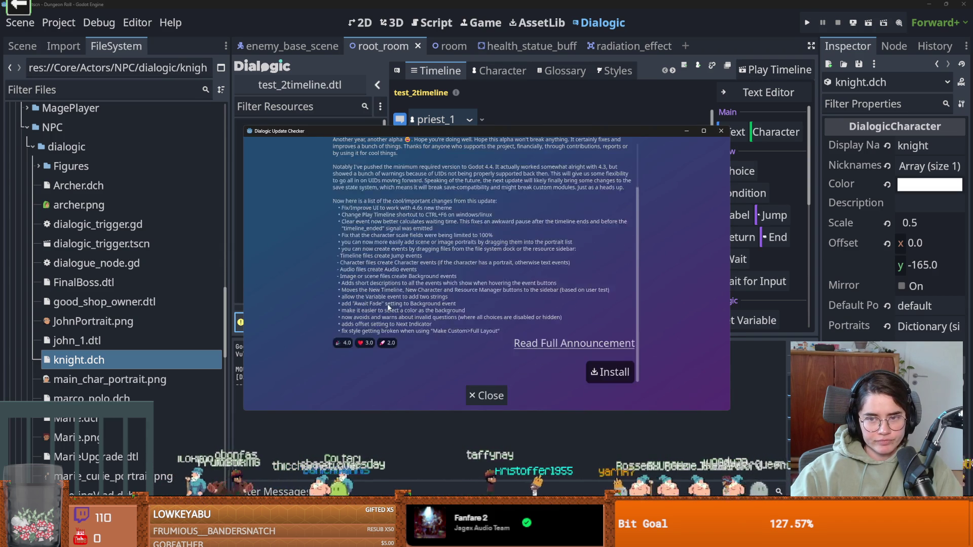
scroll(386, 305, "up", 1)
scroll(387, 307, "down", 5)
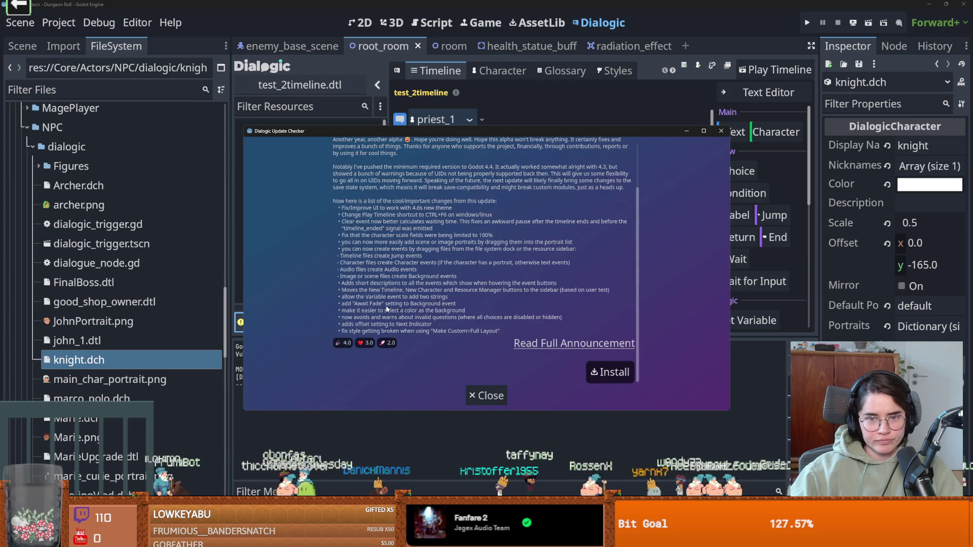
scroll(385, 309, "up", 5)
scroll(385, 311, "down", 3)
scroll(383, 310, "up", 3)
scroll(382, 310, "down", 3)
scroll(382, 311, "up", 3)
scroll(382, 314, "down", 3)
scroll(382, 315, "up", 3)
scroll(382, 315, "down", 3)
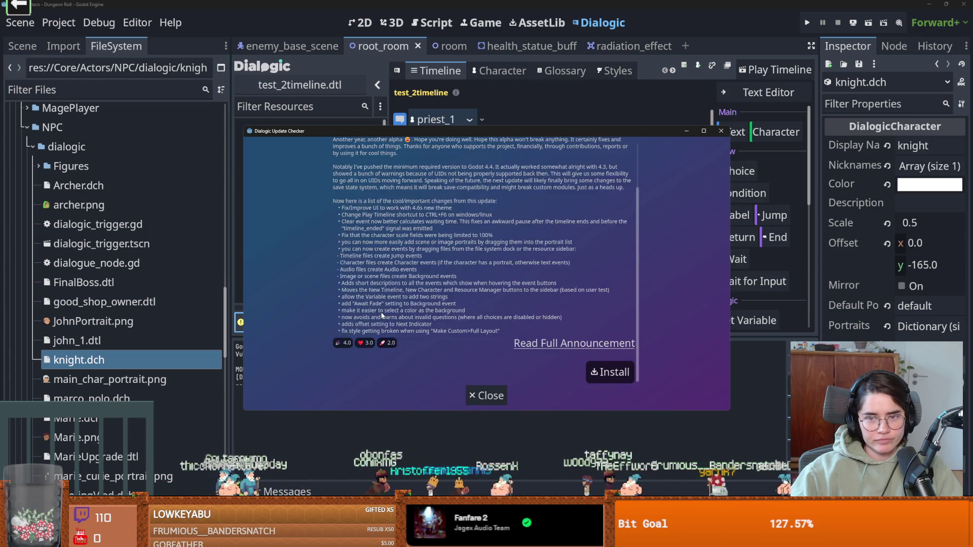
scroll(381, 315, "up", 3)
scroll(381, 315, "down", 3)
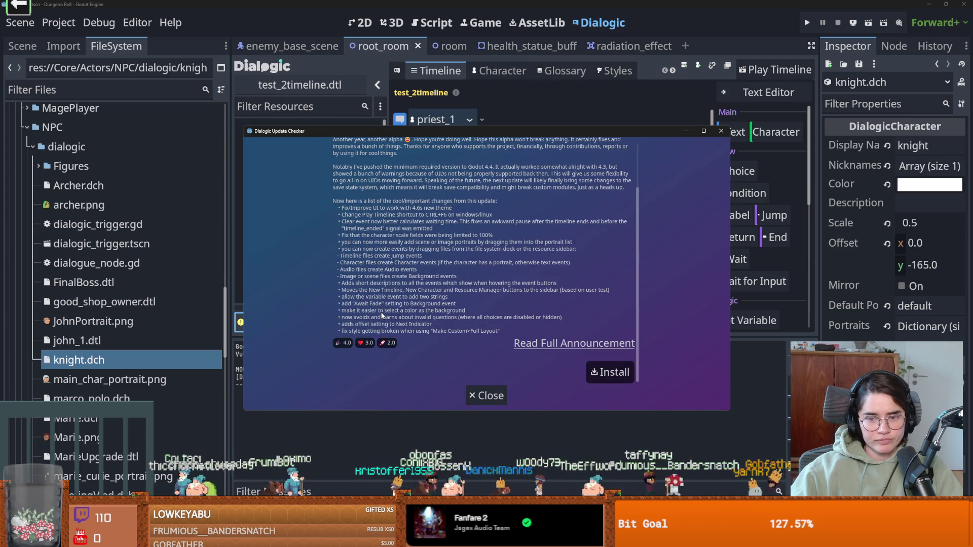
scroll(381, 315, "up", 3)
Move the Update Checker aside, refresh it, and install the Dialogic Alpha 19 update.
left_click(240, 322)
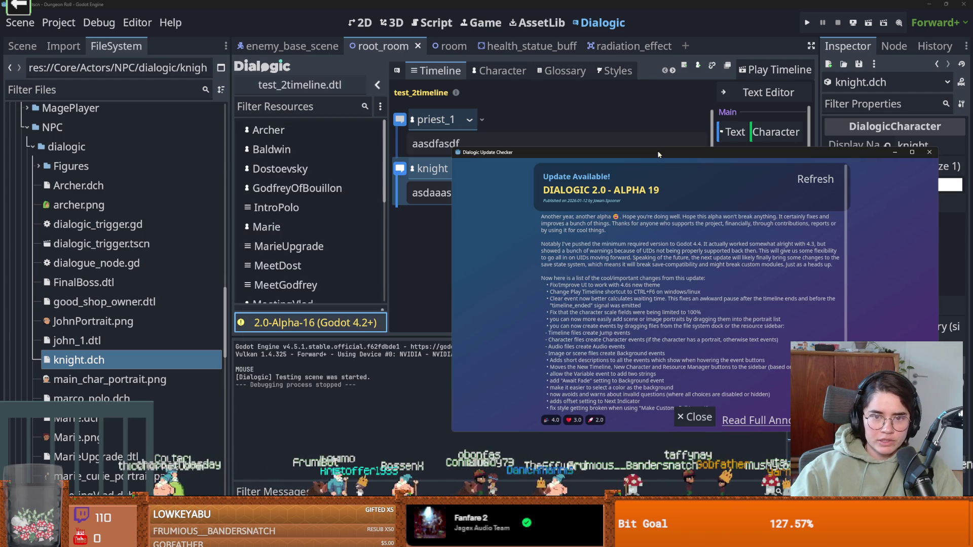
left_click_drag(694, 150, 352, 151)
left_click(474, 178)
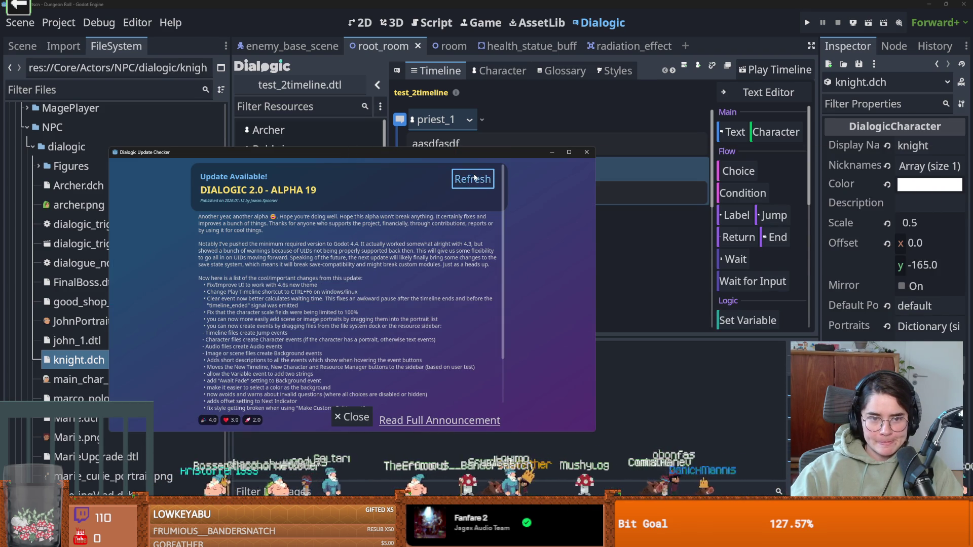
scroll(405, 311, "down", 5)
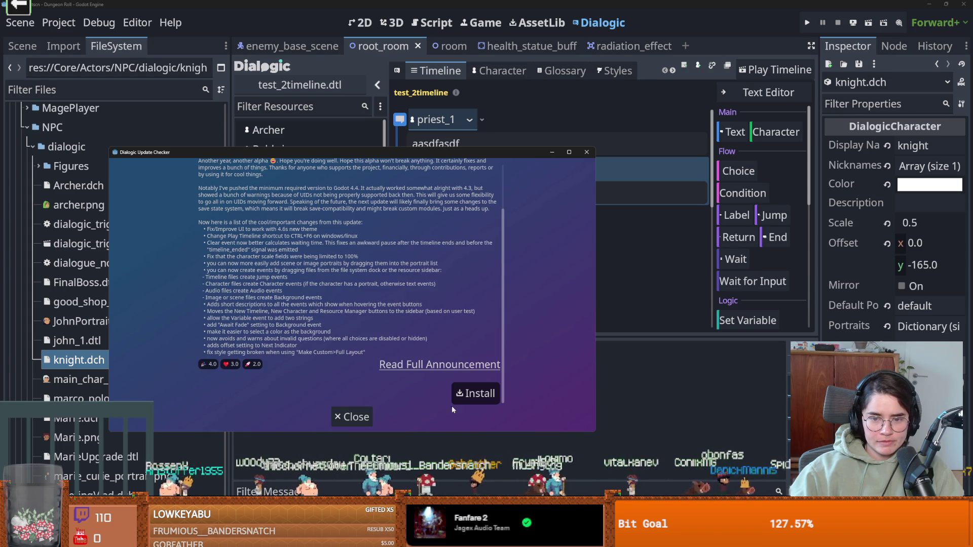
scroll(404, 311, "up", 5)
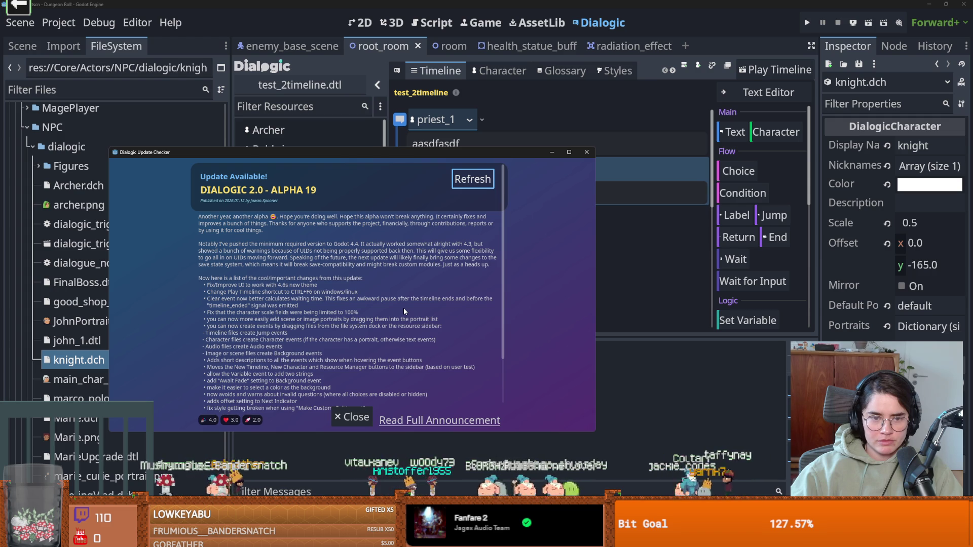
scroll(403, 308, "down", 3)
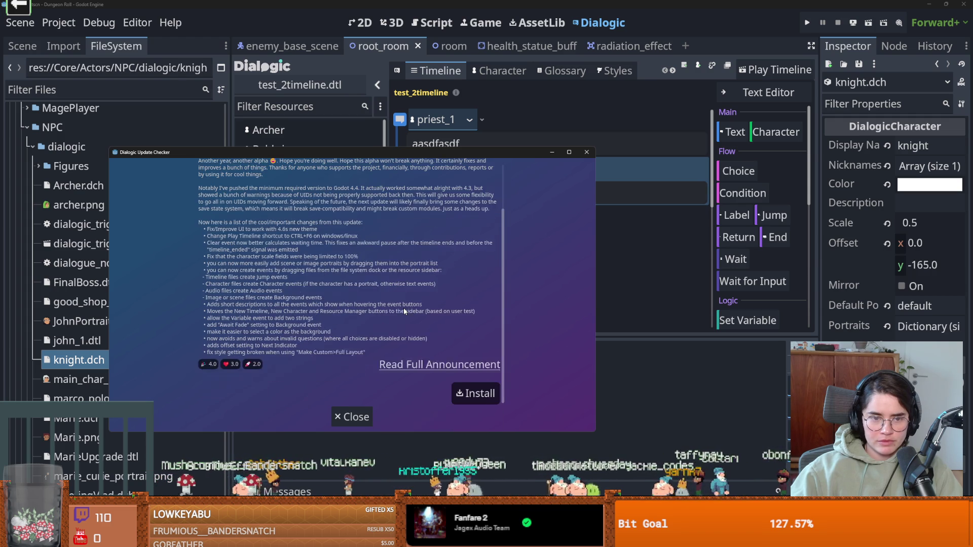
left_click(476, 390)
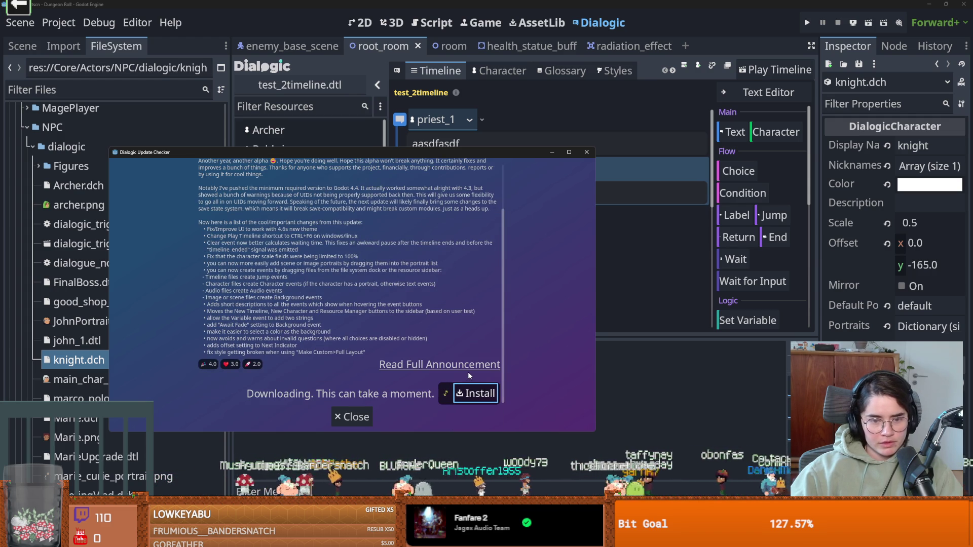
key("alt+Tab")
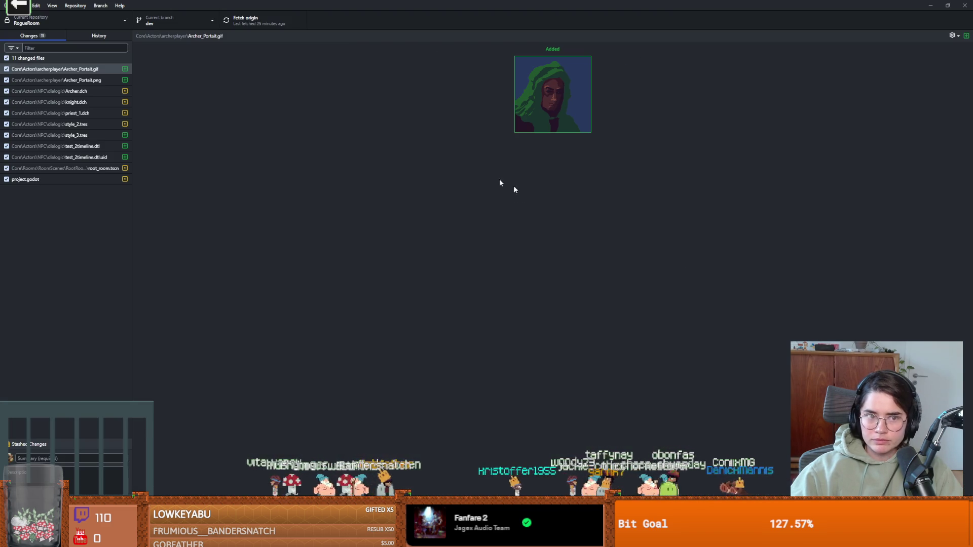
Check the knight.dch diff in GitHub Desktop, where the portrait now uses CrusaderPortrait.png, then return to Godot.
left_click(76, 124)
left_click(49, 101)
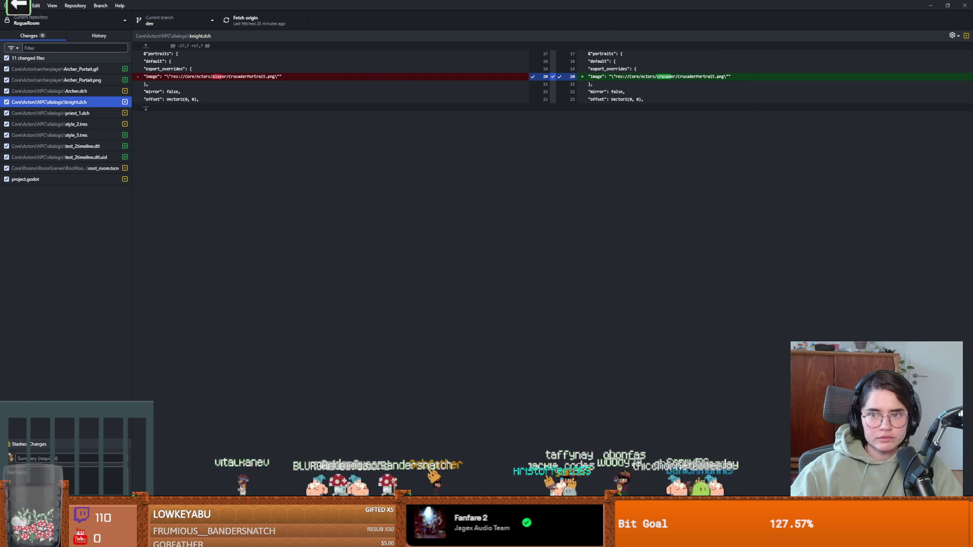
key("alt+Tab")
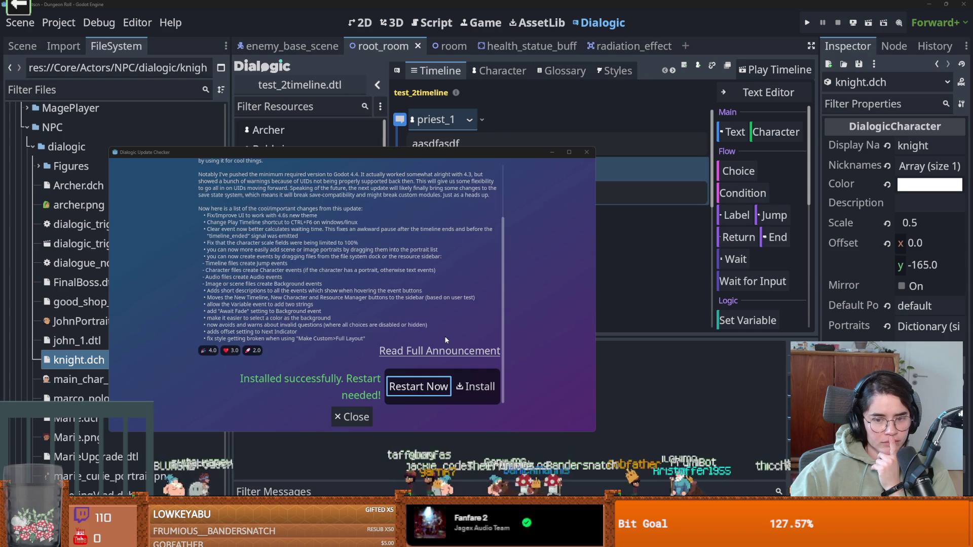
Restart the editor, close File Explorer, and reopen Dungeon Roll in Recovery Mode.
left_click(428, 386)
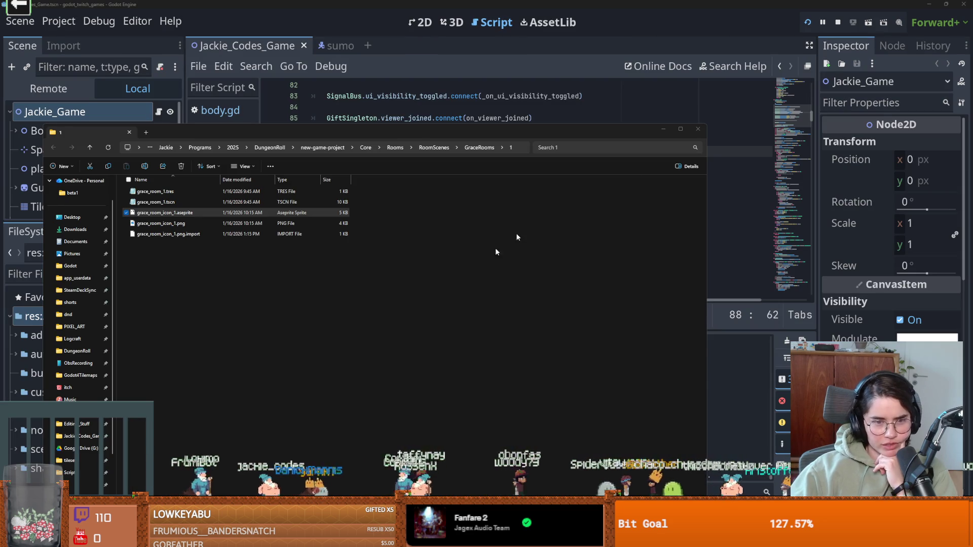
left_click(698, 130)
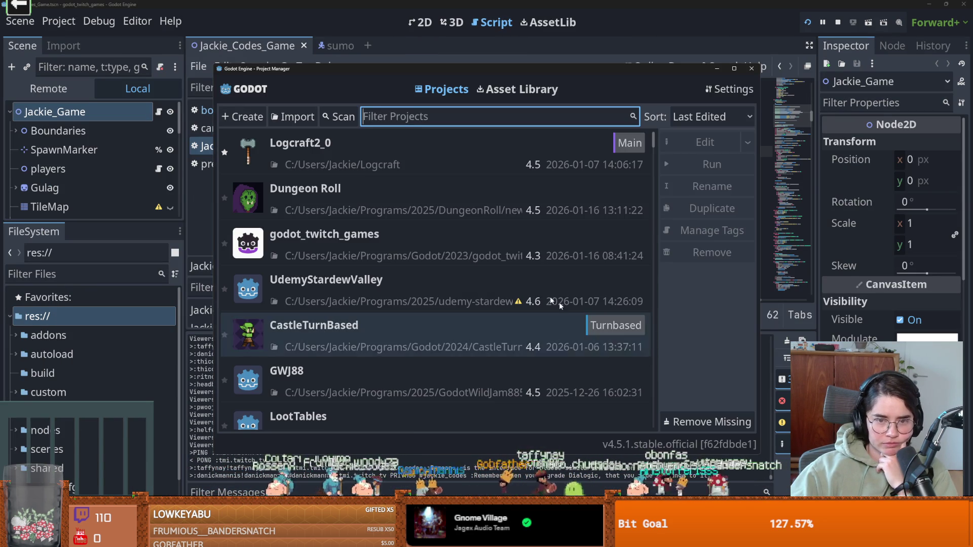
double_click(333, 209)
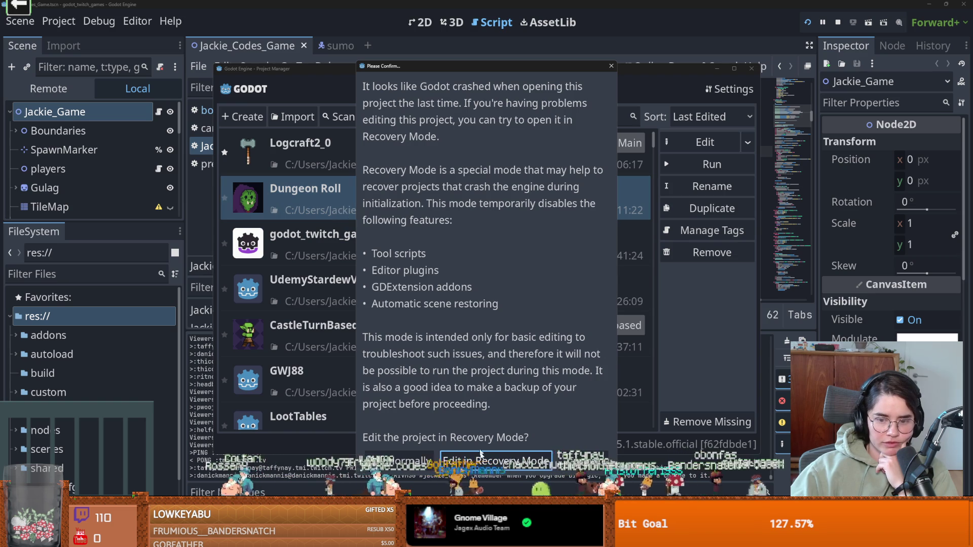
left_click(484, 460)
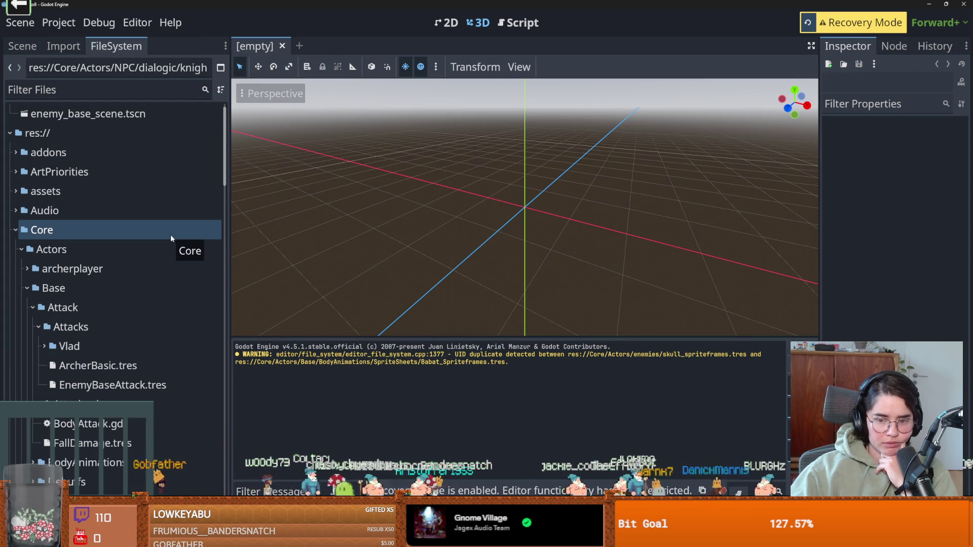
Confirm on the Project Settings Plugins tab that Dialogic is enabled, then close the dialog.
left_click(59, 22)
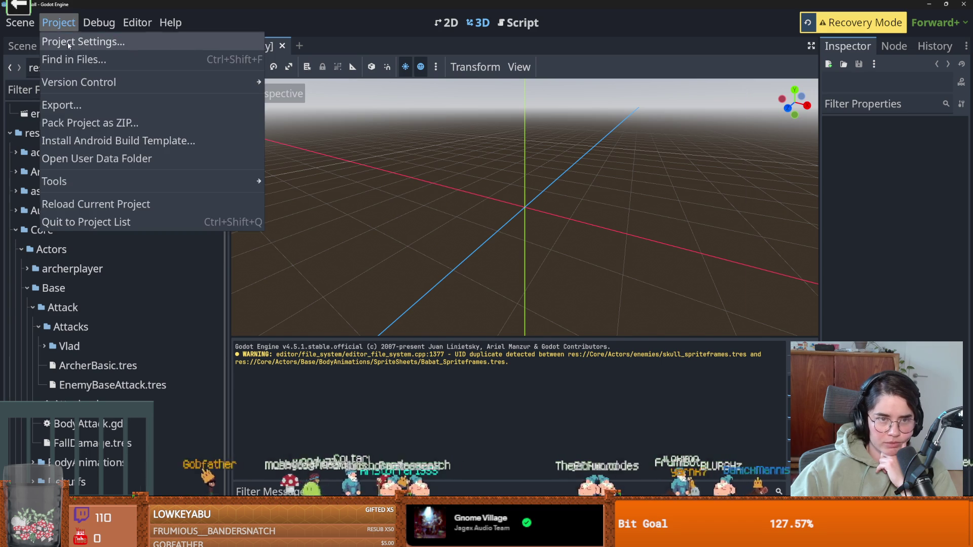
left_click(66, 40)
left_click(390, 93)
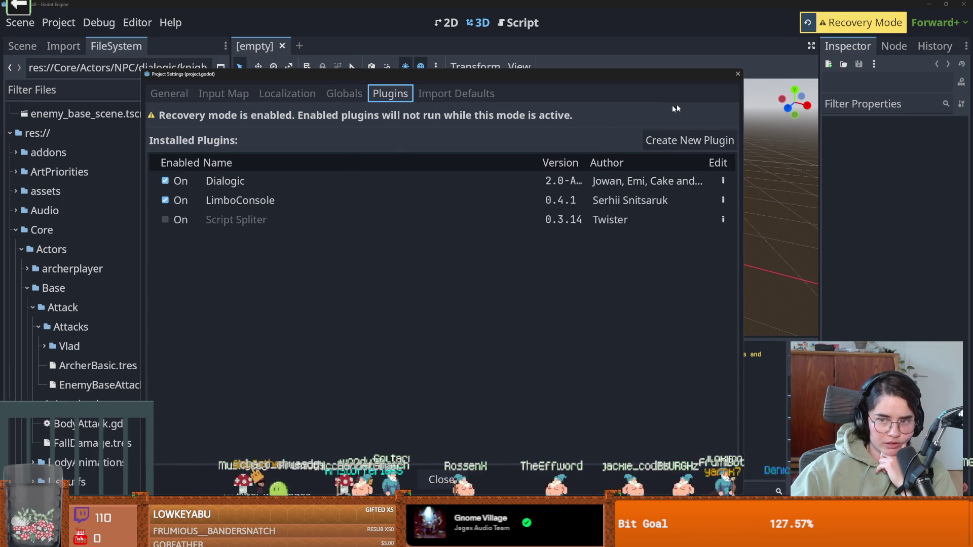
left_click(737, 75)
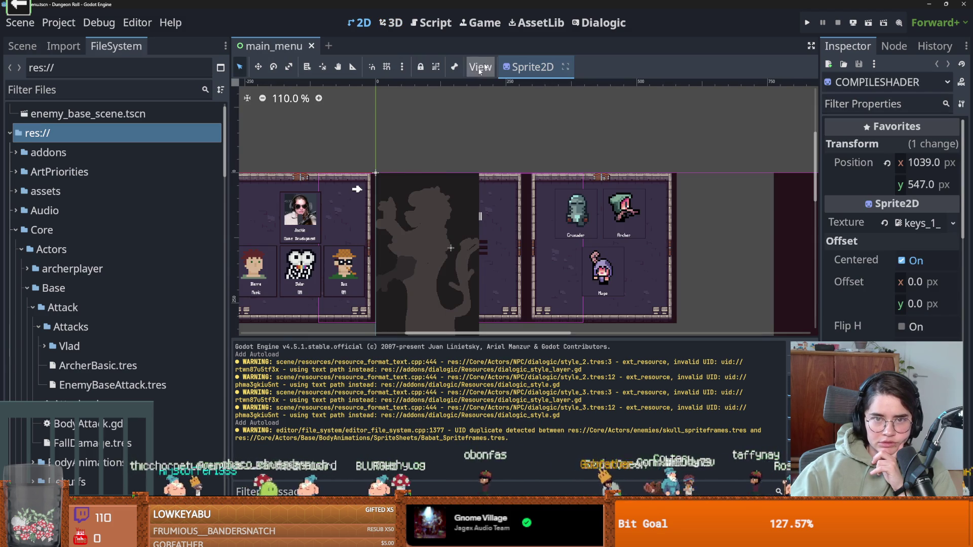
In the Dialogic editor, widen the resource list and test-play the timeline to the end.
left_click(599, 23)
mouse_move(302, 306)
left_mouse_down()
mouse_move(413, 306)
mouse_move(322, 306)
left_mouse_up()
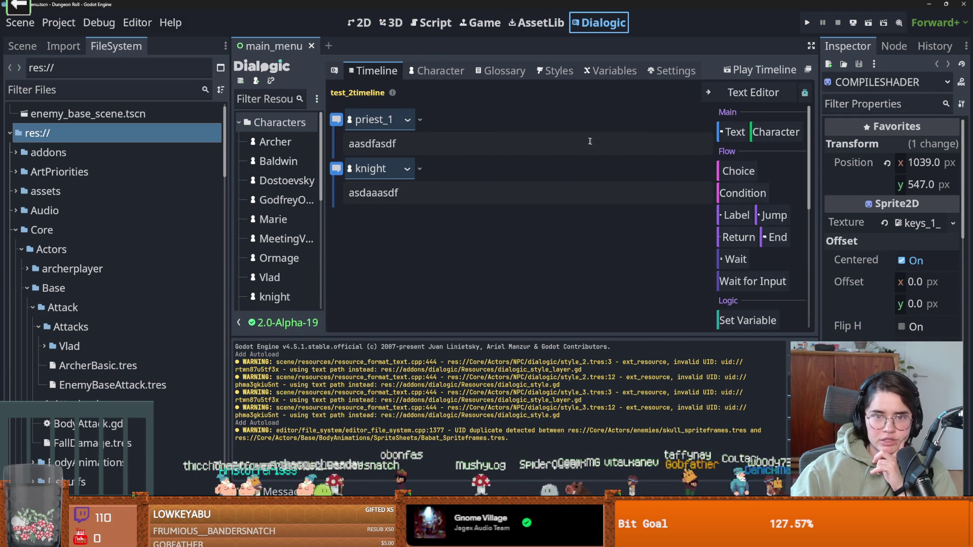
left_click(738, 75)
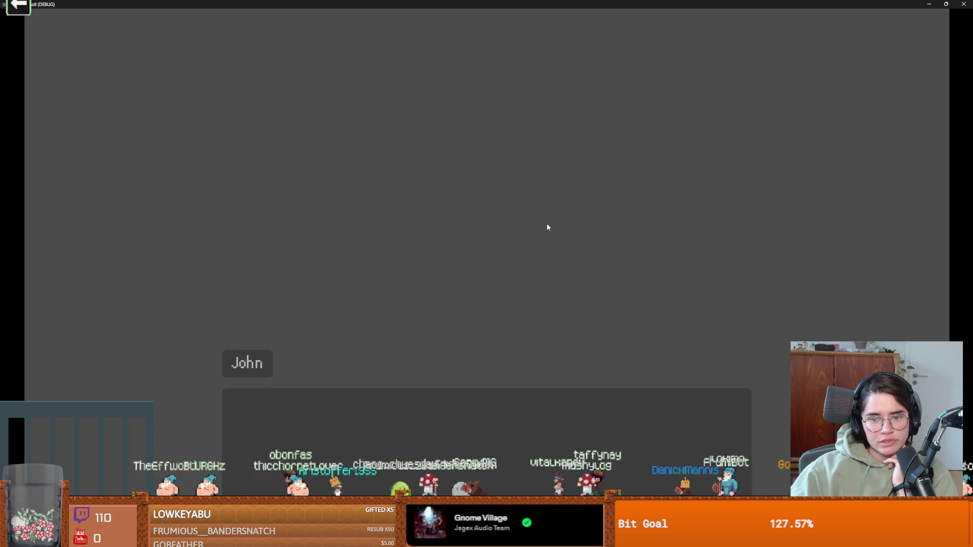
left_click(545, 223)
left_click(543, 224)
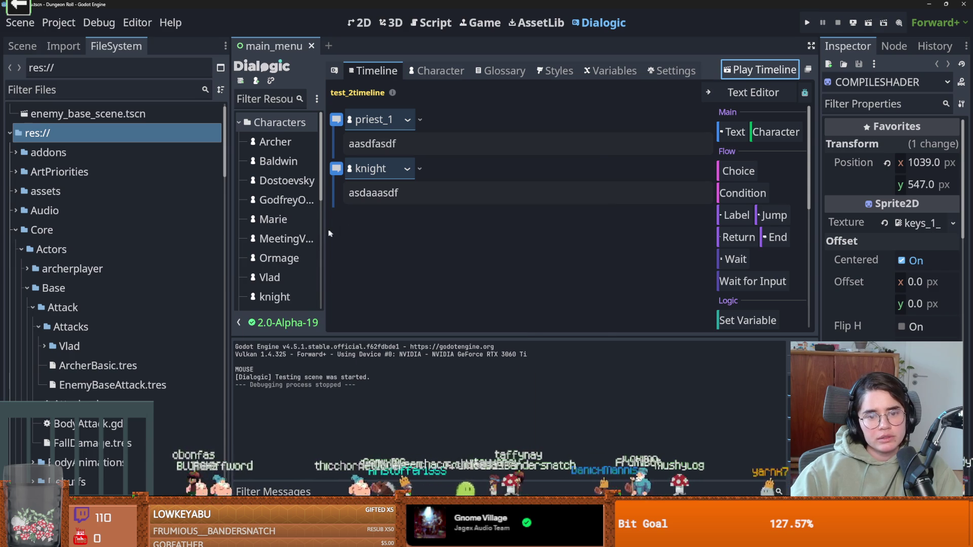
Assign the style_2 dialogue style to the priest_1 character.
left_click_drag(323, 232, 450, 232)
scroll(314, 287, "down", 5)
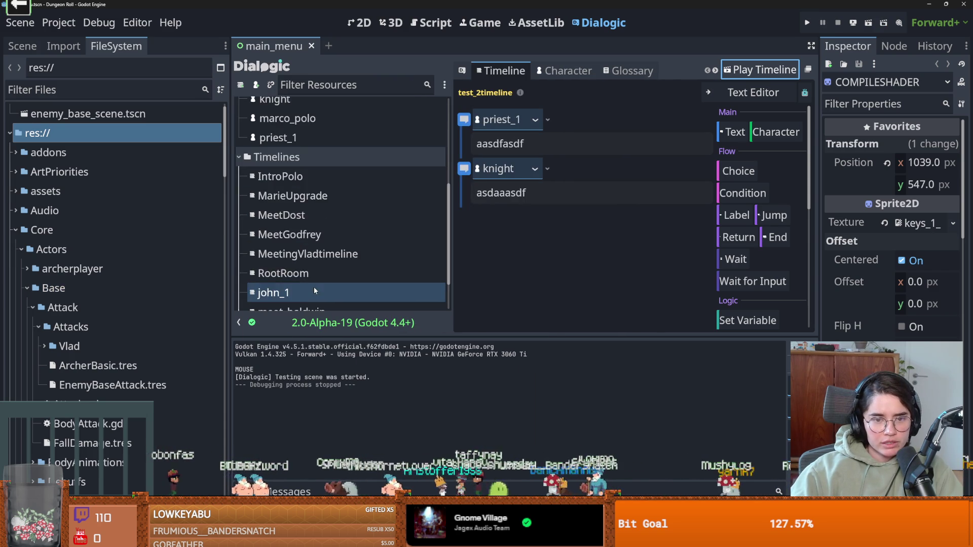
scroll(314, 287, "up", 3)
scroll(284, 276, "up", 3)
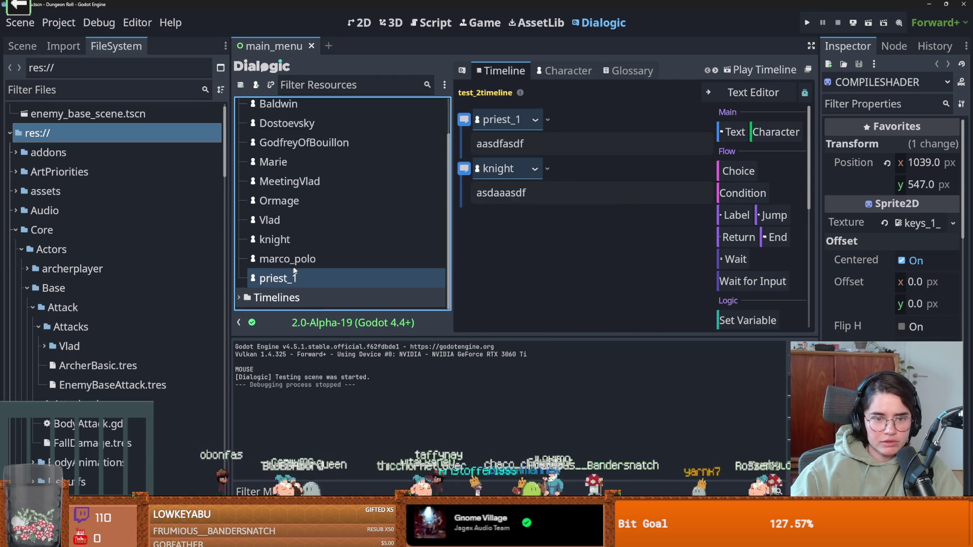
left_click(247, 109)
left_click(247, 108)
scroll(299, 213, "down", 2)
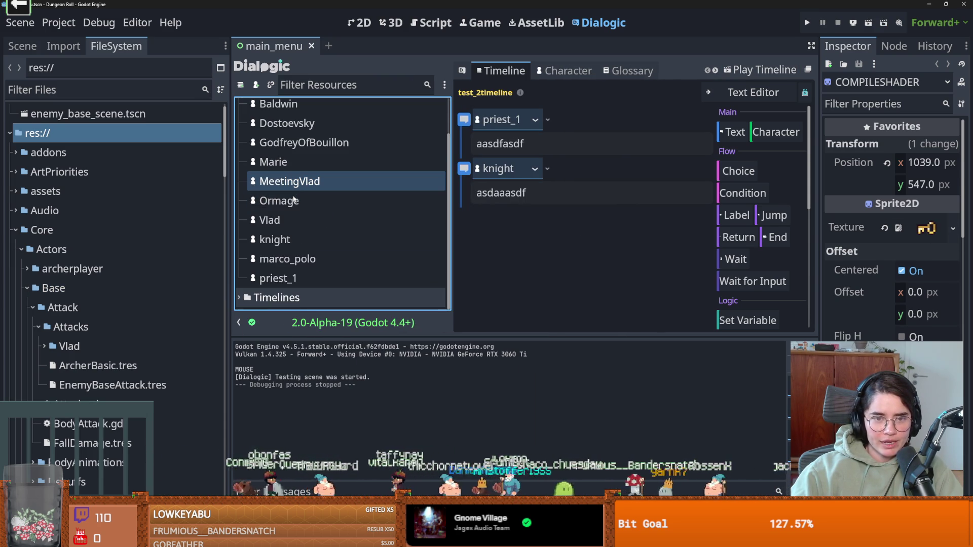
left_click(297, 276)
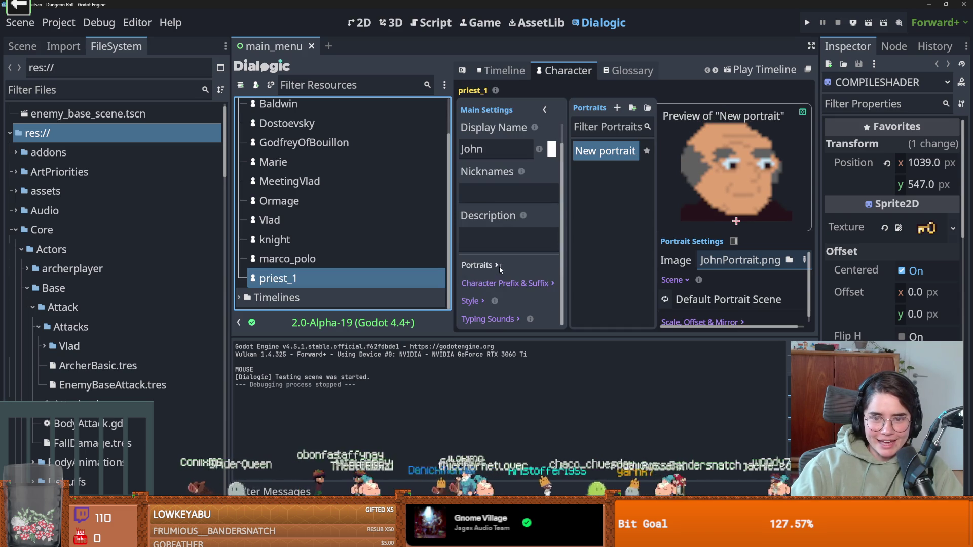
left_click(483, 300)
left_click(527, 296)
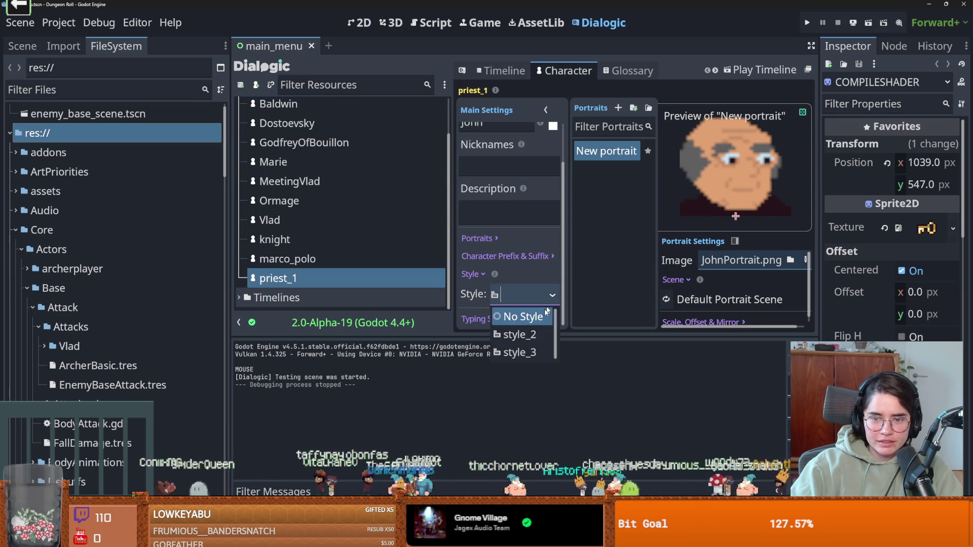
left_click(517, 332)
Give the knight character the style_2 style and save the scene.
left_click(294, 242)
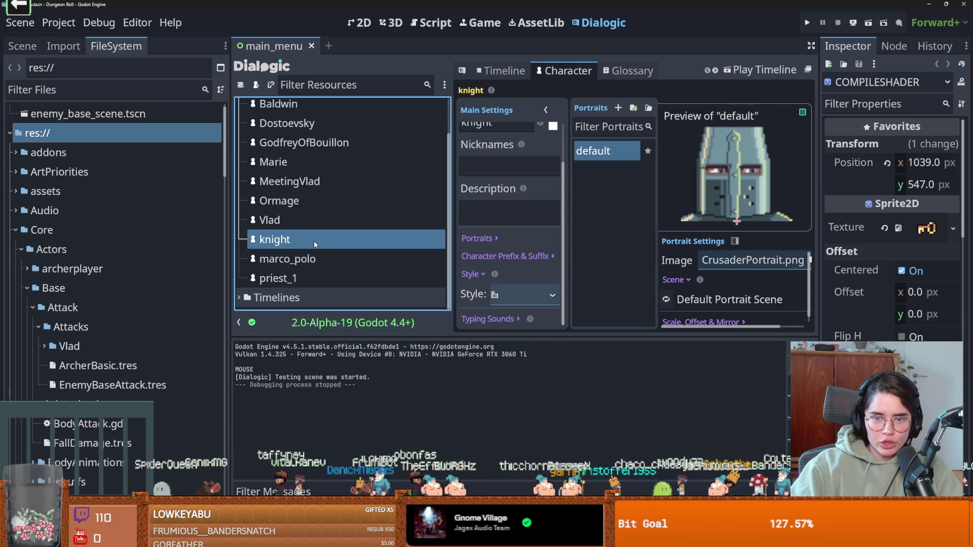
left_click(548, 293)
left_click(511, 335)
key("ctrl+s")
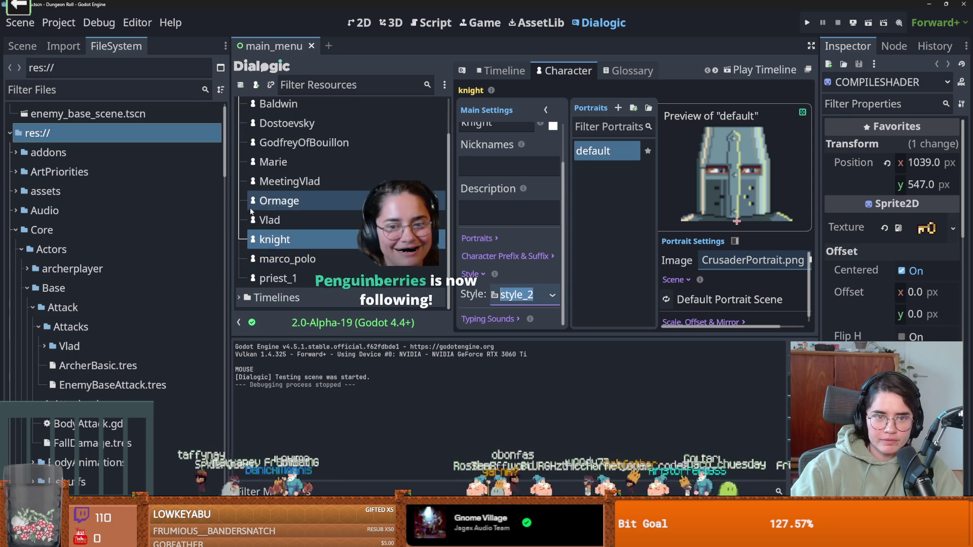
Open the RootRoom timeline under Timelines and test-play it.
scroll(242, 124, "up", 2)
left_click(238, 108)
left_click(239, 127)
scroll(294, 180, "down", 1)
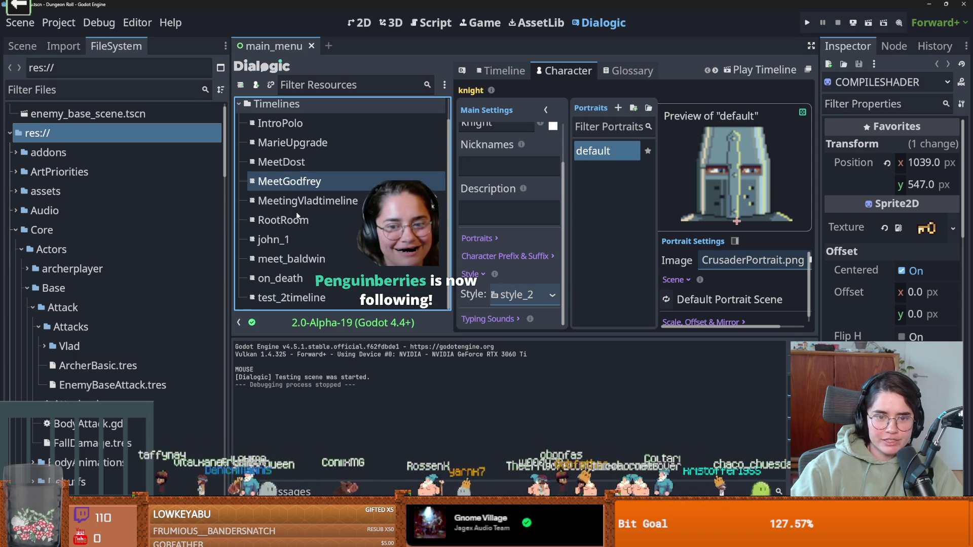
left_click(299, 220)
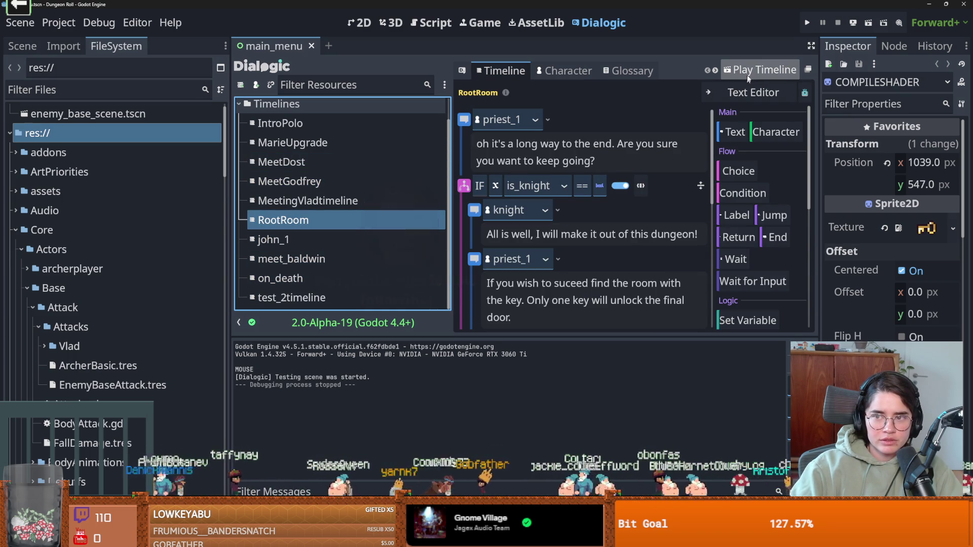
left_click(748, 75)
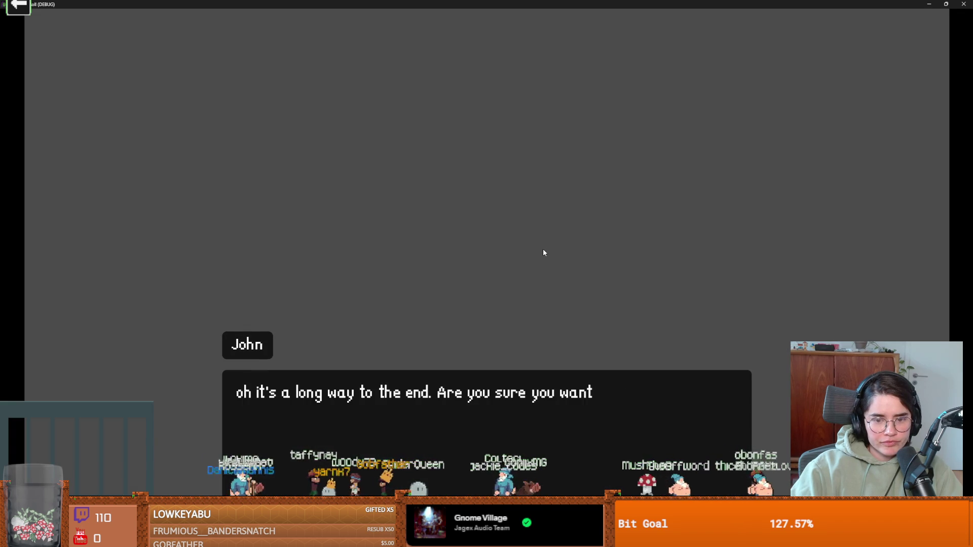
left_click(543, 250)
left_click(542, 249)
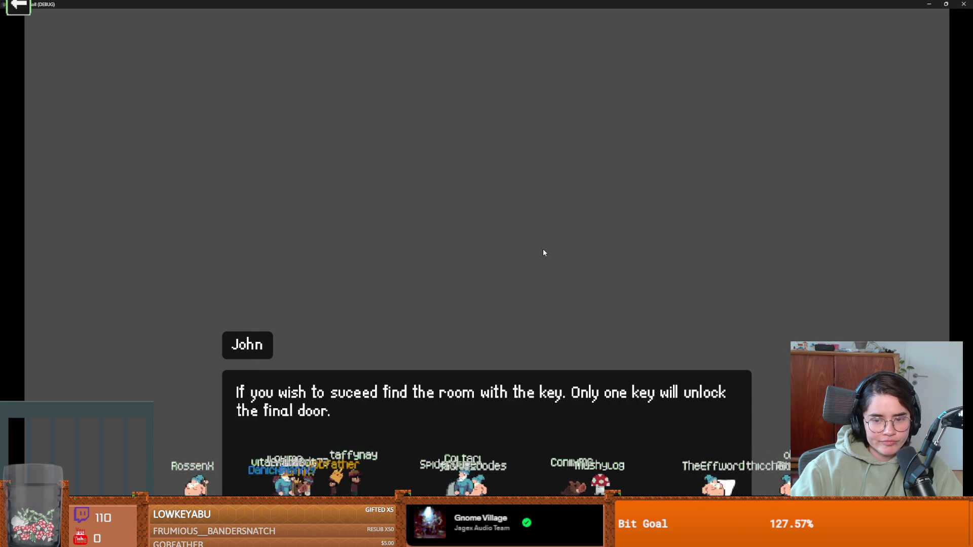
left_click(543, 250)
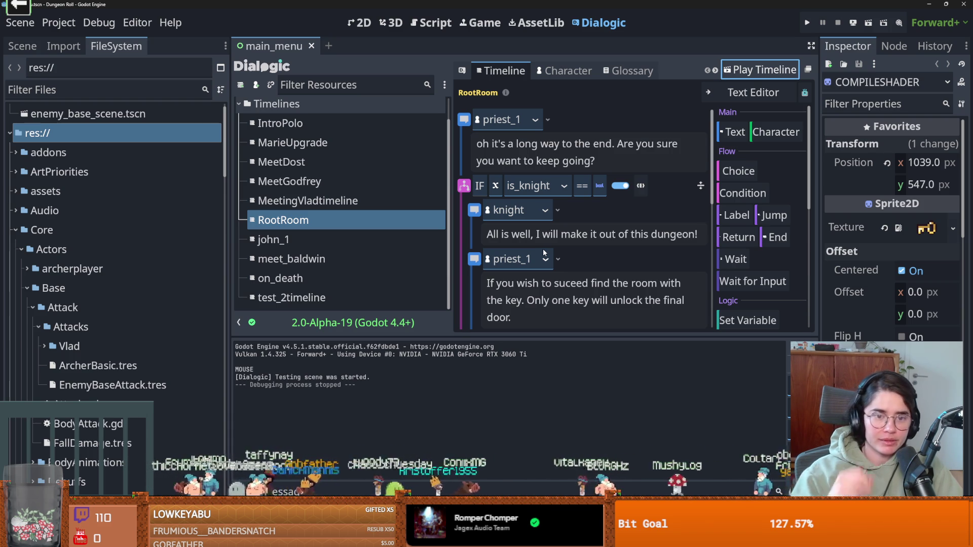
Check the marco_polo and priest_1 characters, picking style_3 from the dialogue style list.
scroll(349, 197, "up", 2)
left_click(238, 128)
left_click(239, 109)
scroll(303, 228, "down", 2)
left_click(303, 261)
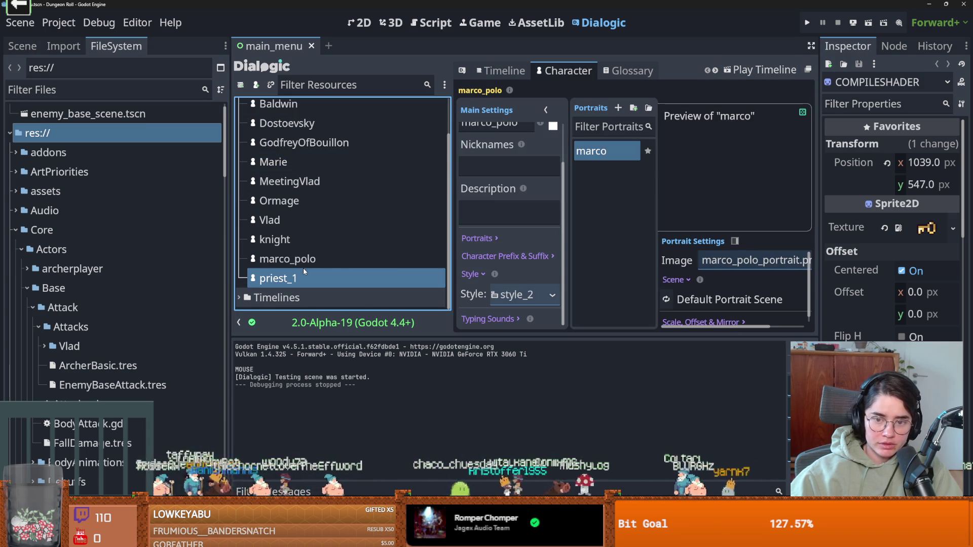
left_click(552, 296)
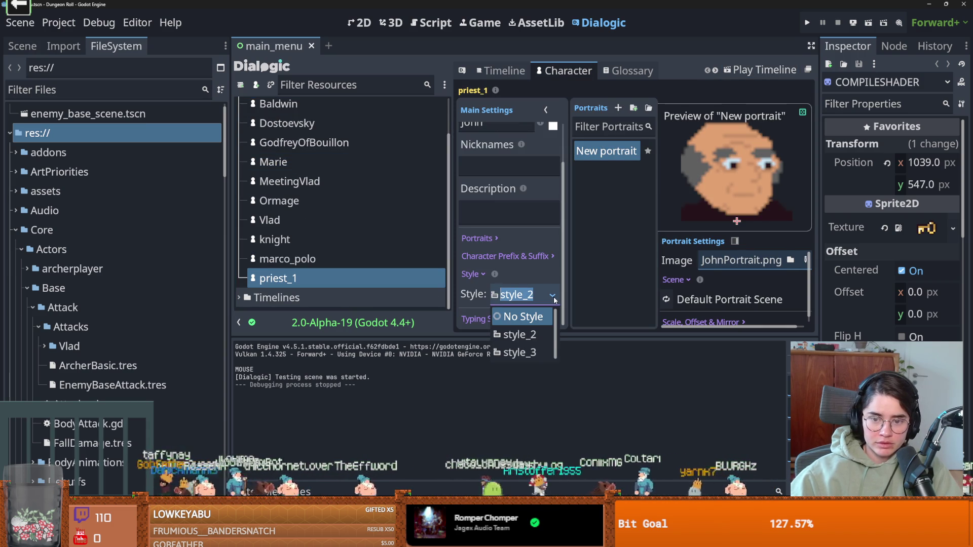
left_click(520, 352)
Select the knight character, now on style_3, and save the scene.
left_click(287, 242)
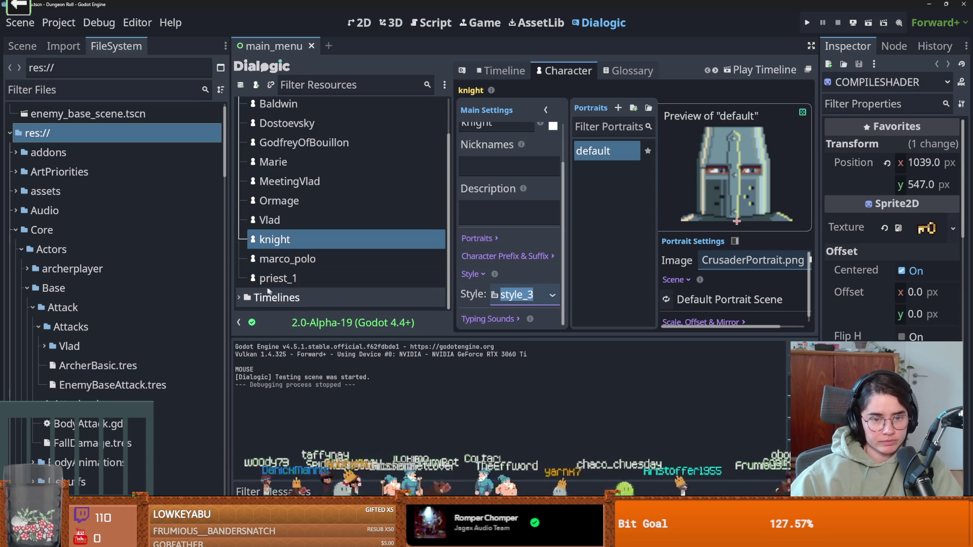
left_click(246, 300)
scroll(347, 279, "down", 3)
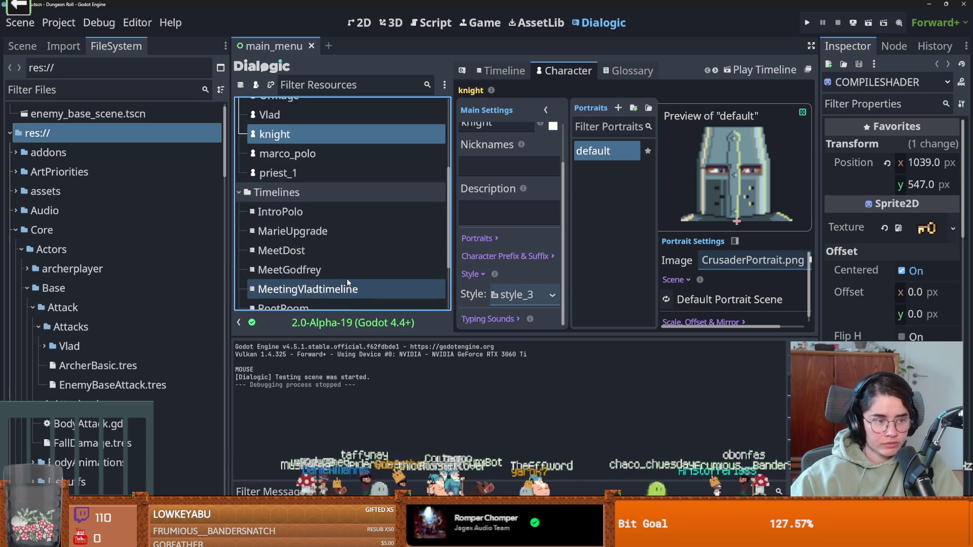
scroll(330, 261, "down", 2)
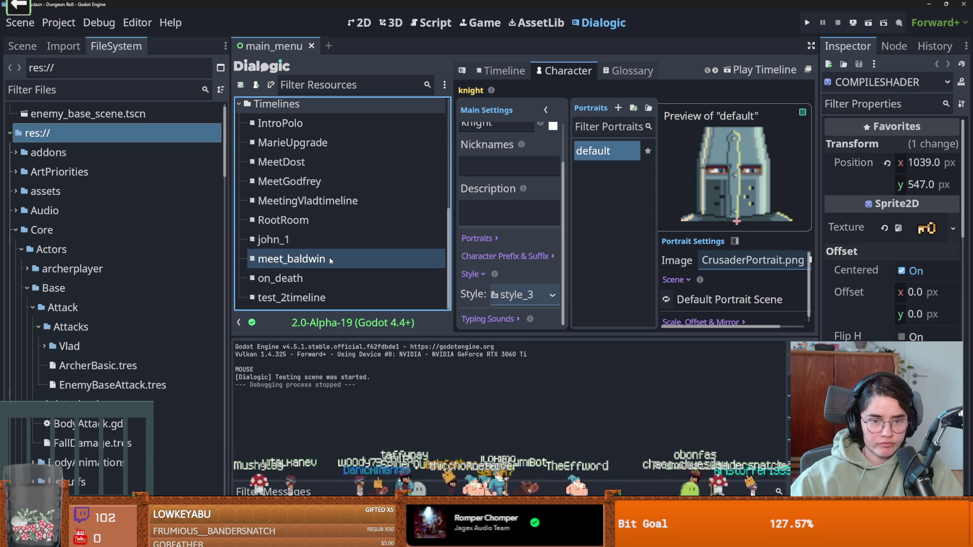
key("ctrl+s")
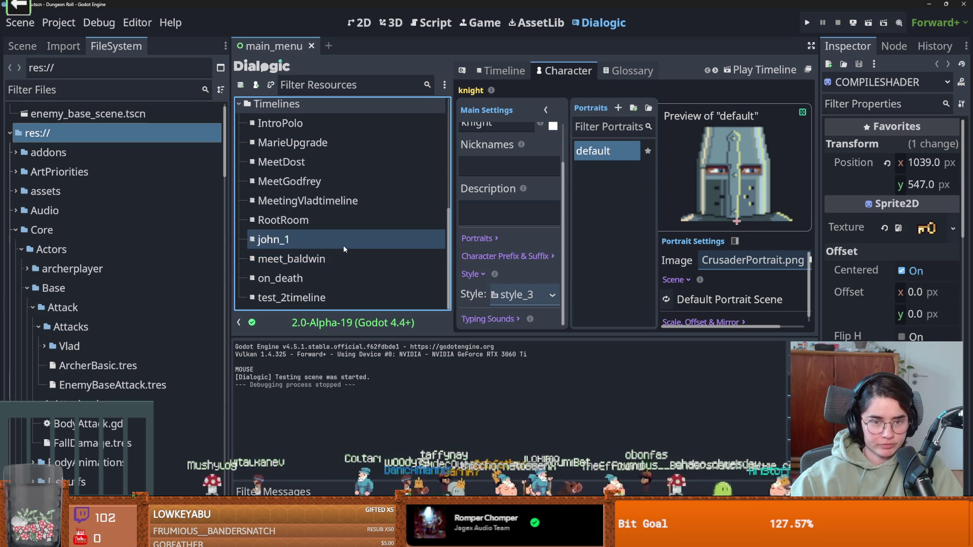
Open the RootRoom timeline from the Timelines list.
scroll(360, 258, "up", 2)
scroll(360, 258, "down", 2)
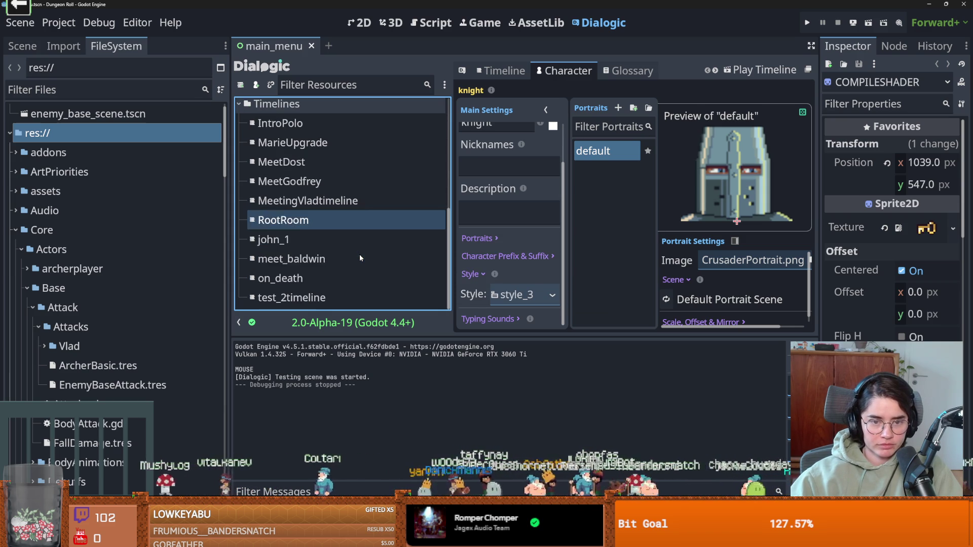
scroll(311, 284, "up", 2)
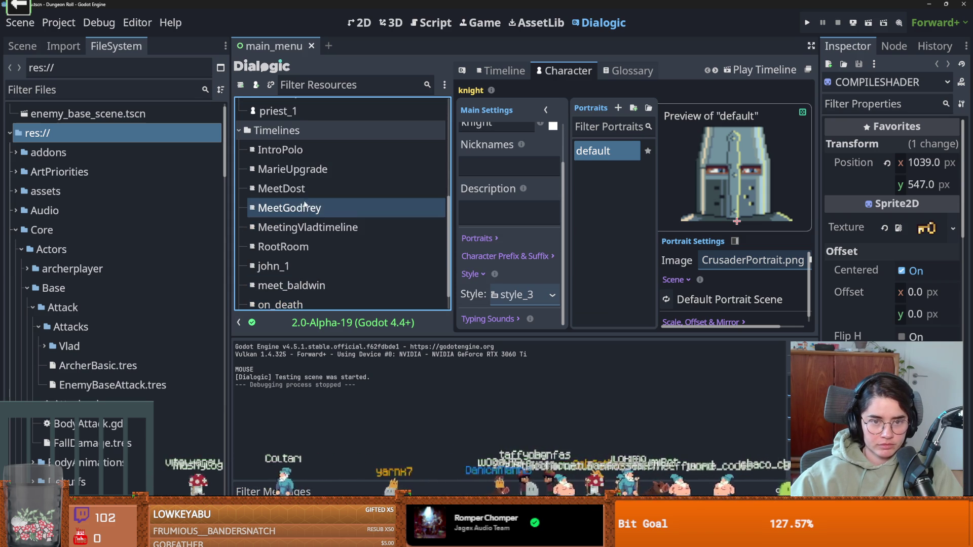
scroll(307, 239, "down", 2)
left_click(306, 222)
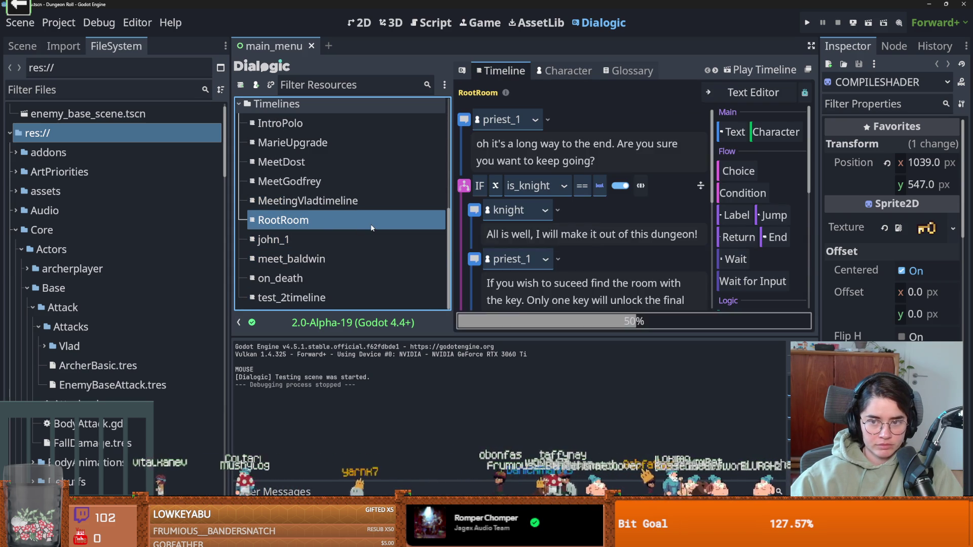
left_click(764, 74)
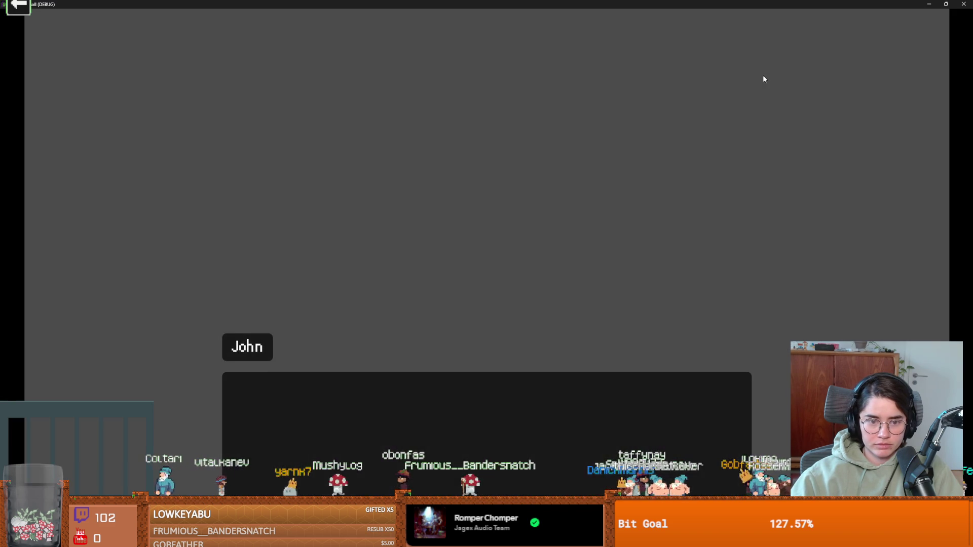
key("space")
key("space")
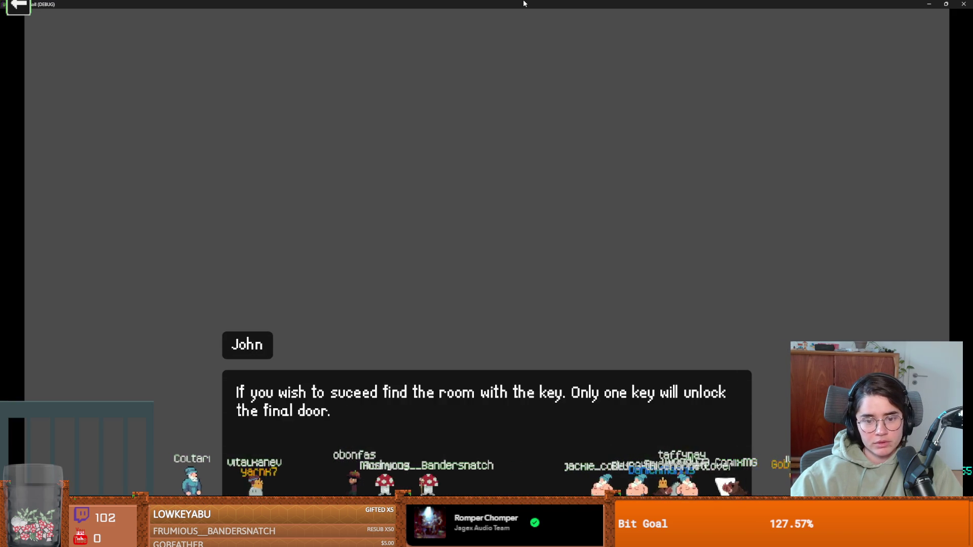
key("space")
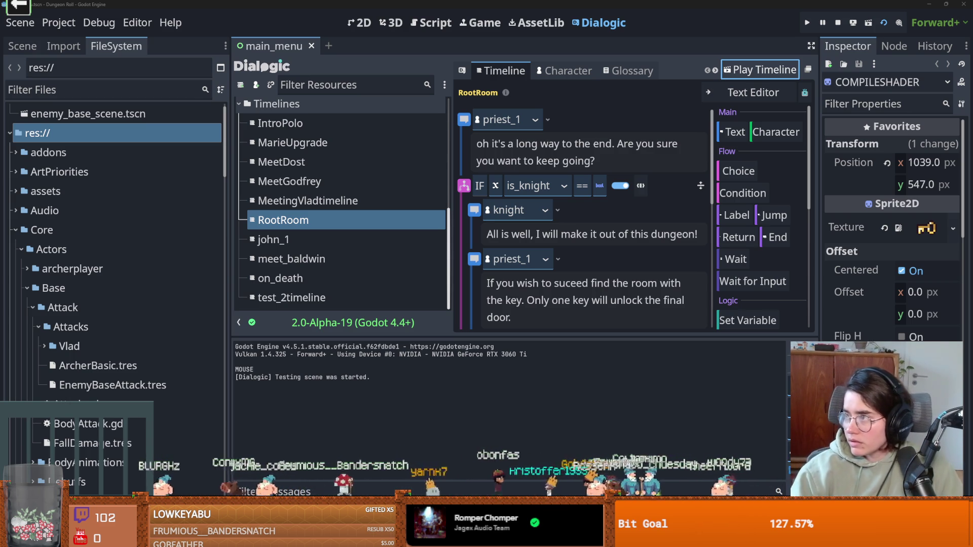
Read the r/godot thread on Dialogic portraits in Firefox, then return to Godot.
mouse_move(500, 2)
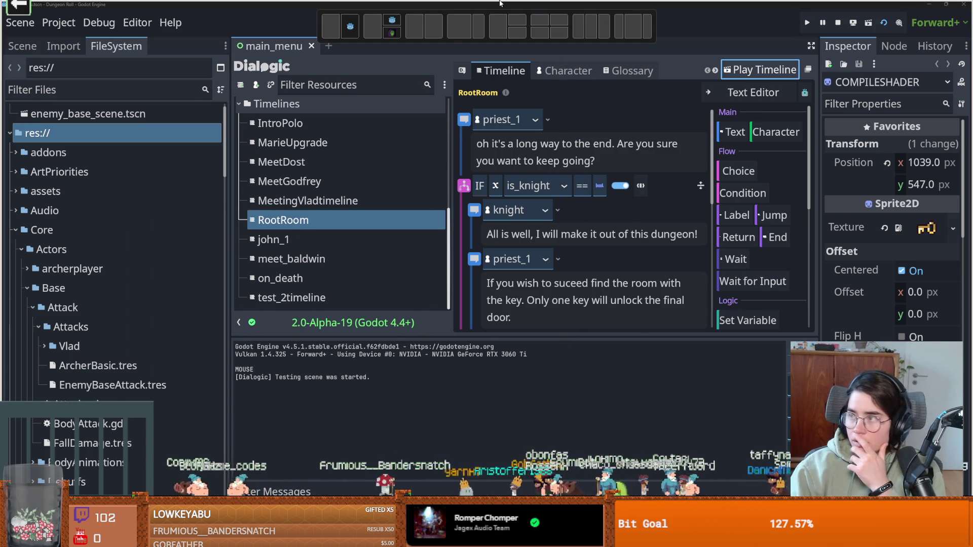
left_click(499, 25)
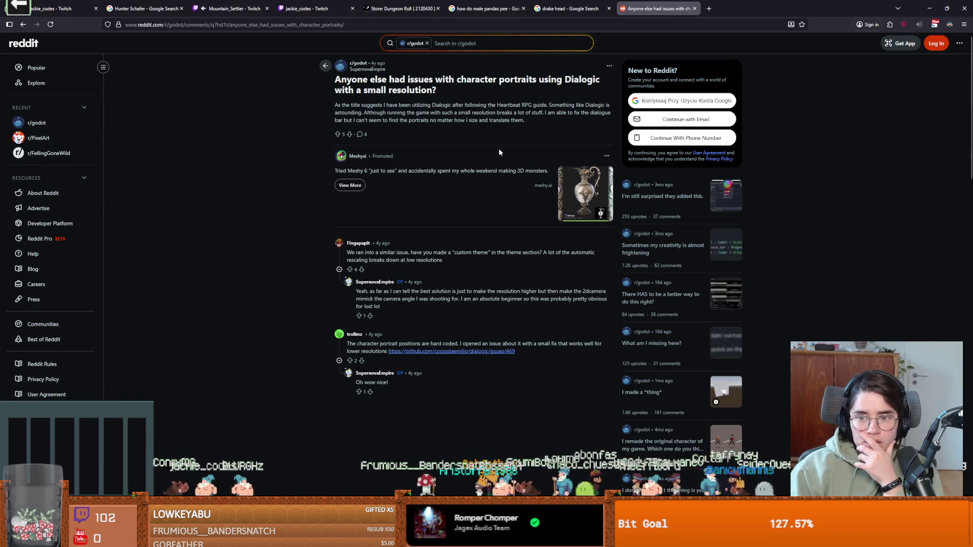
left_click(103, 67)
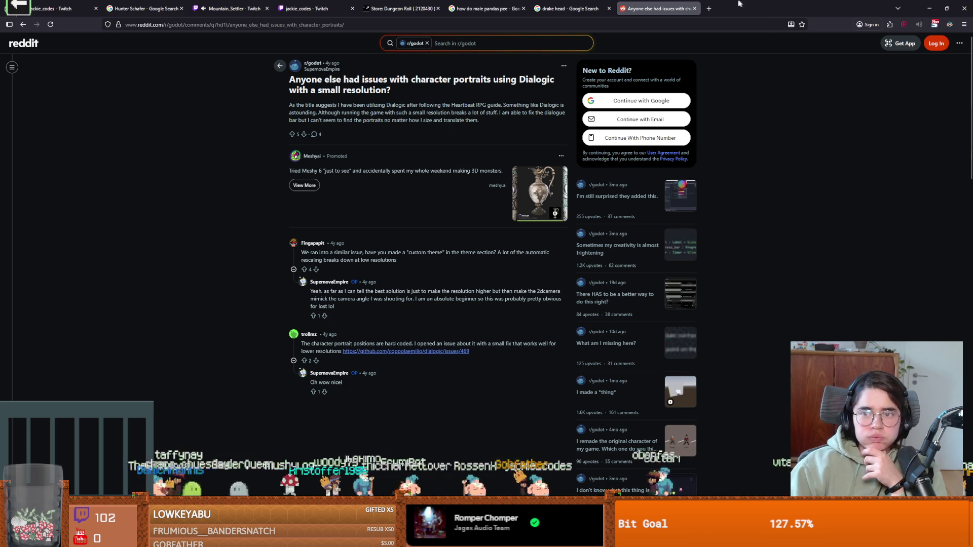
key("alt+Tab")
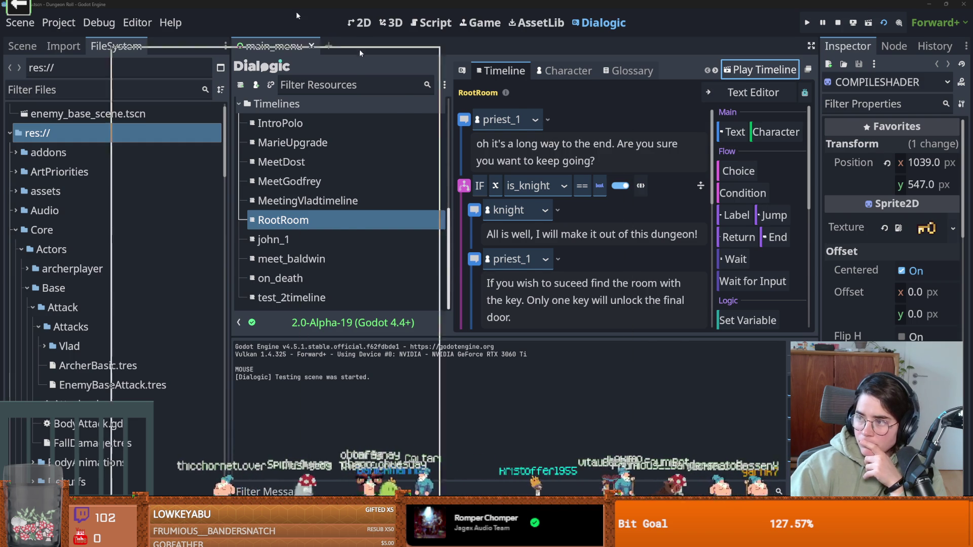
Go back to the 'Need help with Dialogic portrait not working' post and play its video full screen.
key("alt+Tab")
left_click(103, 67)
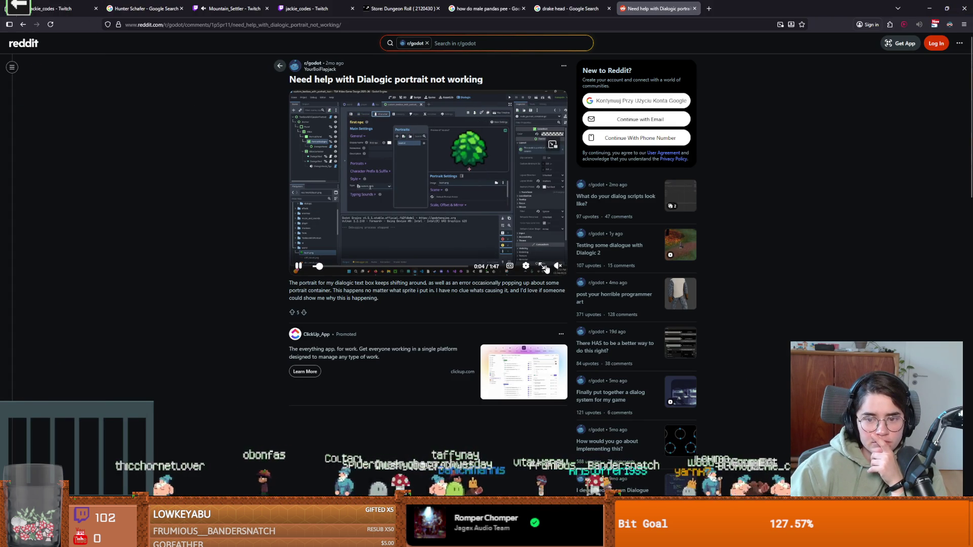
left_click(542, 266)
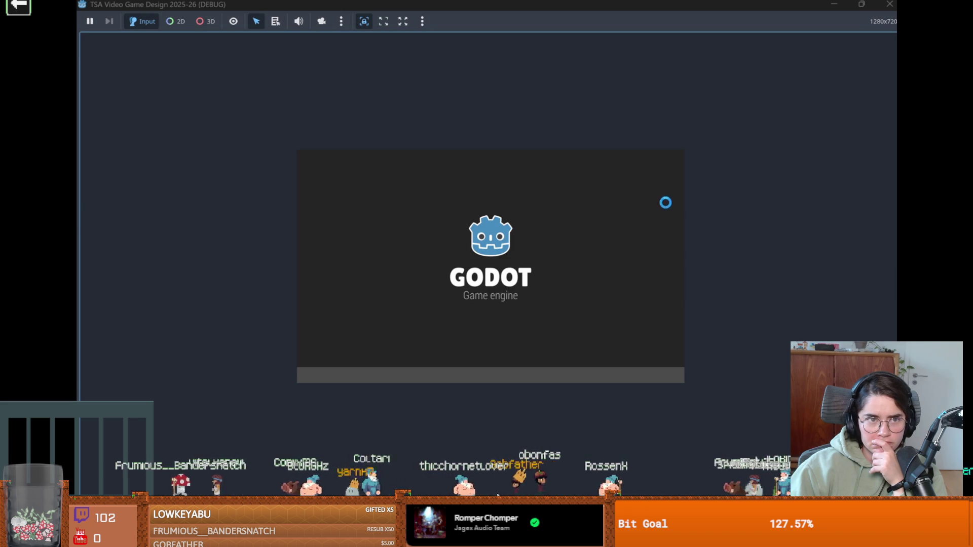
Exit the full-screen Reddit video and go back to the Godot editor.
key("e")
key("e")
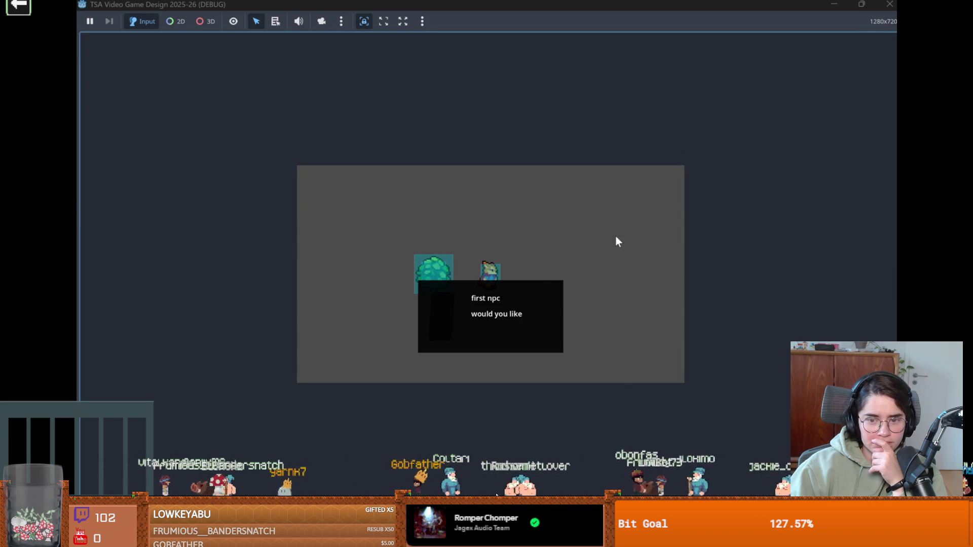
left_click(521, 302)
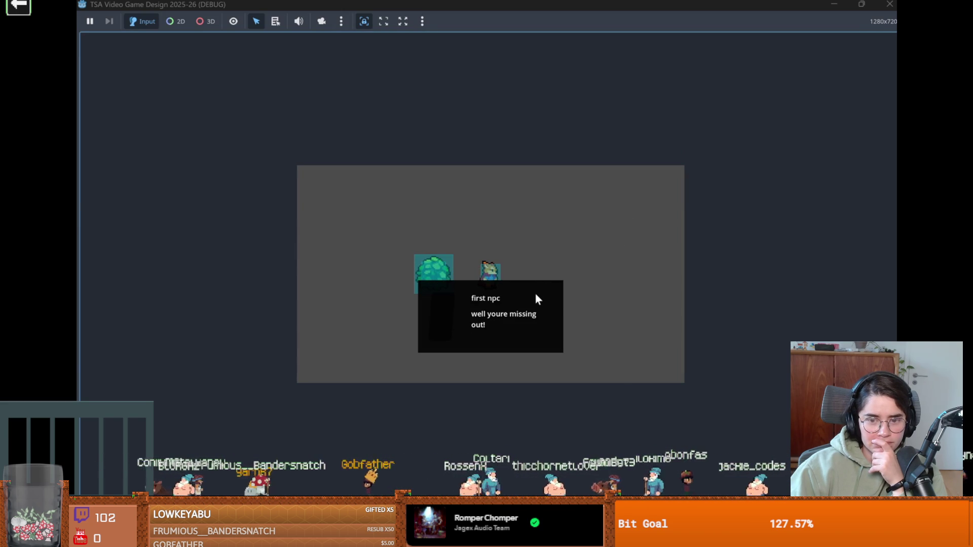
key("e")
key("e")
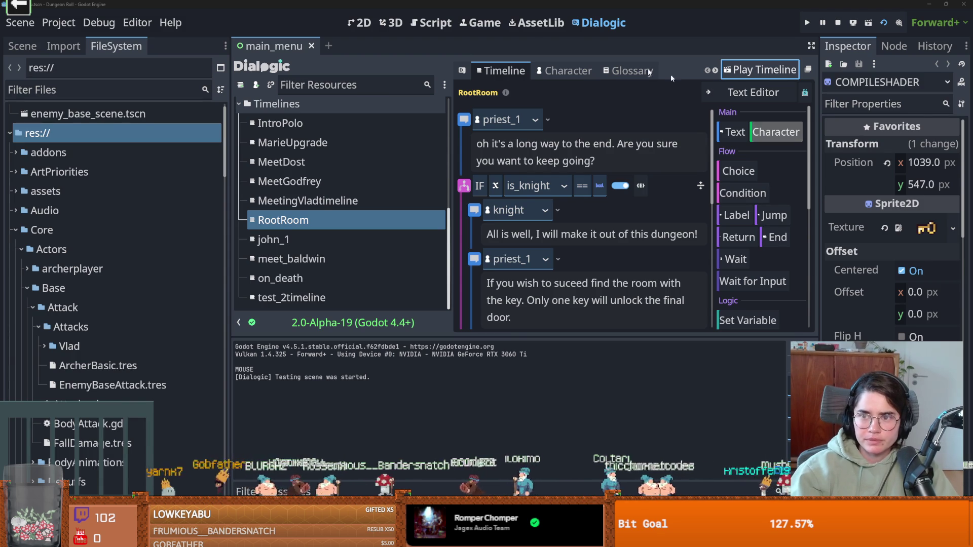
left_click(480, 24)
Return to the Dialogic editor and move from the knight character to the style_3 layout.
left_click(600, 23)
left_click(569, 71)
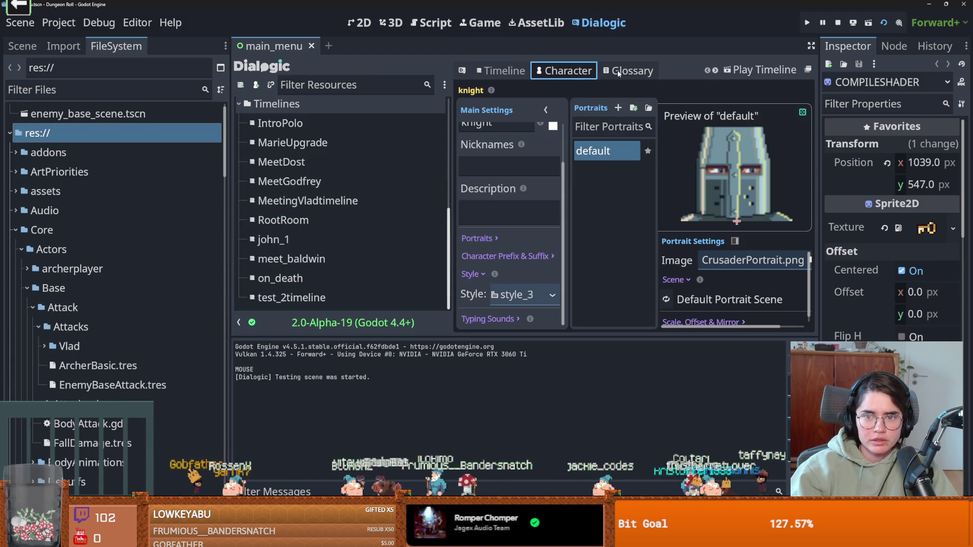
left_click(628, 70)
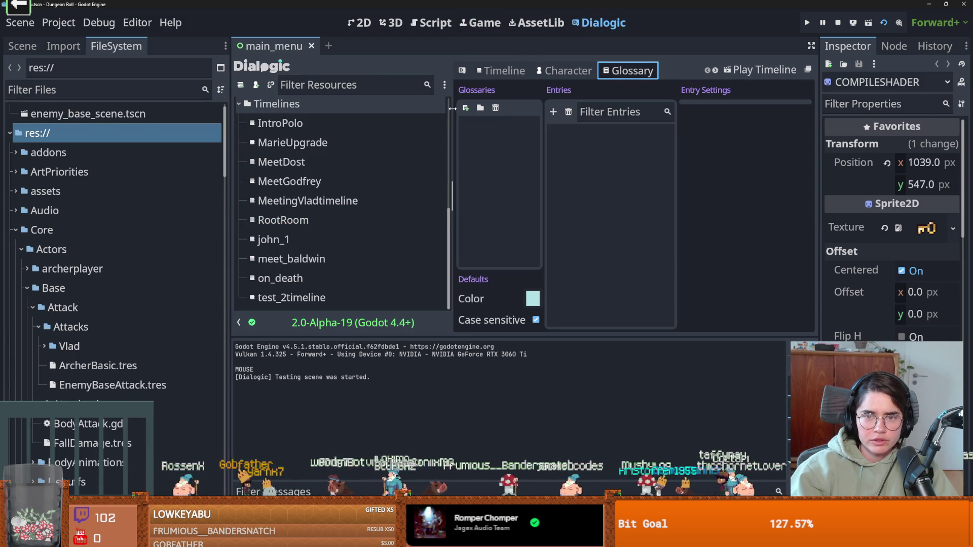
left_click(524, 71)
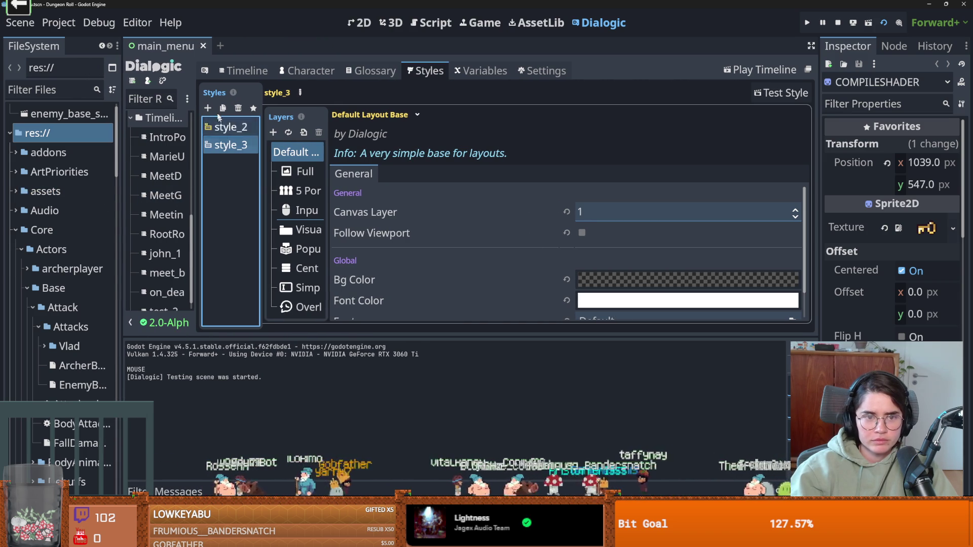
Add a new premade style layout and browse its save location to the ui folder.
left_click(208, 108)
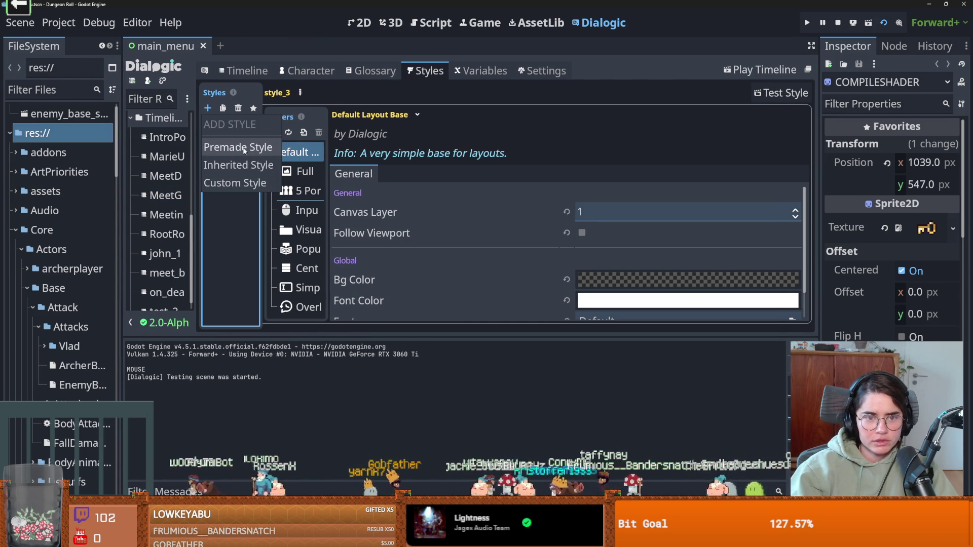
left_click(244, 150)
double_click(276, 178)
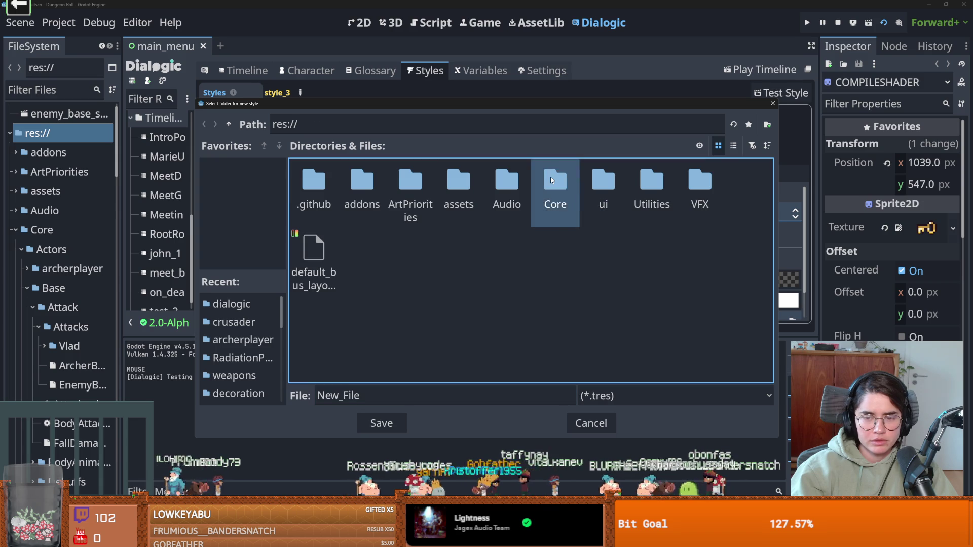
double_click(562, 188)
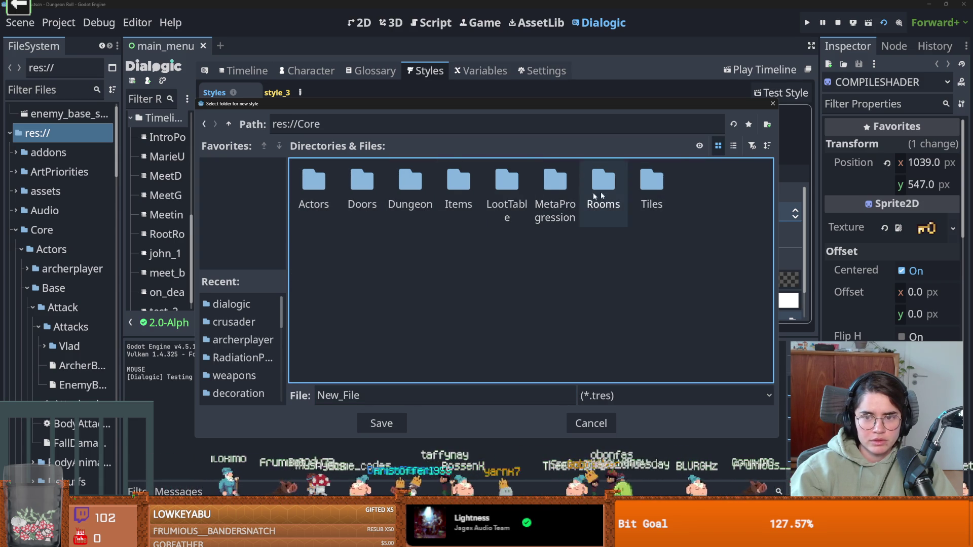
left_click(767, 124)
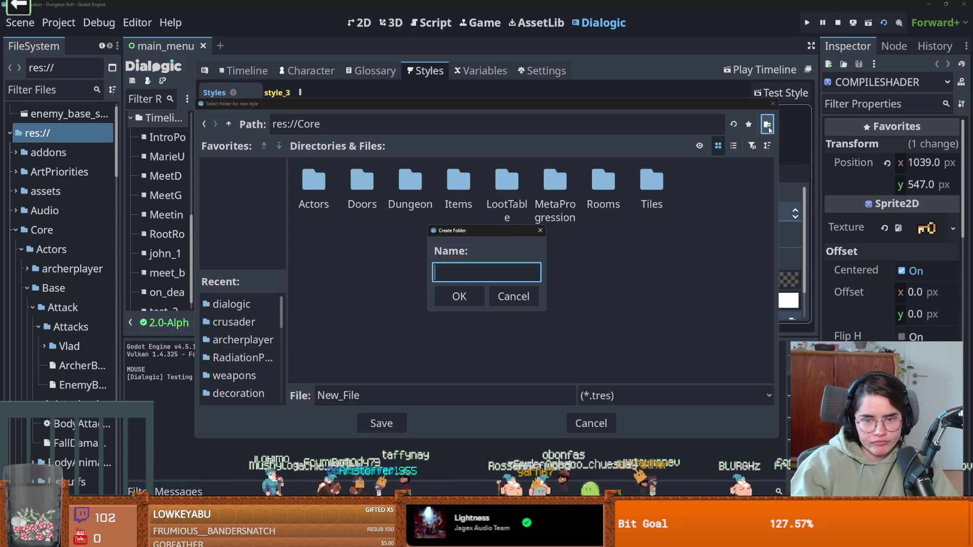
key("Escape")
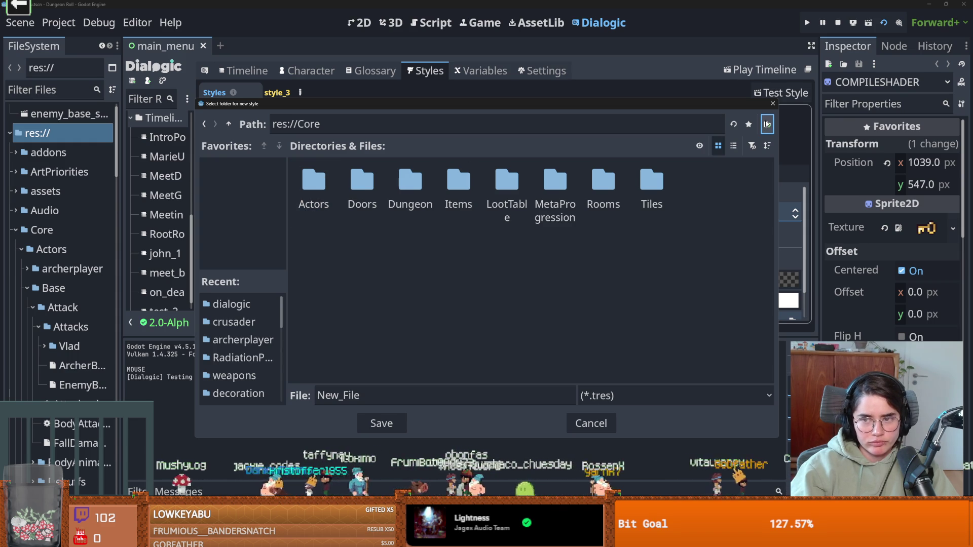
left_click(228, 124)
double_click(608, 199)
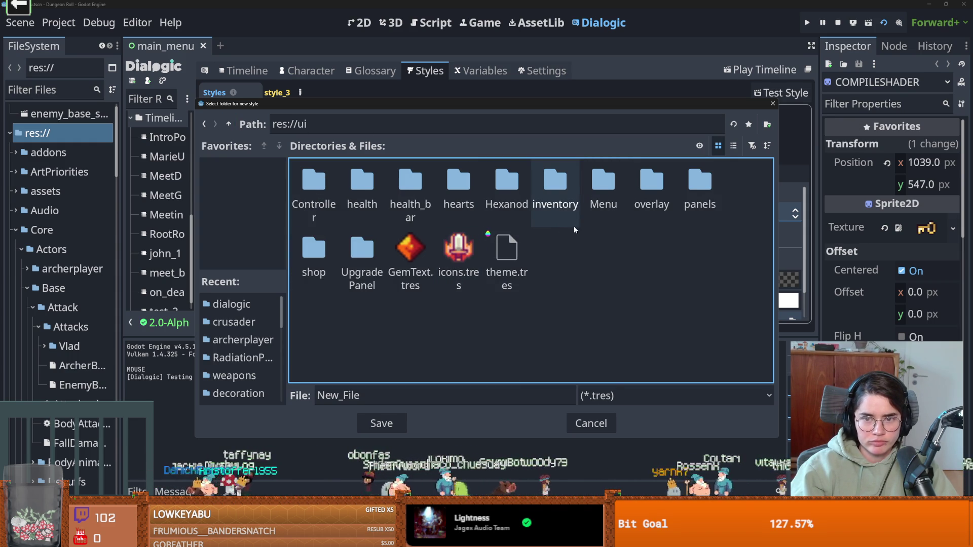
Create the ui/dialogic/styles folders and save the new style as style_1.
left_click(767, 125)
type("ialogi")
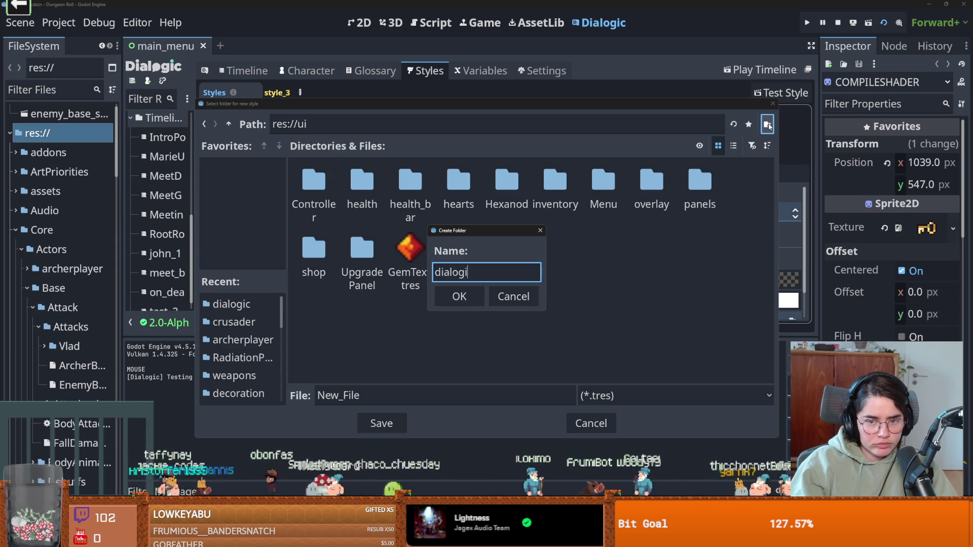
type("c")
key("Return")
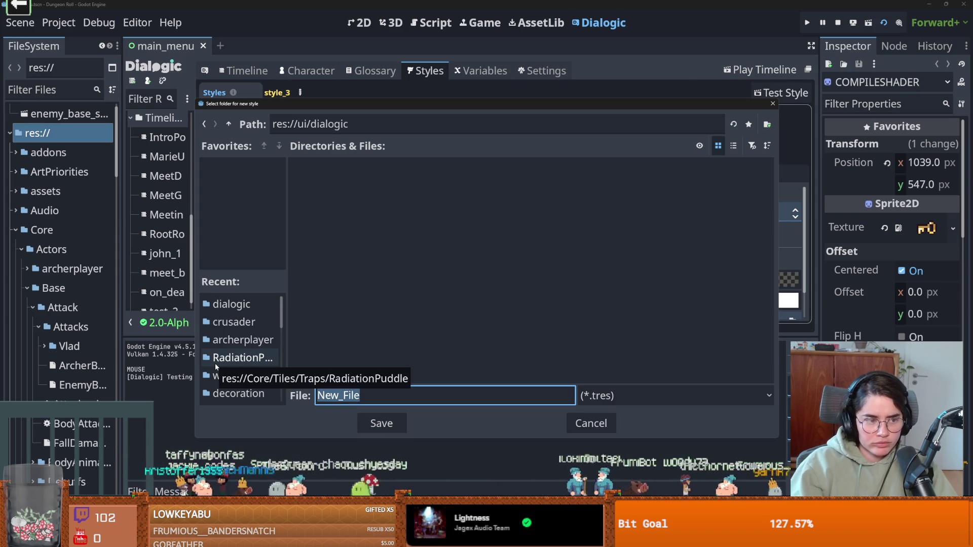
left_click(767, 125)
type("styl")
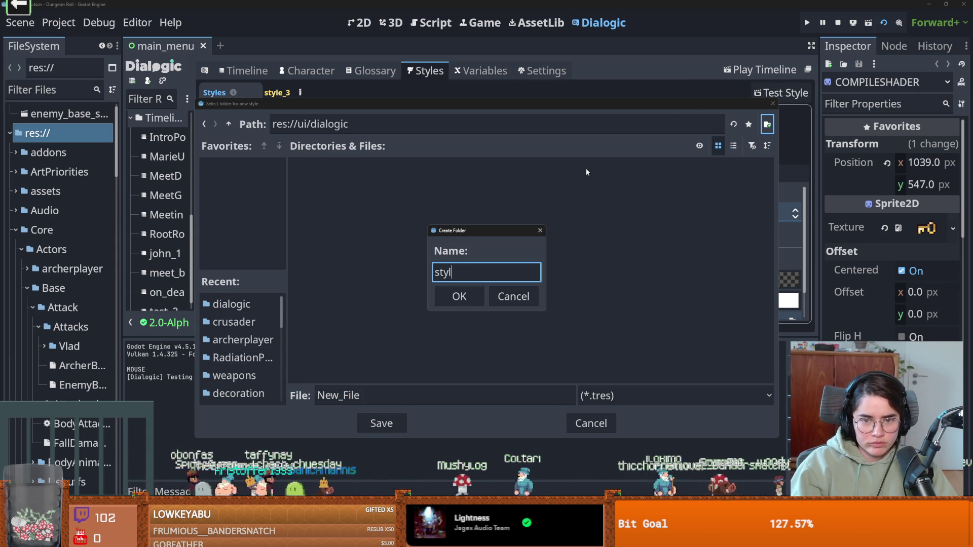
type("es")
key("Return")
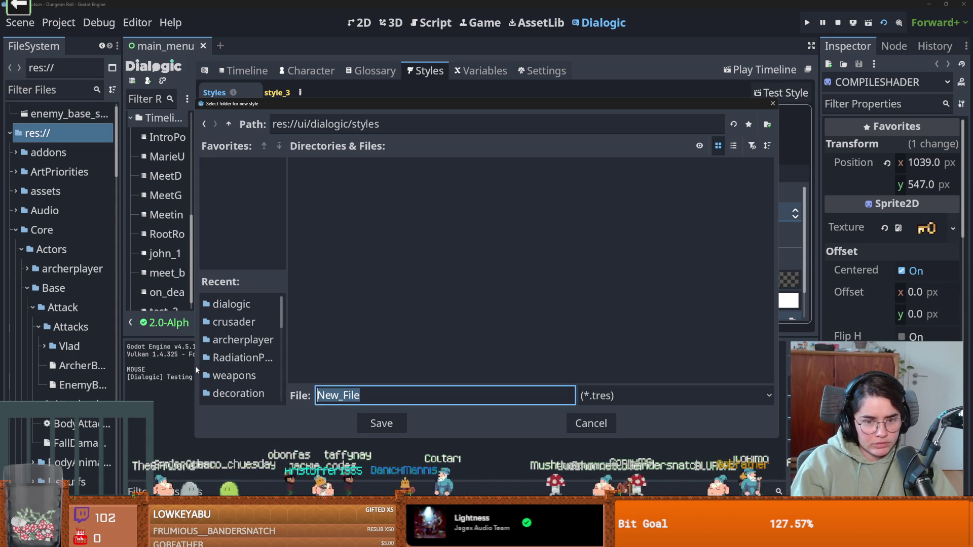
type("st")
type("yle_1")
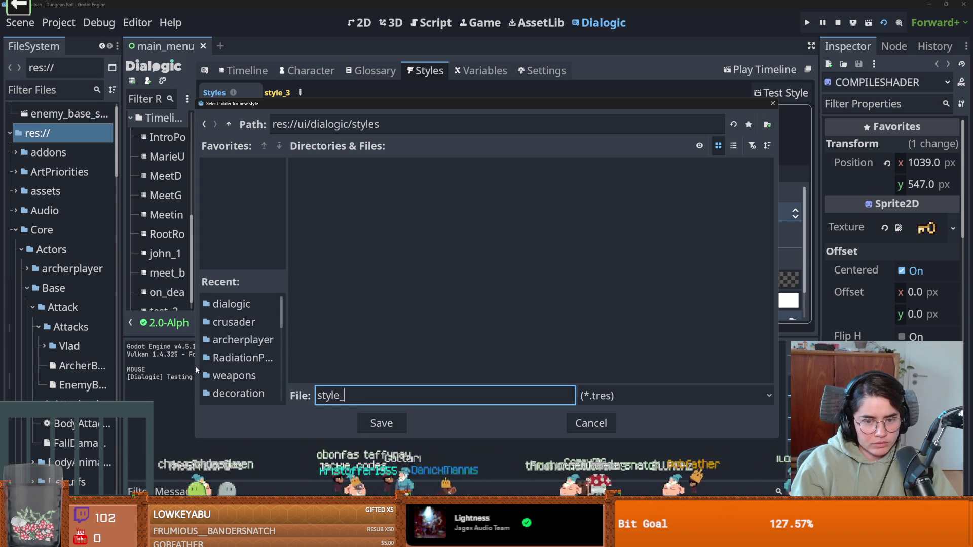
key("Return")
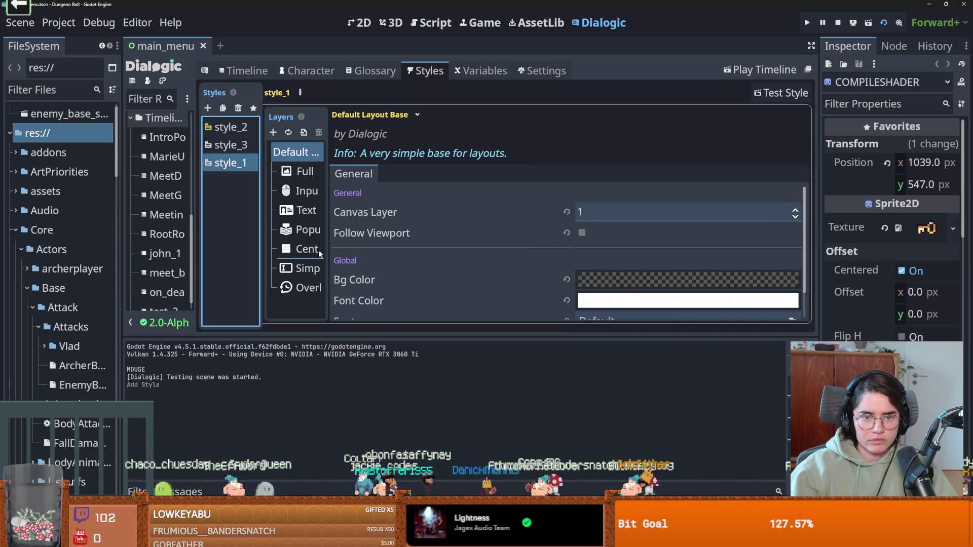
Widen the Layers list and open the Textbox with Portrait layer's settings.
mouse_move(328, 257)
left_mouse_down()
mouse_move(463, 256)
mouse_move(365, 256)
left_mouse_up()
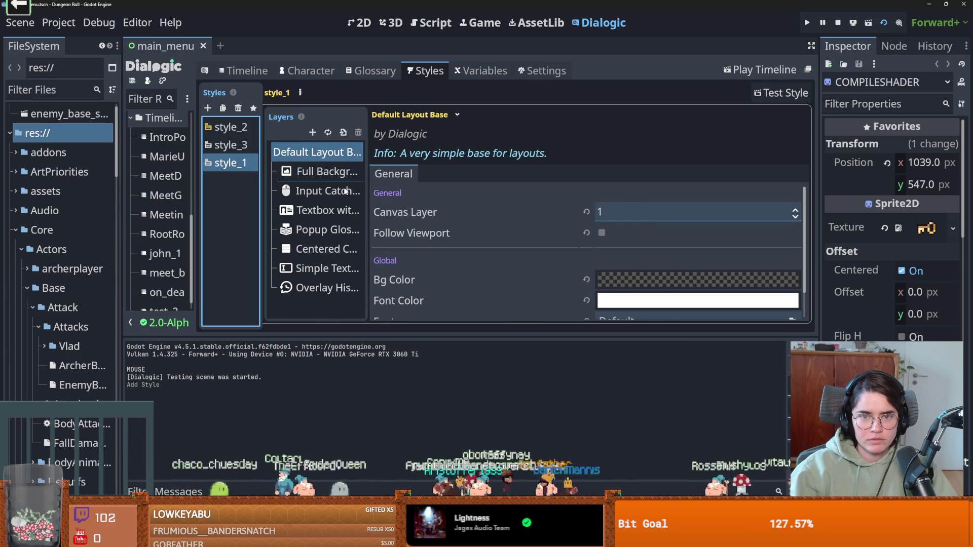
left_click(326, 173)
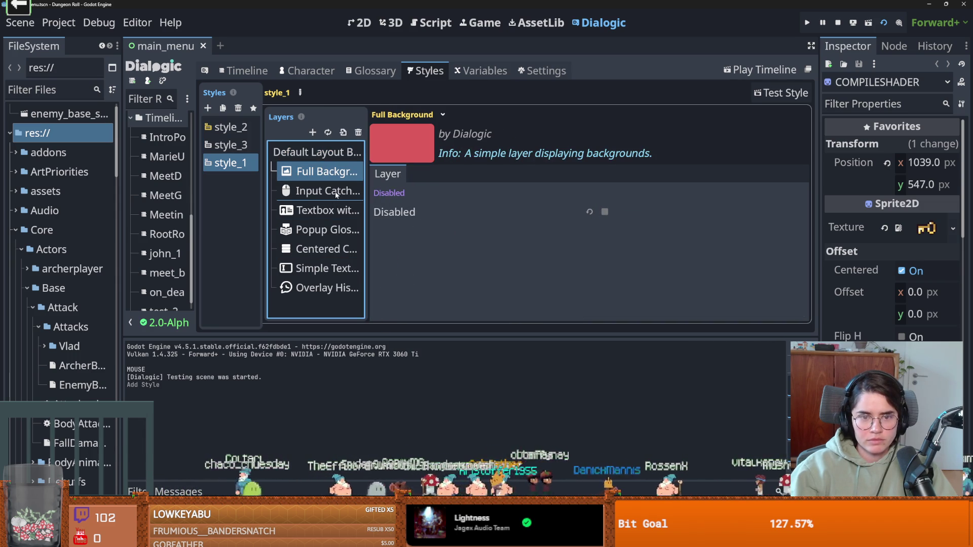
left_click(327, 209)
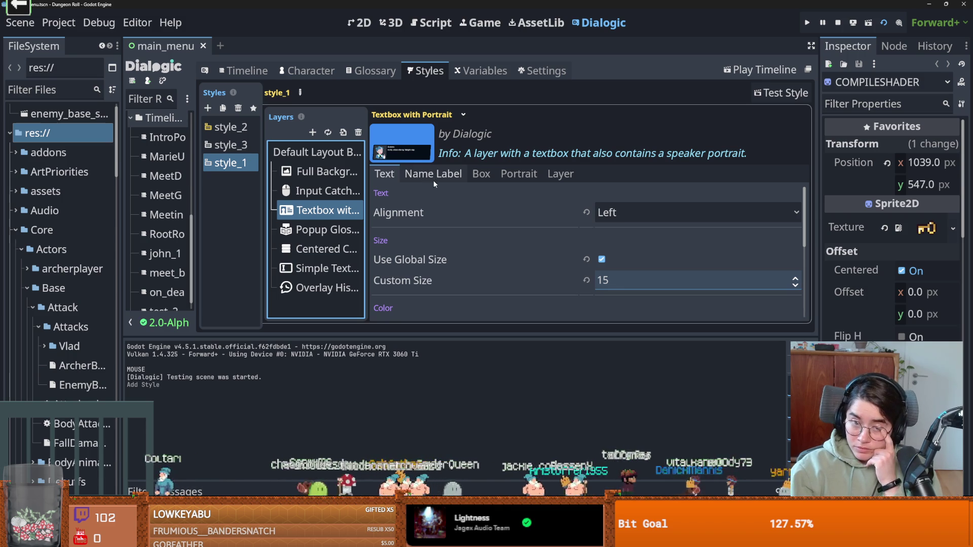
scroll(471, 248, "down", 2)
scroll(473, 250, "down", 4)
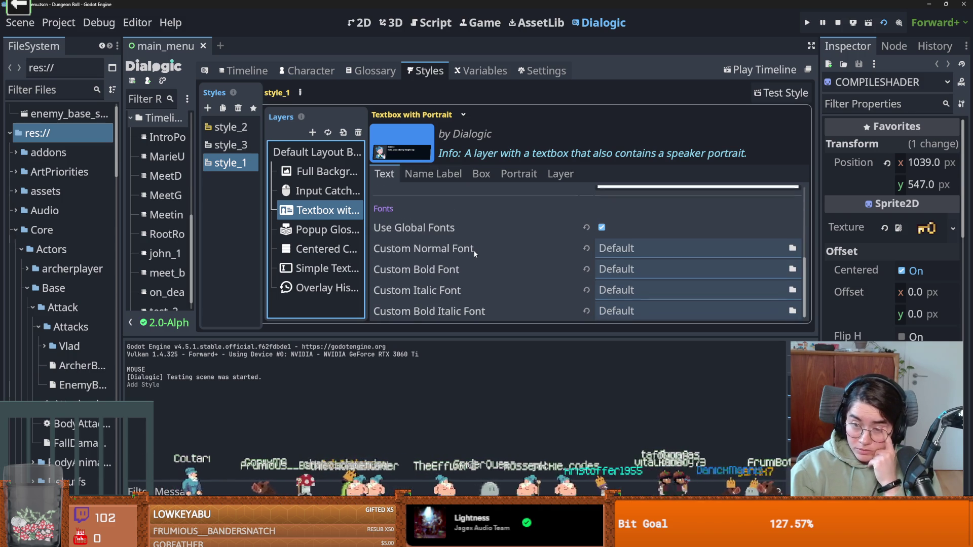
scroll(473, 249, "up", 2)
Browse the layer's name label, textbox, portrait stretch factor and disable settings.
left_click(456, 174)
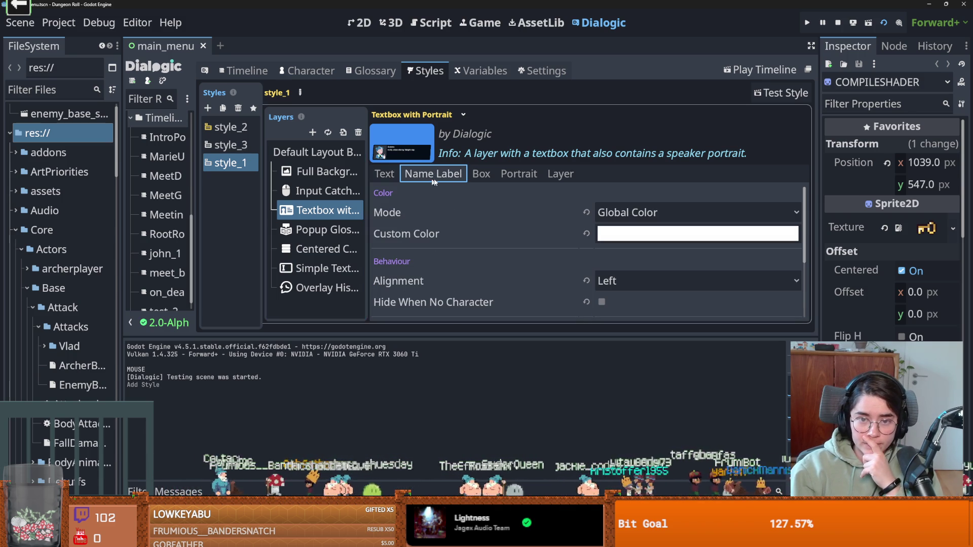
scroll(494, 215, "down", 3)
left_click(480, 174)
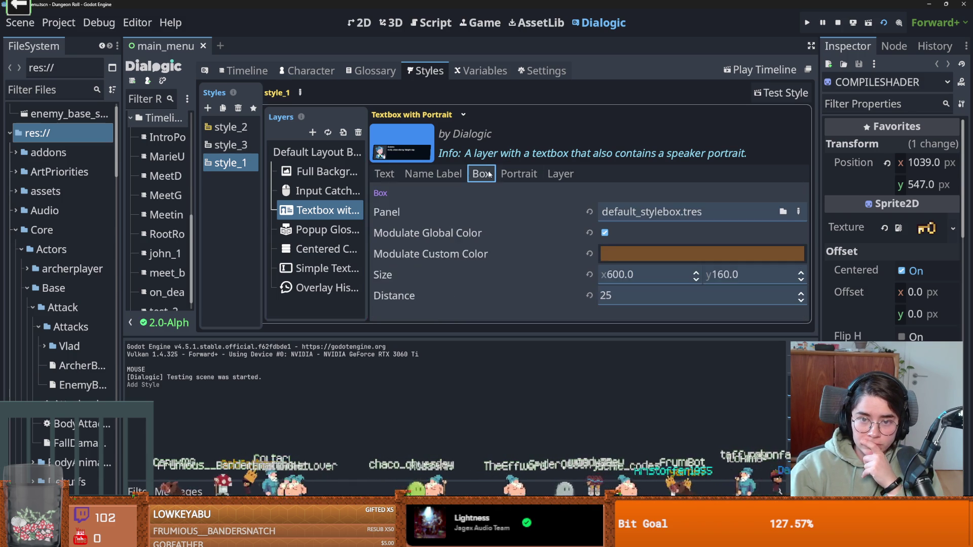
left_click(519, 174)
left_click(481, 174)
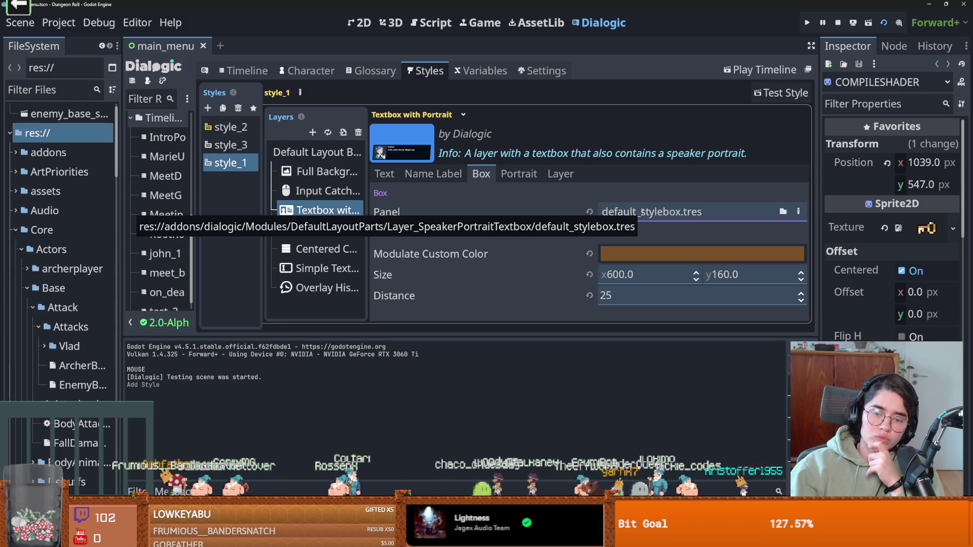
left_click(522, 176)
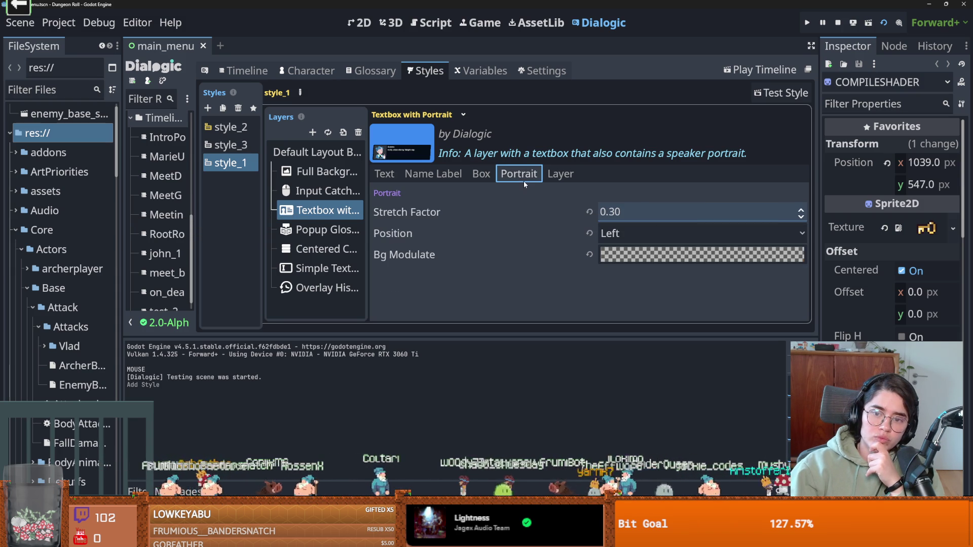
left_click(557, 176)
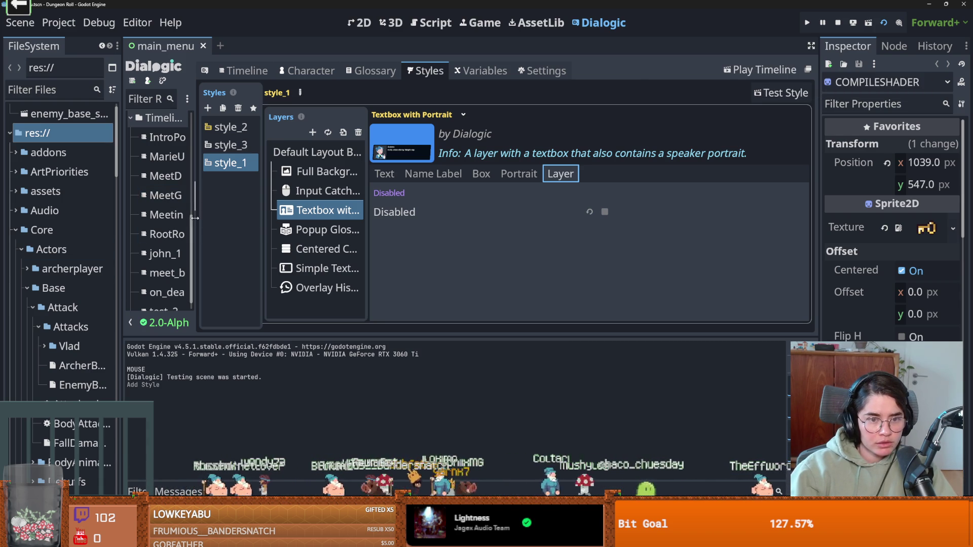
left_click_drag(196, 223, 286, 224)
Open the john_1 timeline and knight character, then return to style_1's settings.
left_click(182, 243)
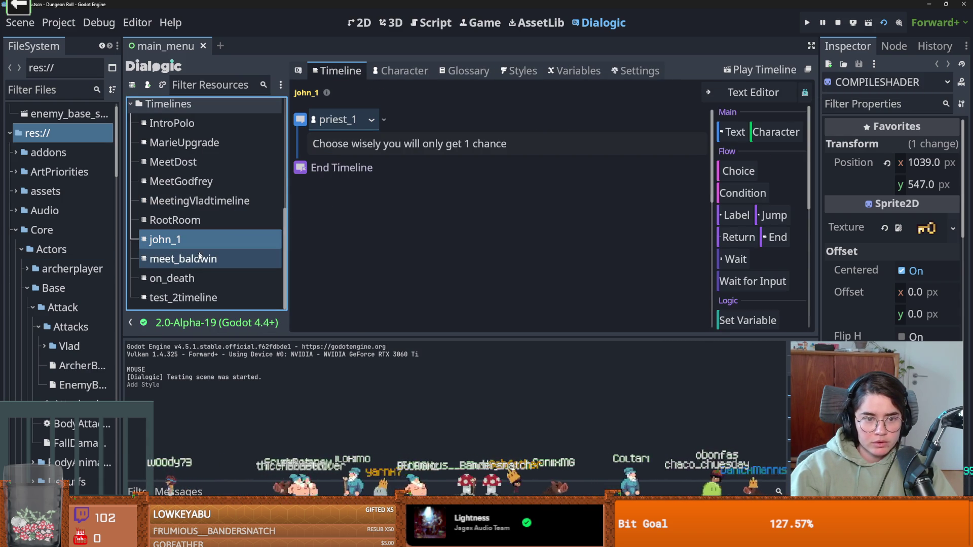
left_click(132, 103)
scroll(168, 218, "up", 2)
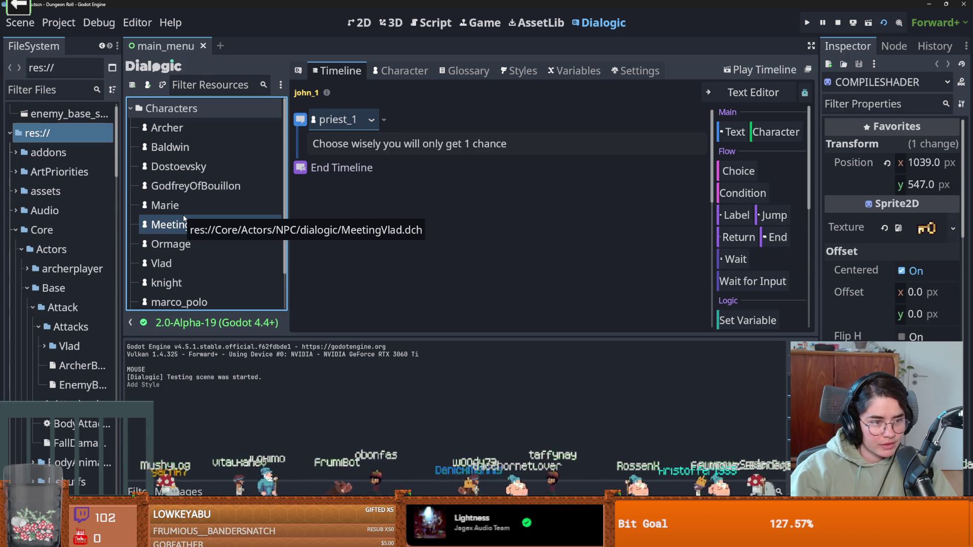
scroll(183, 223, "down", 2)
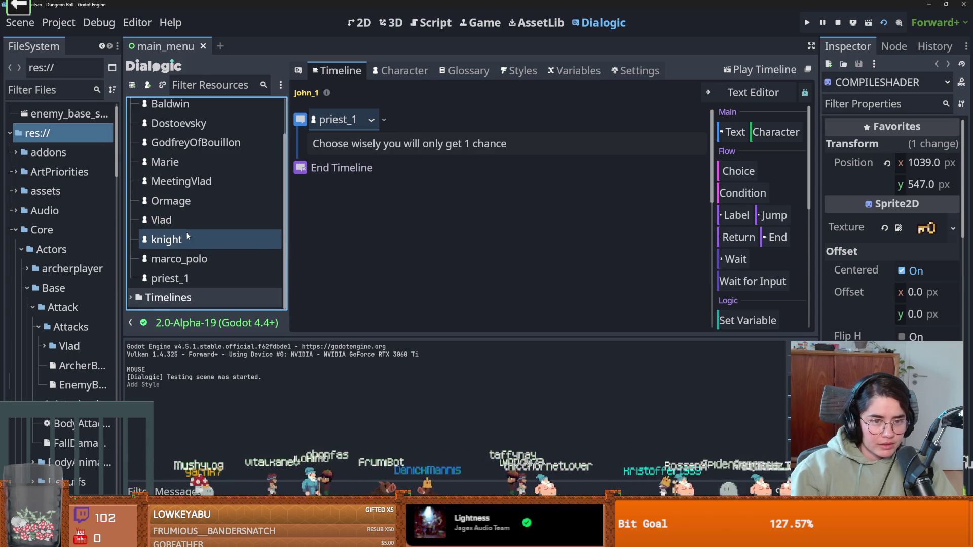
left_click(178, 240)
left_click(517, 70)
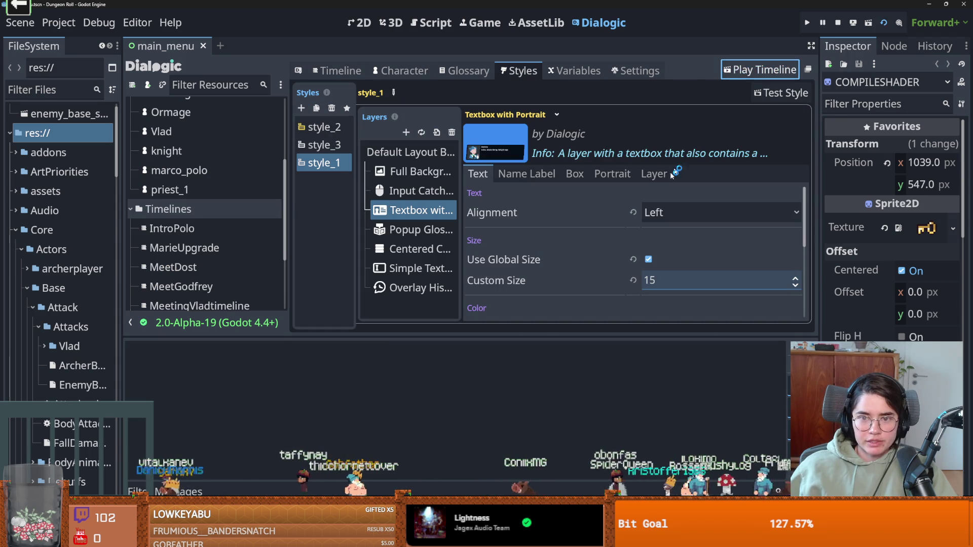
Play the RootRoom timeline through John's and the knight's lines, then close it.
left_click(760, 70)
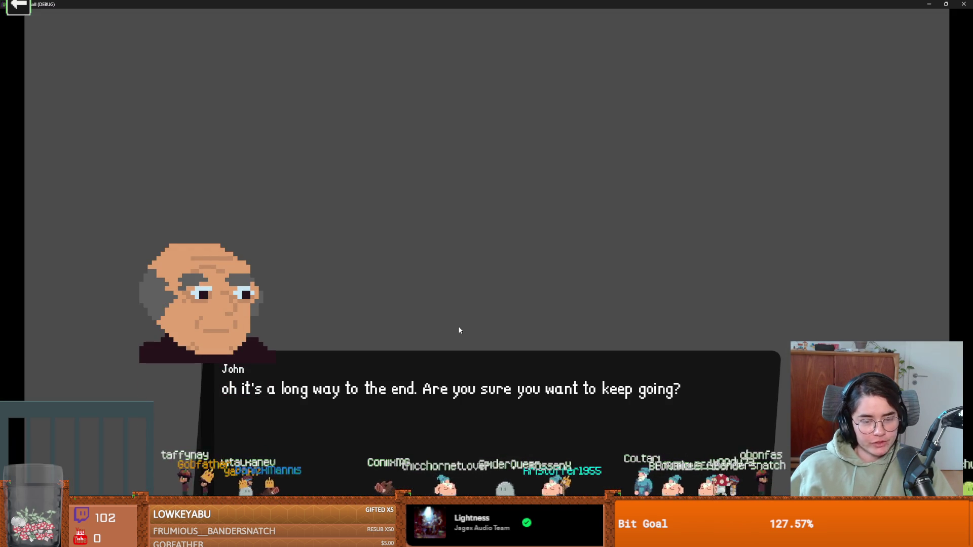
left_click(458, 326)
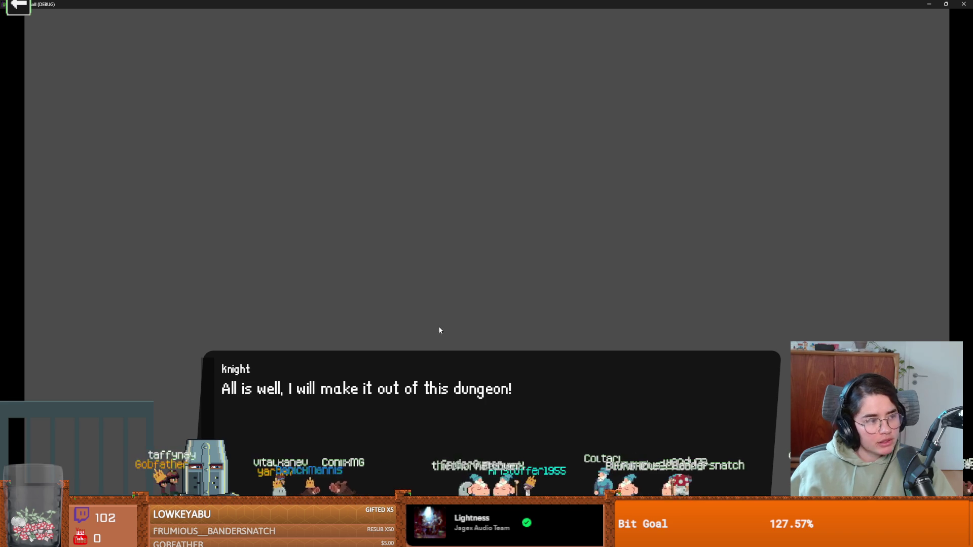
left_click(424, 310)
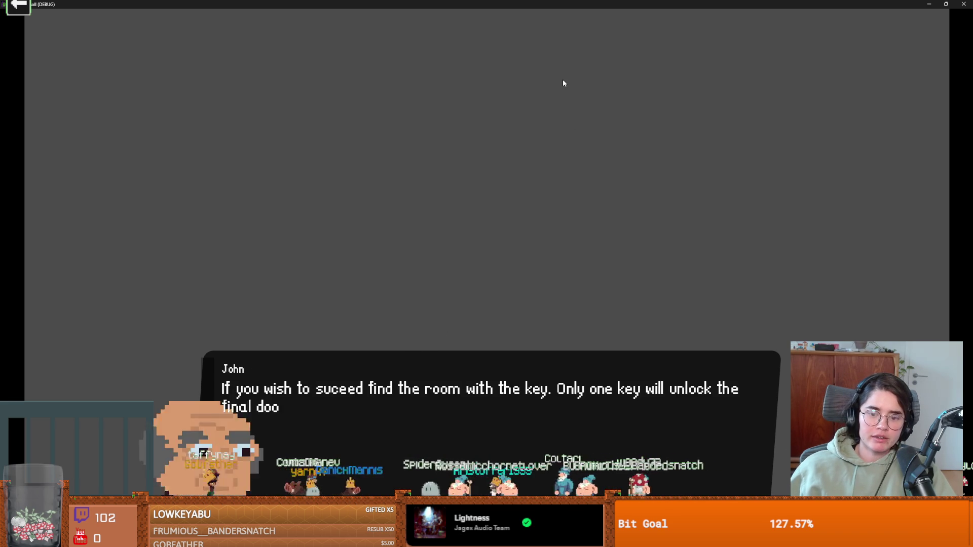
left_click(527, 13)
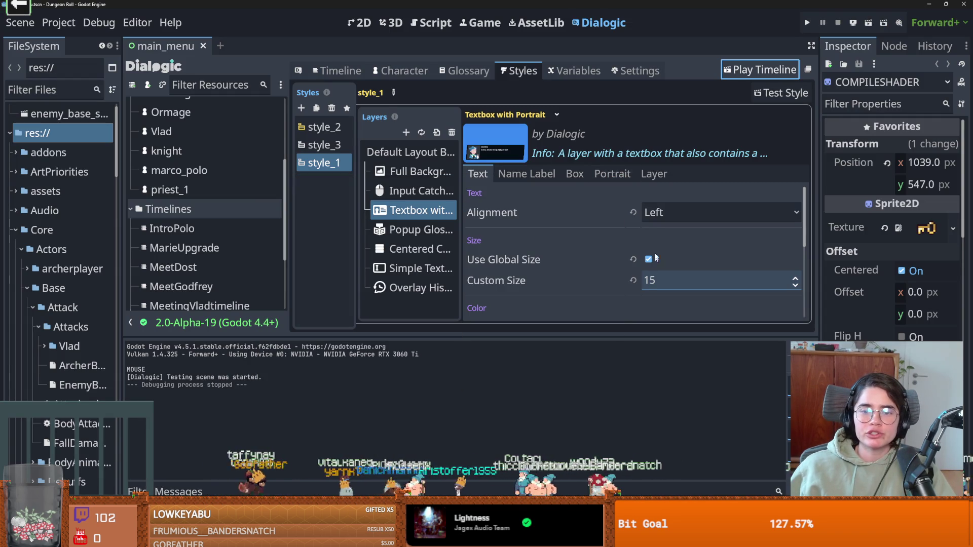
Set the Textbox with Portrait layer's portrait stretch factor to 1.00.
left_click(612, 174)
left_click(683, 211)
type("1")
key("Return")
Run the game to check the change, then replay the RootRoom timeline.
left_click(804, 22)
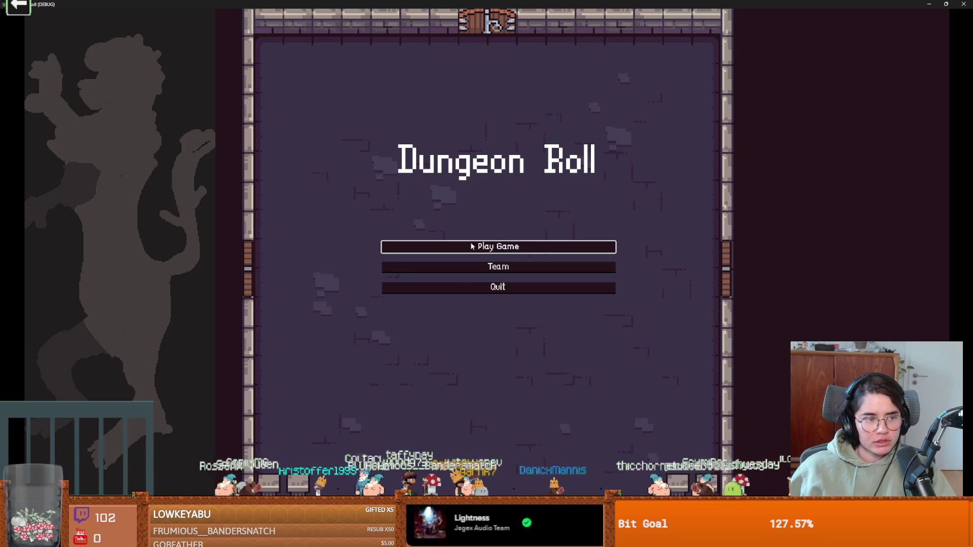
left_click(474, 250)
key("super+Down")
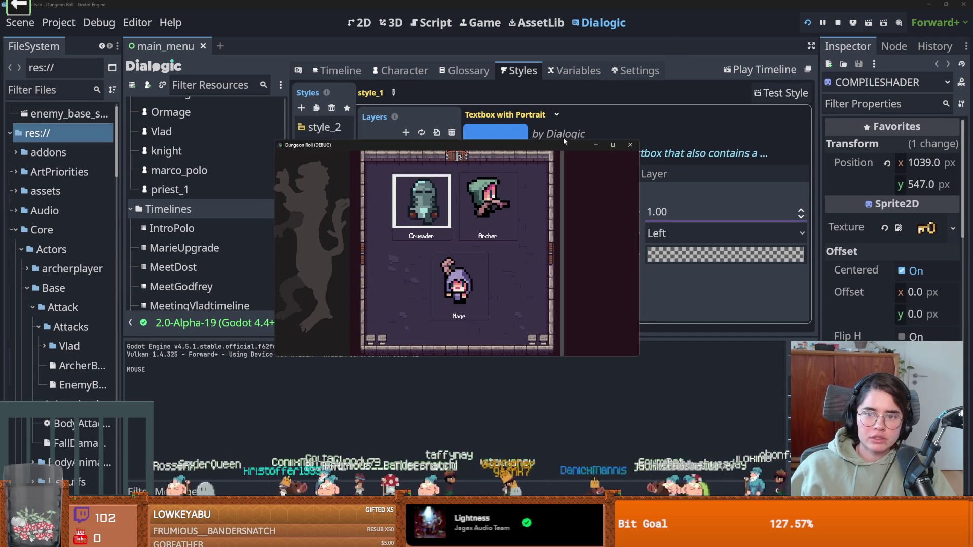
left_click(629, 145)
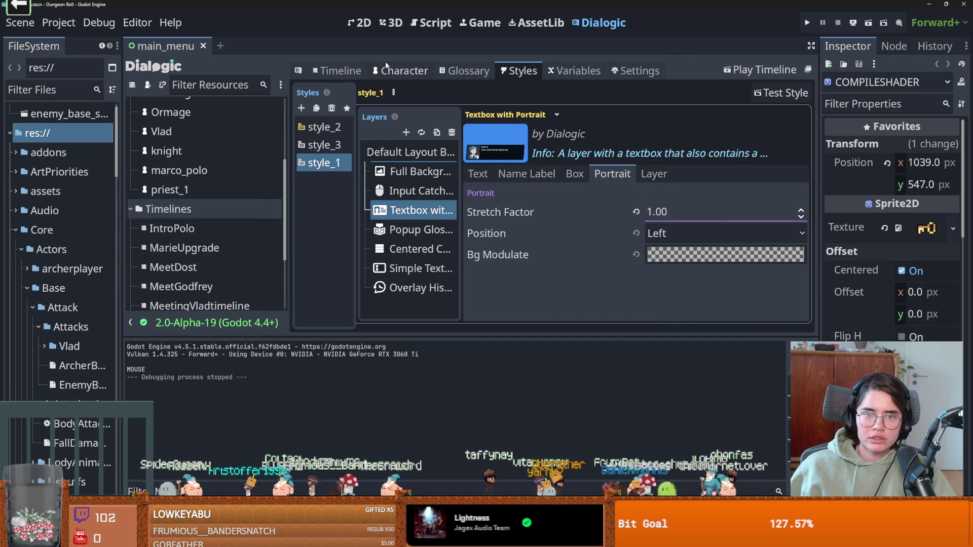
left_click(340, 70)
left_click(760, 70)
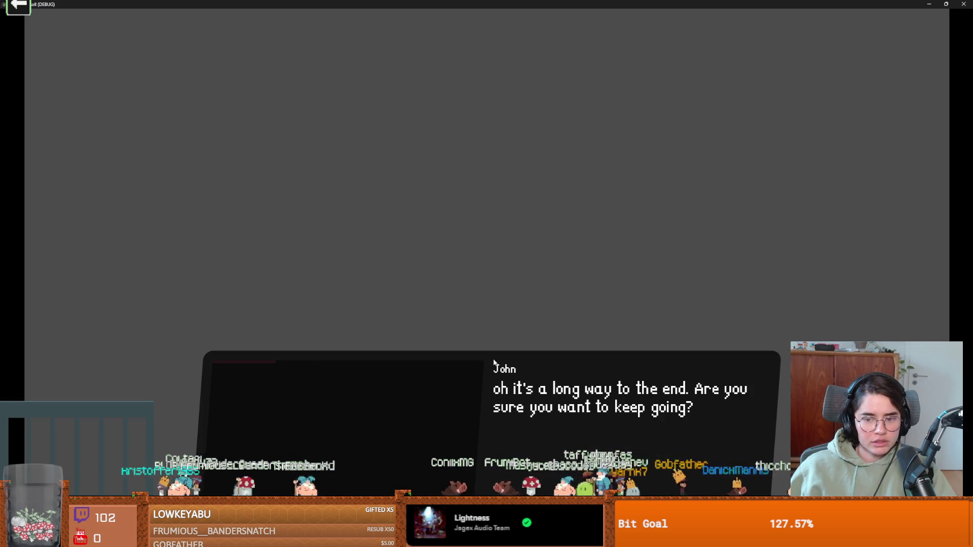
left_click_drag(382, 4, 341, 181)
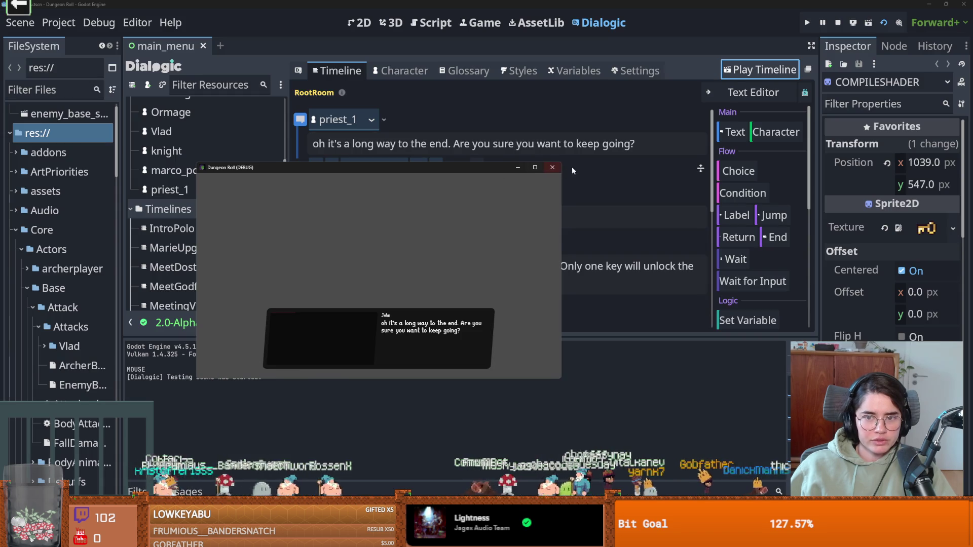
Close the running game and return to style_1's Textbox with Portrait portrait settings.
left_click(552, 168)
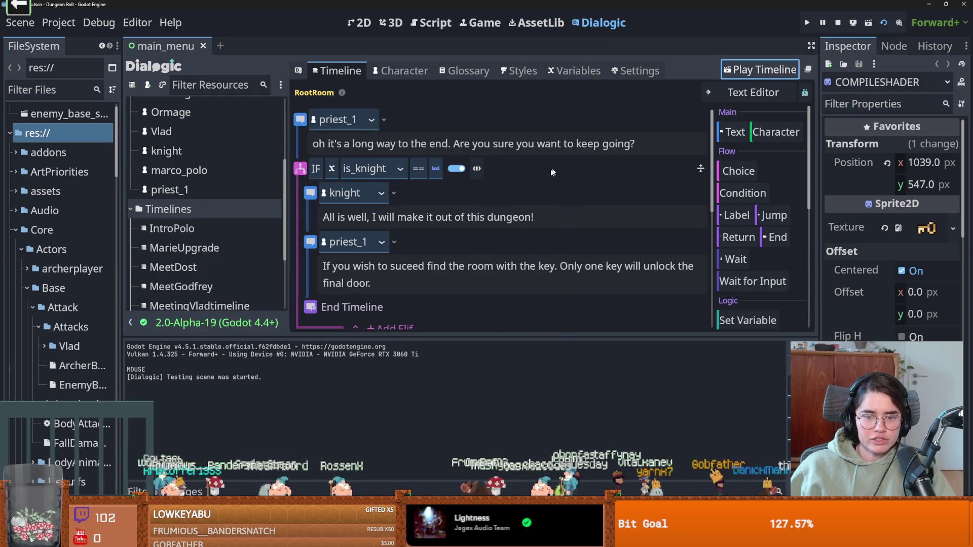
left_click(519, 71)
left_click(339, 163)
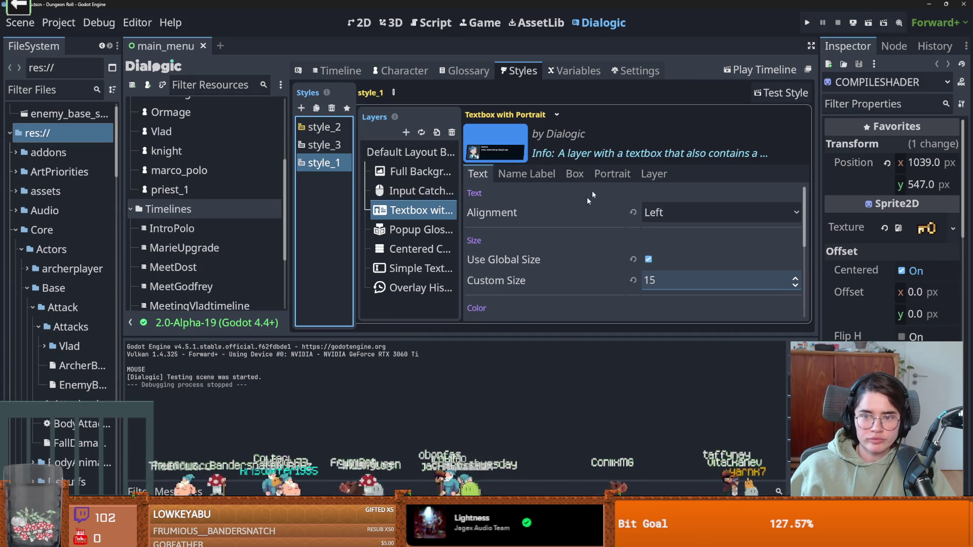
left_click(612, 173)
Set style_1's portrait Stretch Factor to 0 and save the scene.
left_click(677, 213)
type("1")
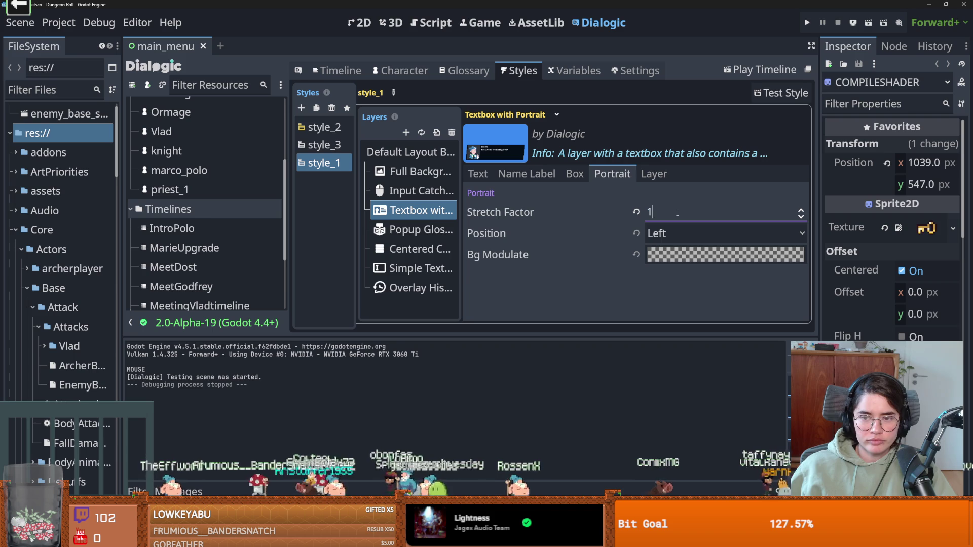
key("BackSpace")
type("0")
key("Return")
key("ctrl+s")
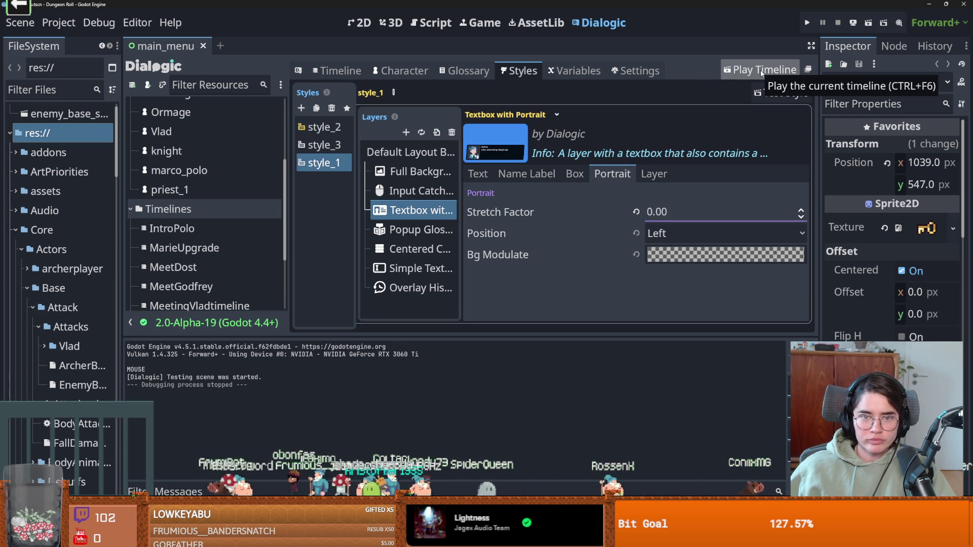
Replay the timeline to the knight's line to check John's portrait, then close the game.
left_click(761, 73)
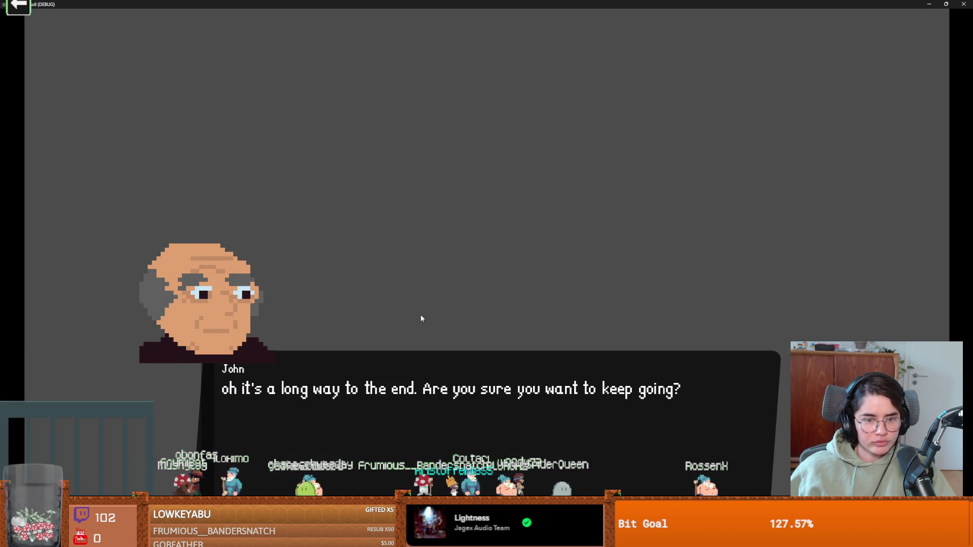
left_click(312, 350)
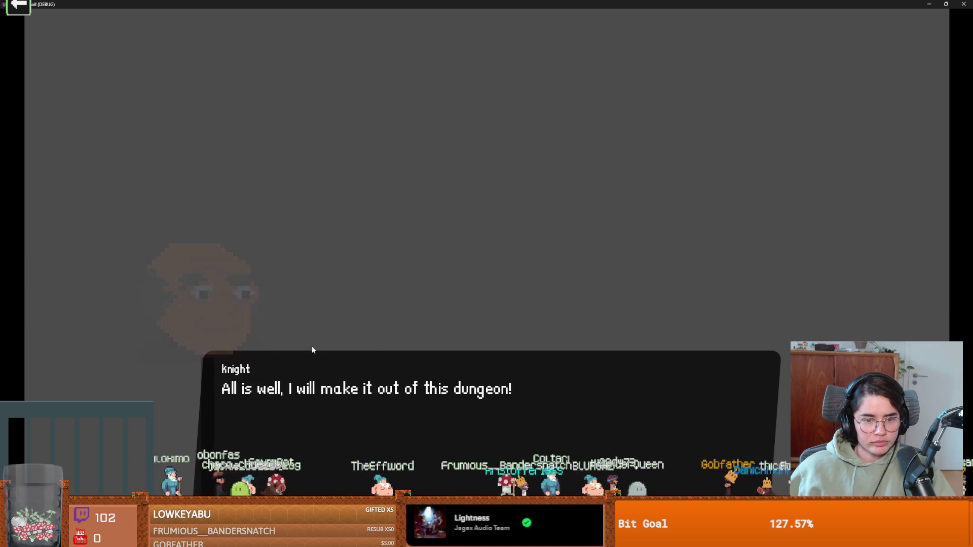
key("super+Down")
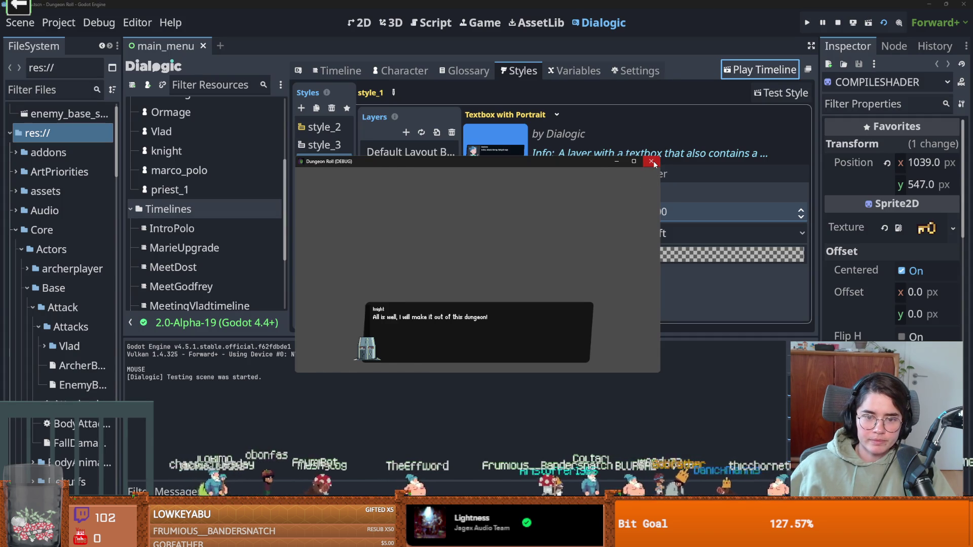
left_click(651, 161)
left_click(324, 127)
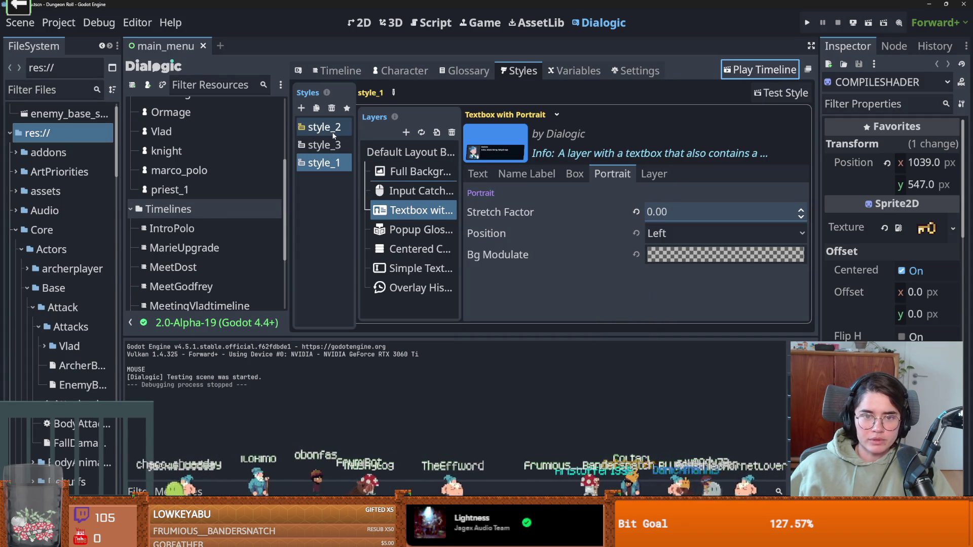
Inspect style_2's 5 Portraits layer options and size mode, and its Popup Glossary settings.
left_click(414, 190)
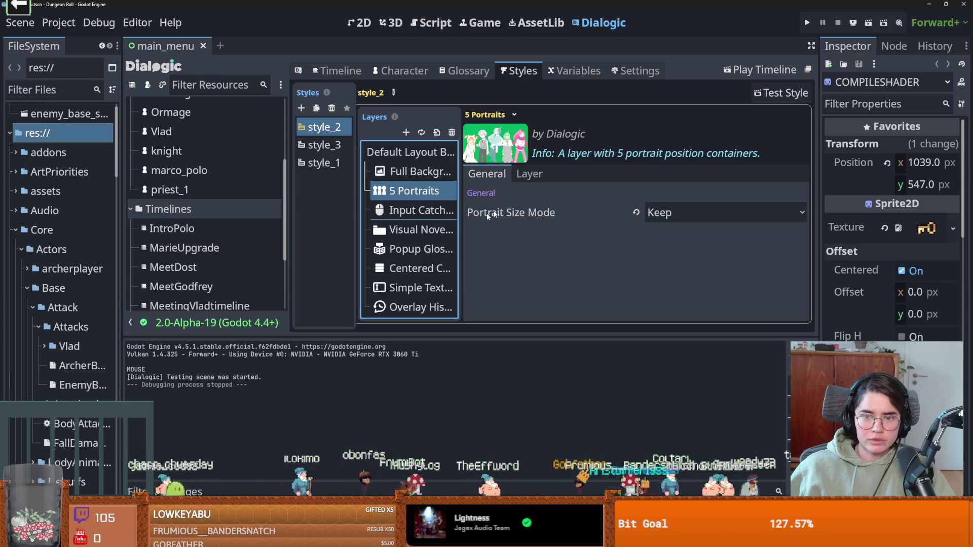
left_click(529, 174)
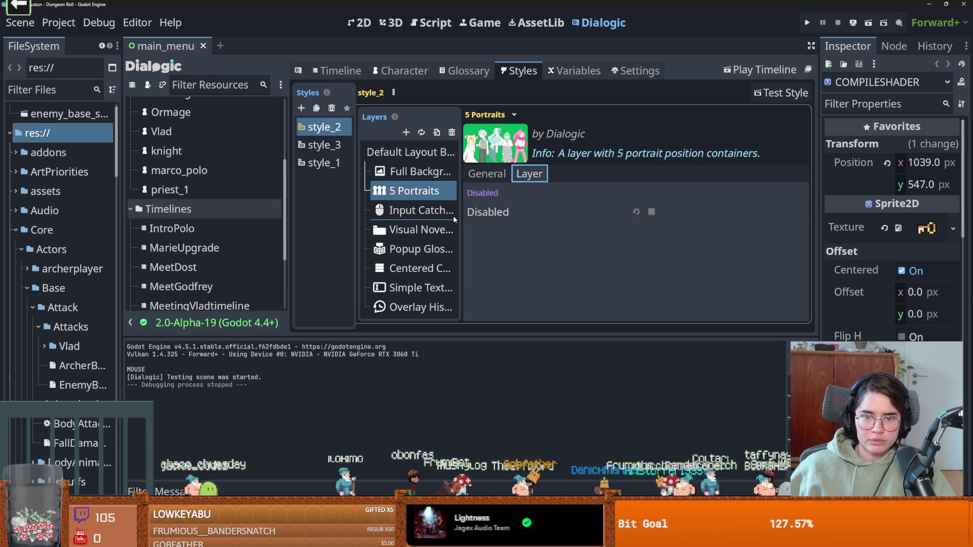
left_click(334, 163)
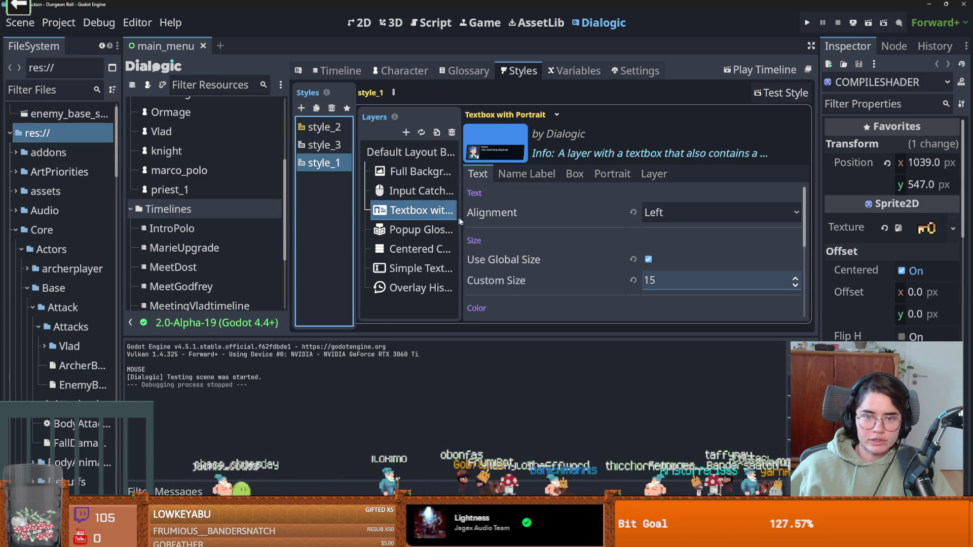
left_click_drag(460, 210, 558, 210)
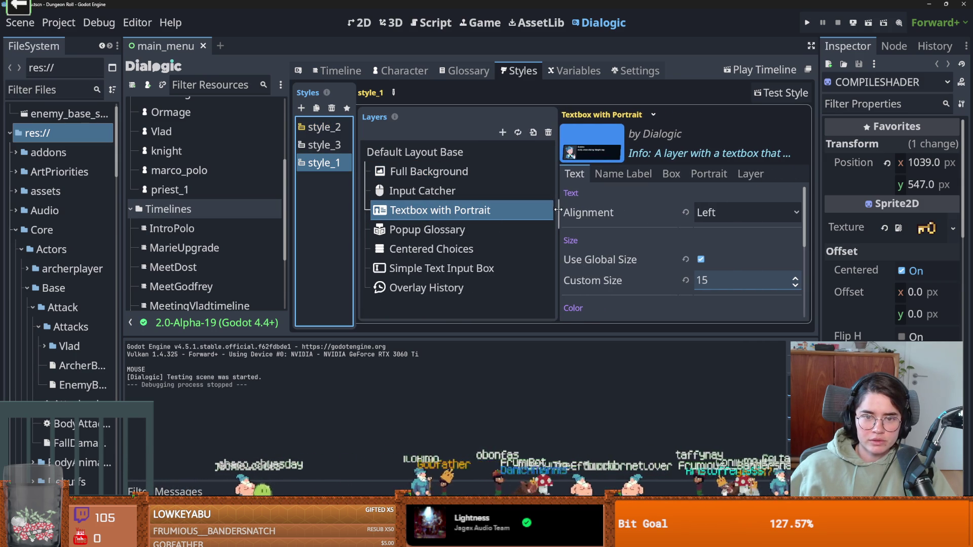
left_click(324, 127)
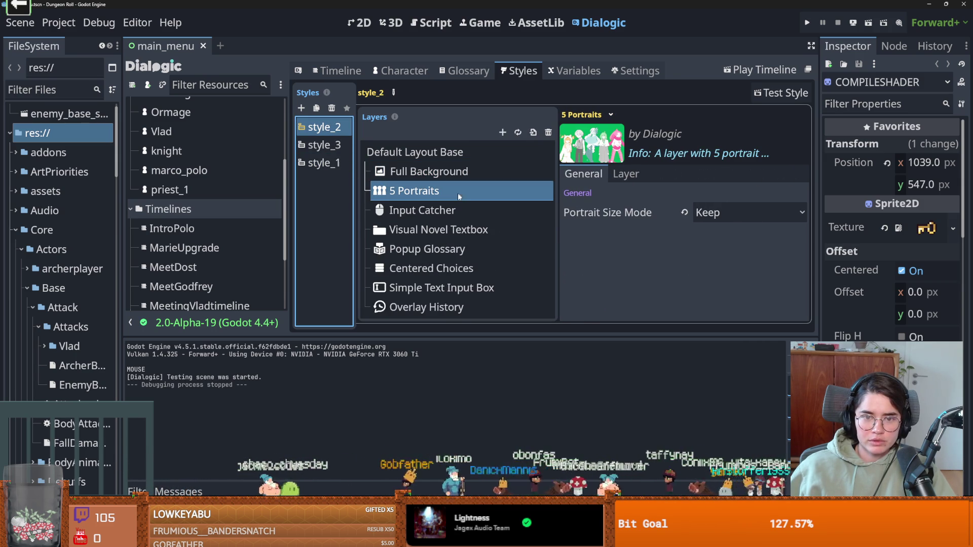
left_click(625, 174)
left_click(583, 174)
left_click(625, 174)
left_click_drag(533, 204, 510, 233)
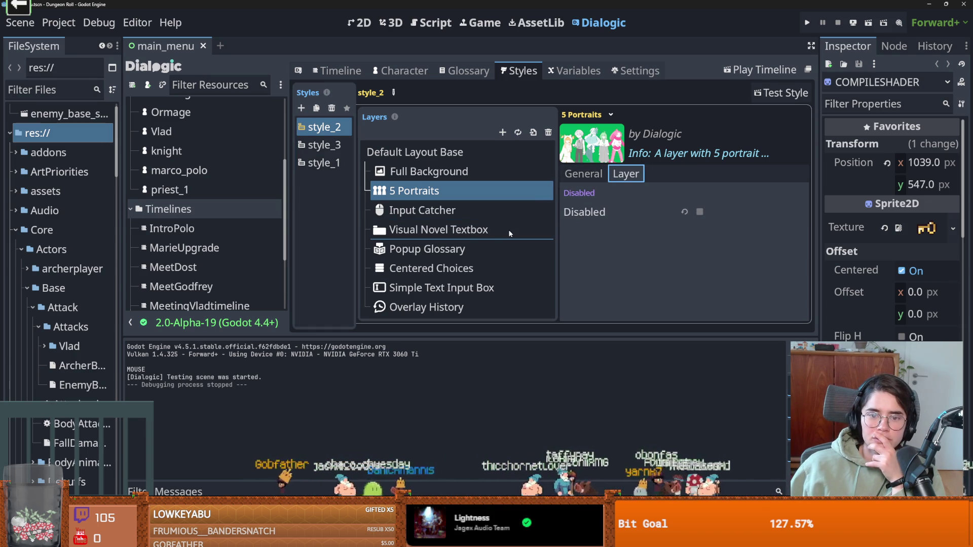
left_click(454, 249)
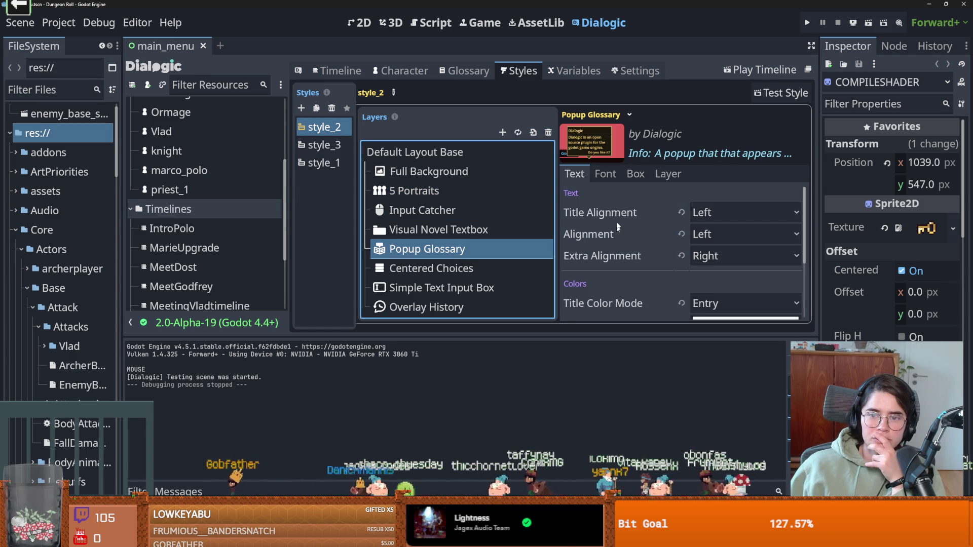
left_click(605, 174)
left_click(668, 173)
Review the Visual Novel Textbox layer's sound, indicator, name label, box and text settings.
left_click(454, 229)
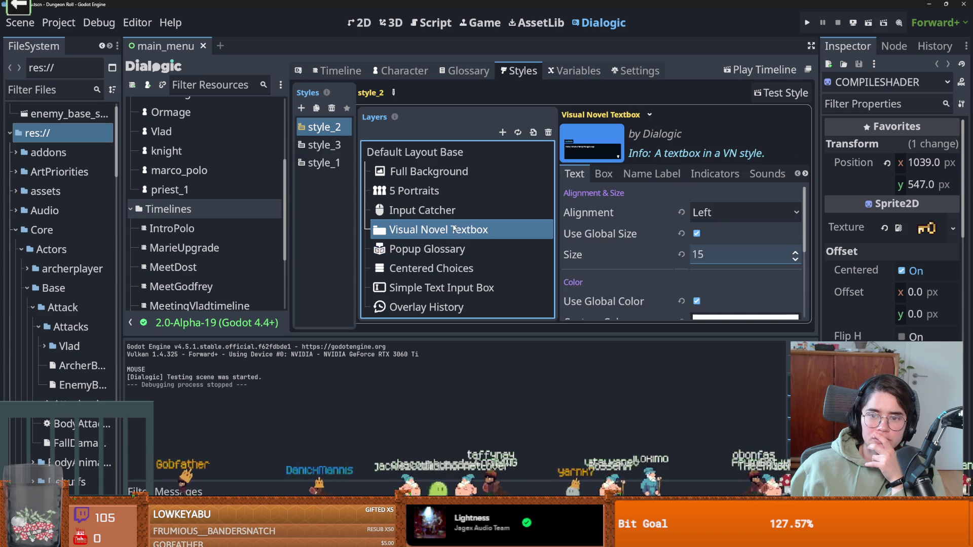
scroll(632, 188, "down", 2)
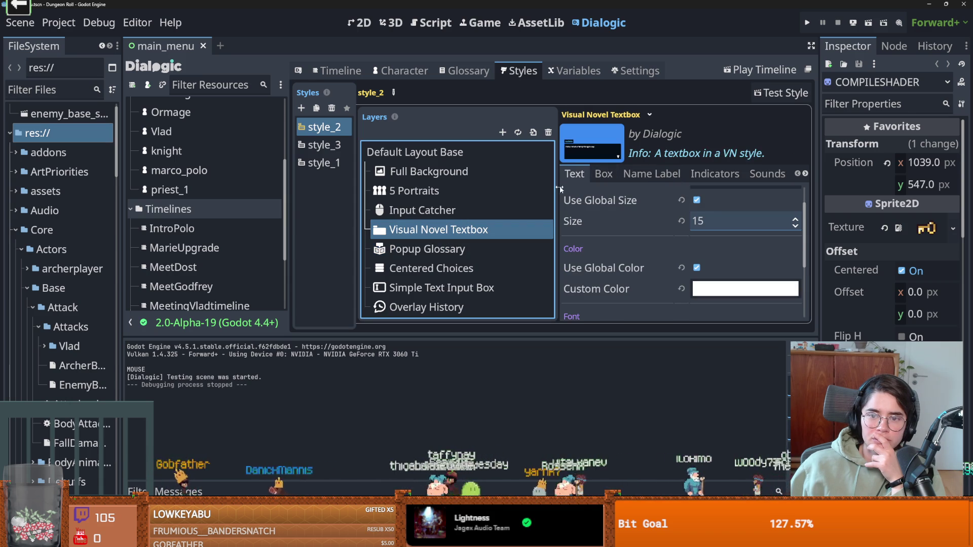
left_click_drag(558, 188, 422, 188)
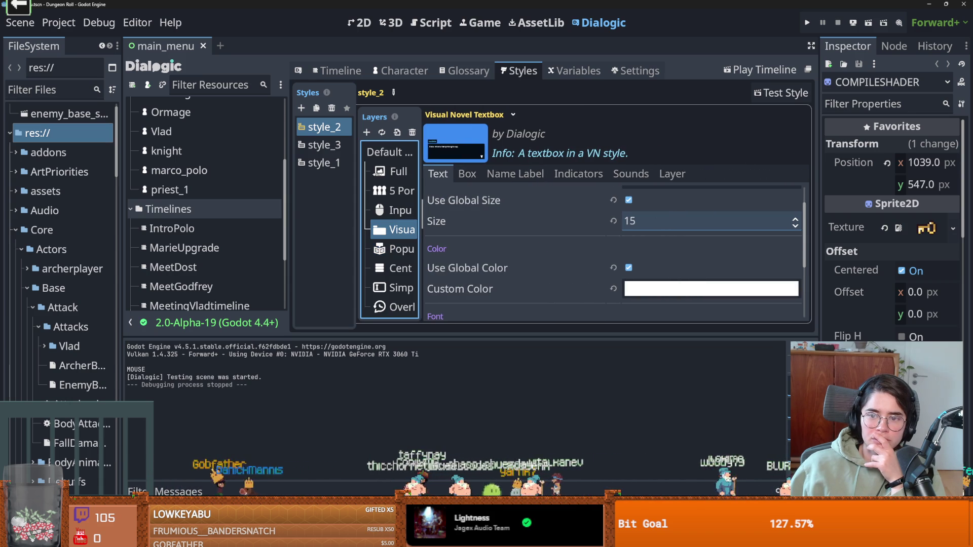
left_click(631, 174)
left_click(578, 174)
left_click(515, 174)
left_click(468, 174)
left_click(437, 174)
scroll(541, 245, "down", 2)
scroll(541, 242, "up", 4)
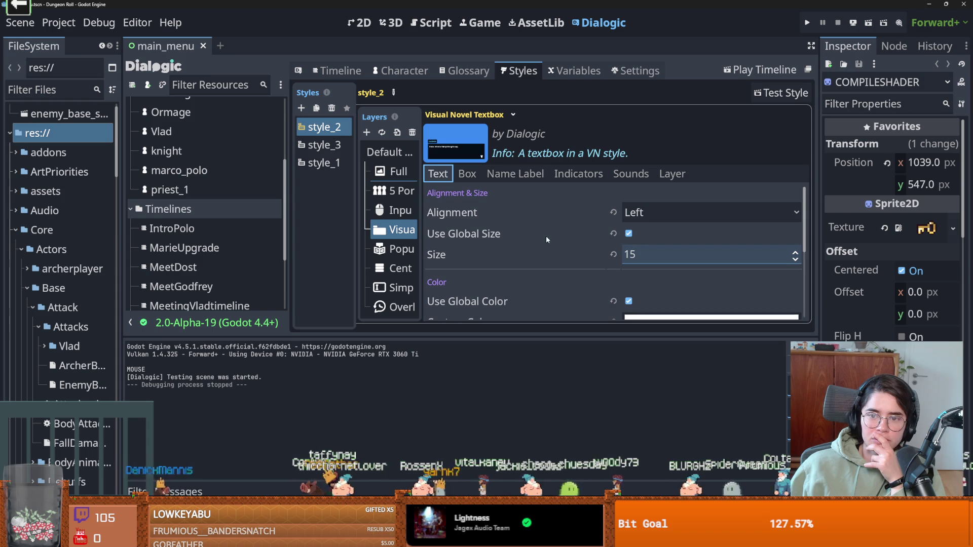
mouse_move(419, 209)
left_mouse_down()
mouse_move(589, 200)
mouse_move(540, 199)
left_mouse_up()
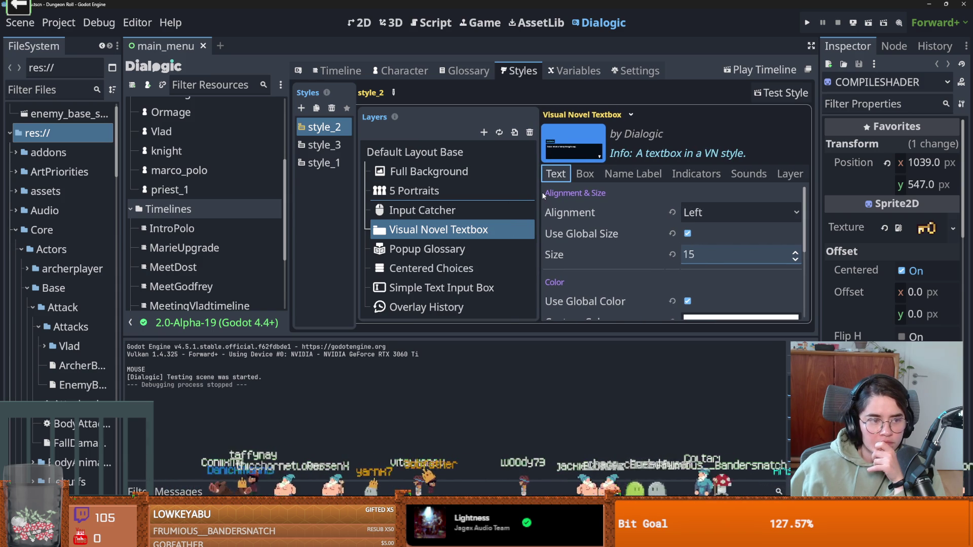
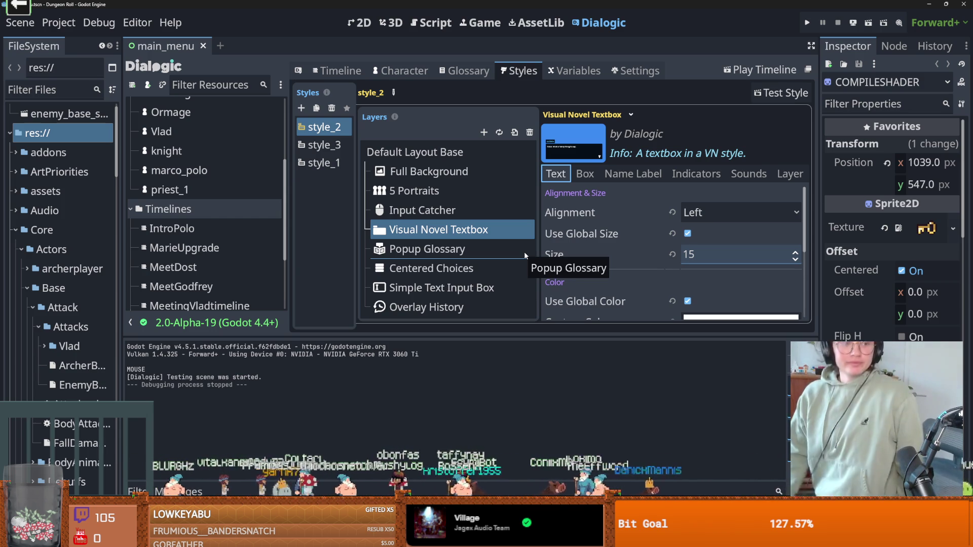
Inspect style_2's next-indicator, Full Background and 5 Portraits layers, leaving portrait size mode as Keep.
mouse_move(524, 251)
left_mouse_down()
mouse_move(489, 202)
mouse_move(487, 243)
left_mouse_up()
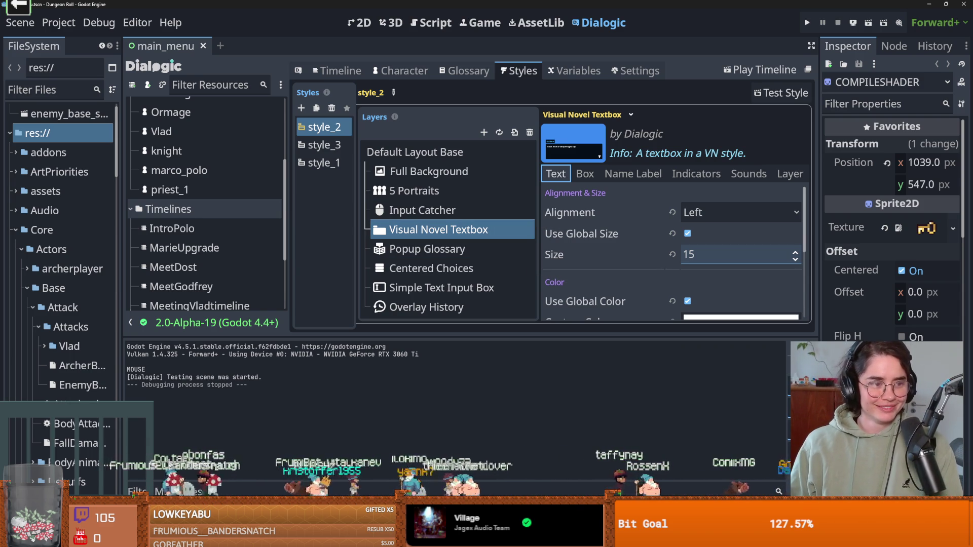
left_click(696, 174)
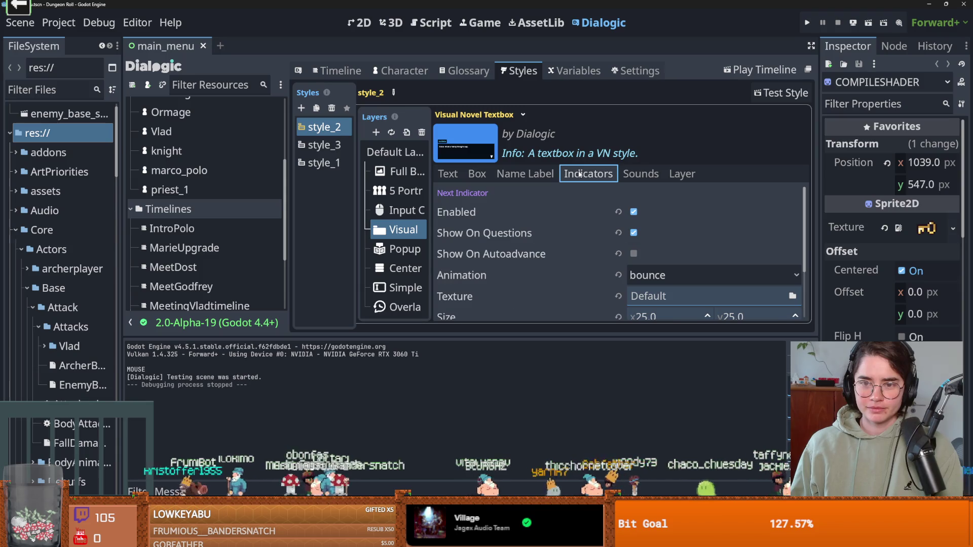
scroll(545, 274, "down", 3)
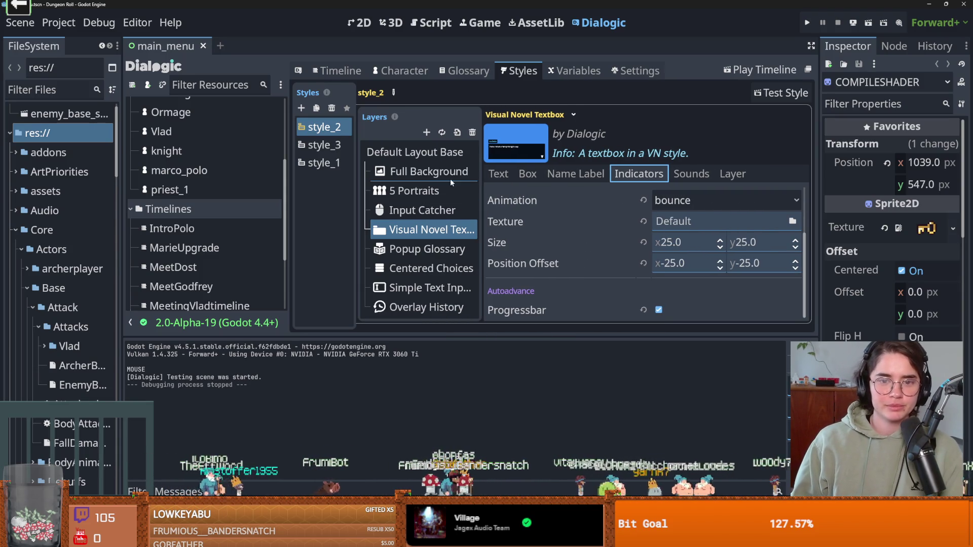
left_click(440, 180)
left_click(438, 193)
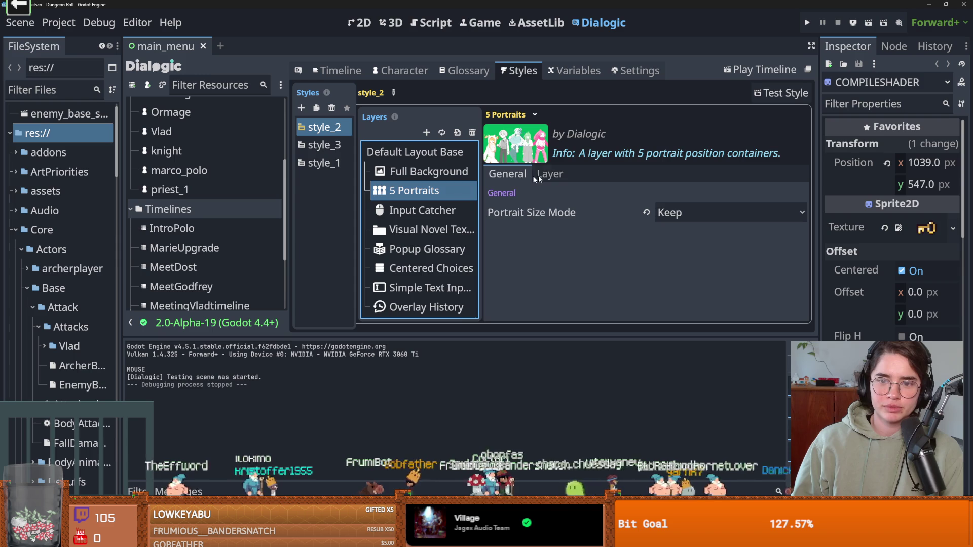
left_click(671, 214)
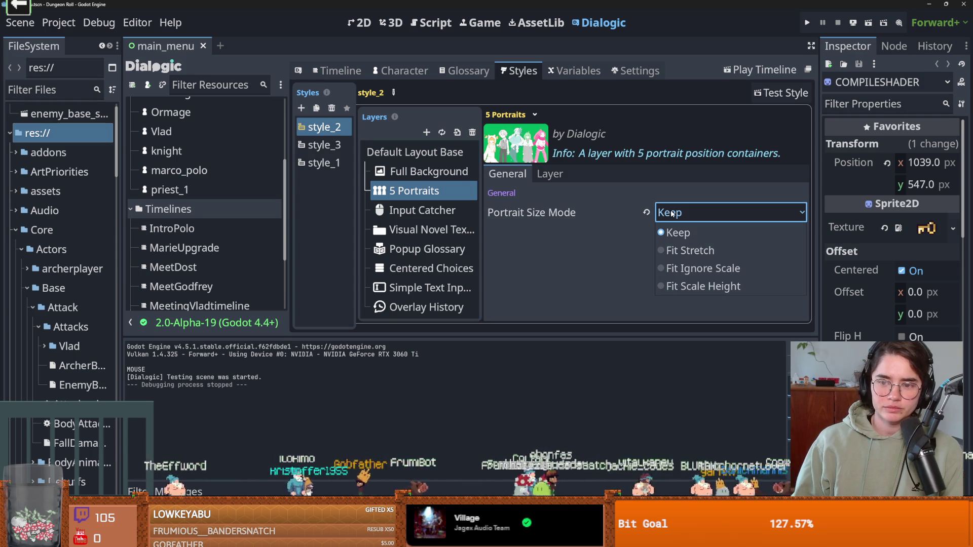
left_click(671, 214)
left_click(549, 177)
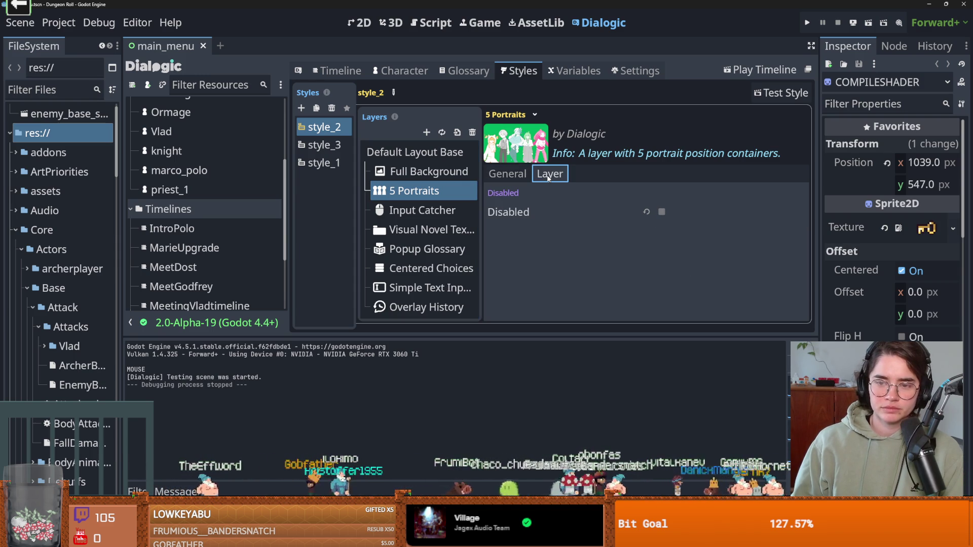
Review style_3 and style_1 textbox, name label and text layers, save, and bring up priest_1.
left_click(335, 146)
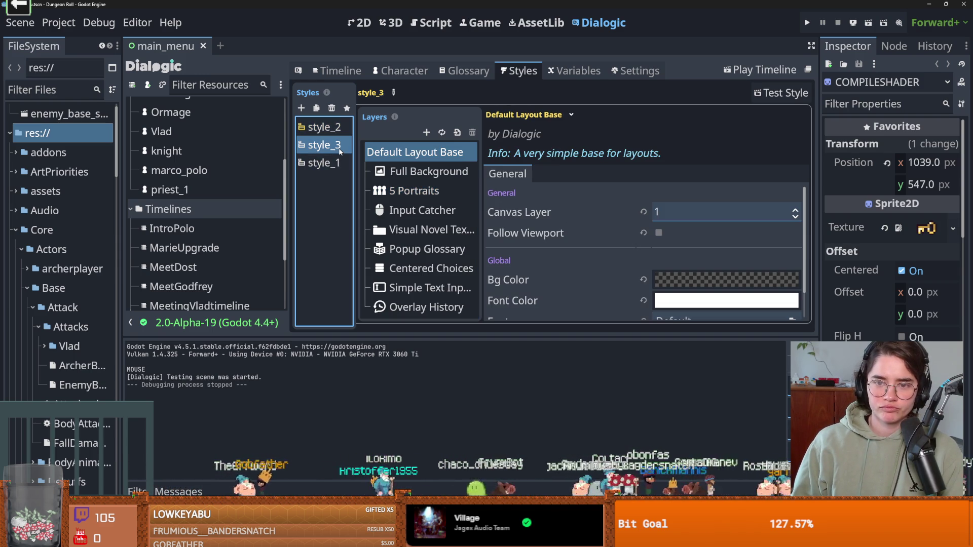
left_click(335, 163)
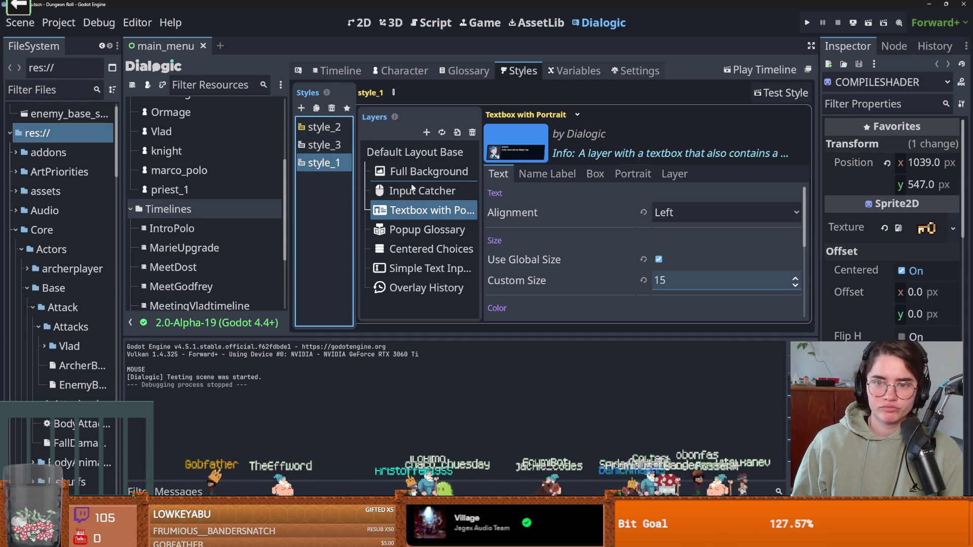
left_click(632, 174)
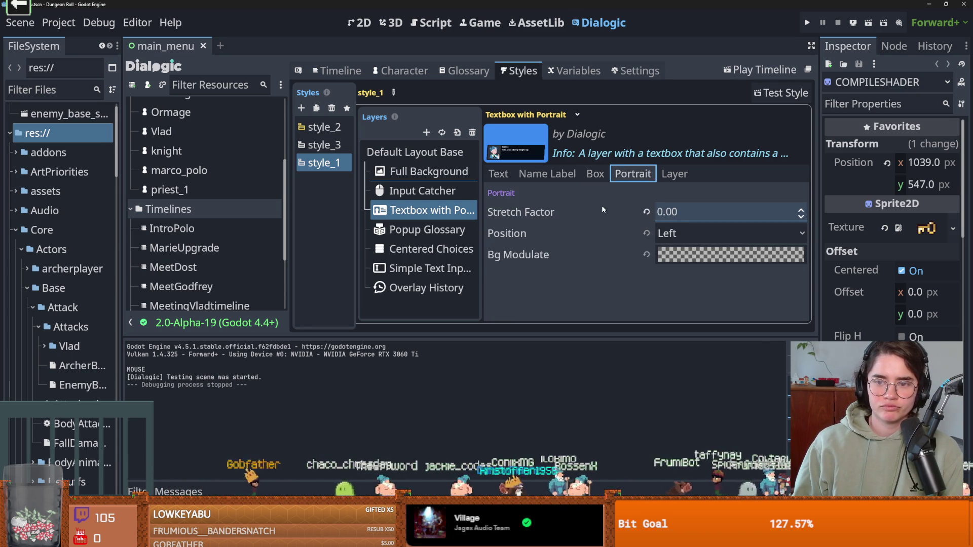
left_click(602, 174)
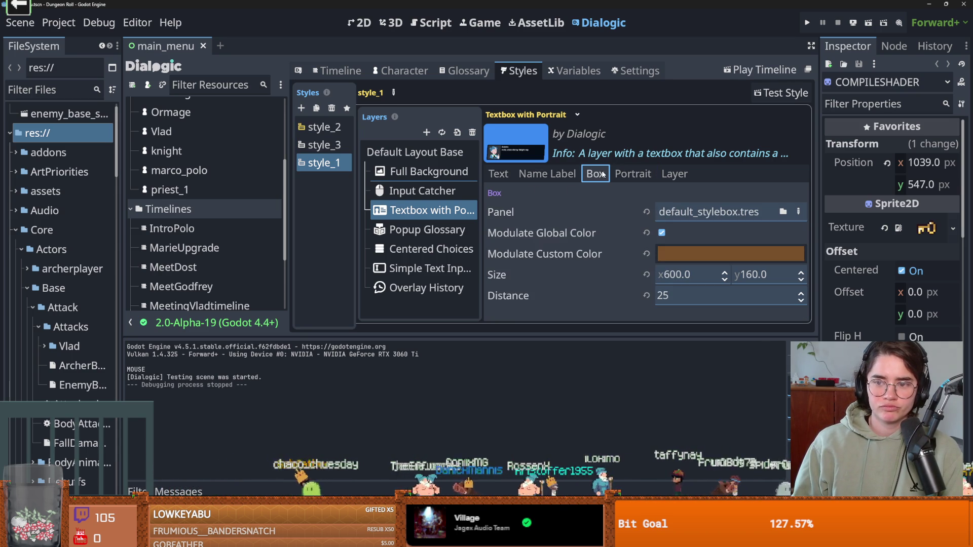
left_click(550, 175)
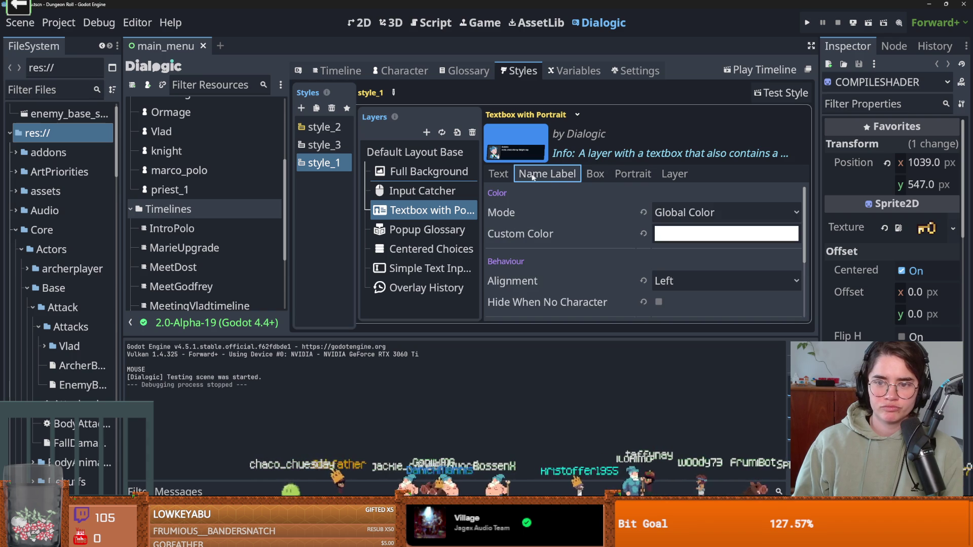
left_click(500, 174)
key("ctrl+s")
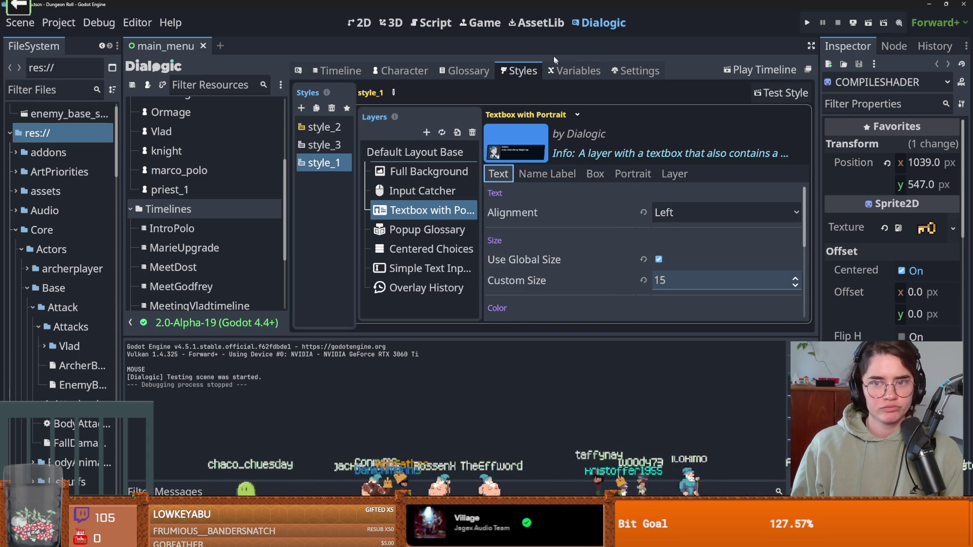
left_click(405, 71)
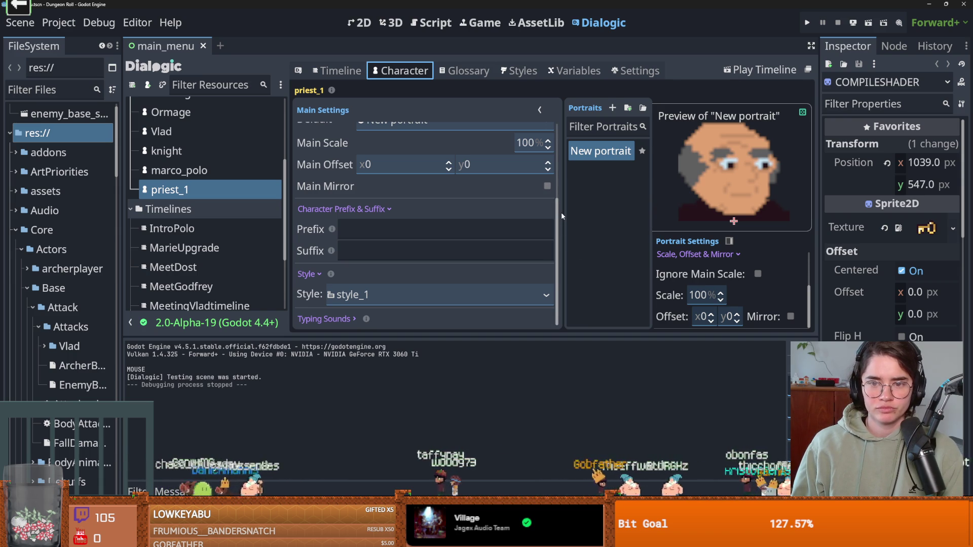
Change the knight's main scale from 50 to 100% and save the scene.
left_click_drag(561, 215, 395, 230)
scroll(394, 234, "up", 1)
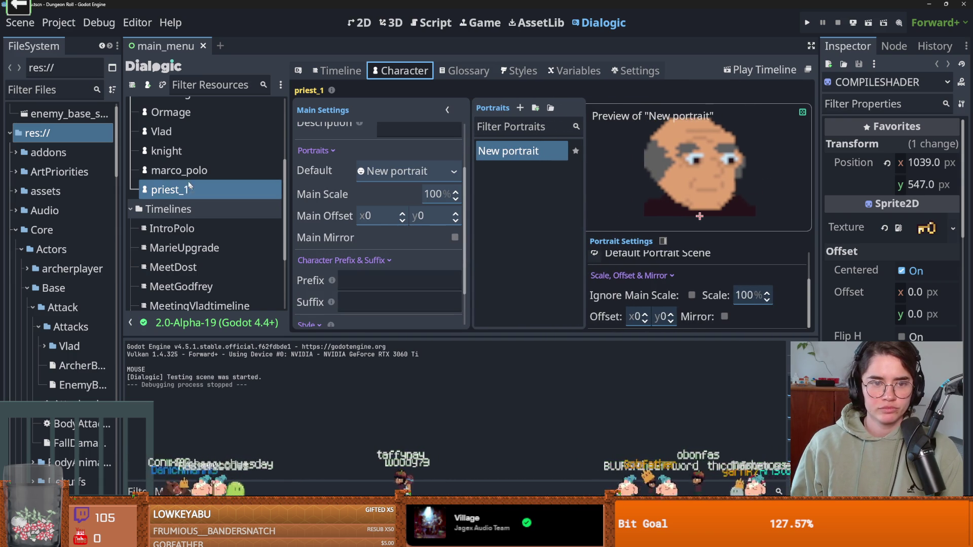
left_click(199, 152)
double_click(435, 194)
type("100")
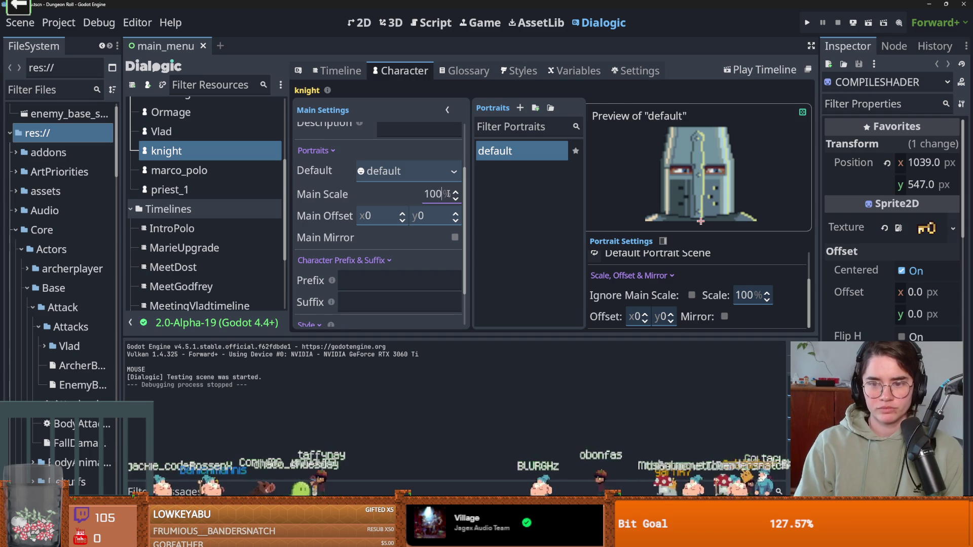
key("ctrl+s")
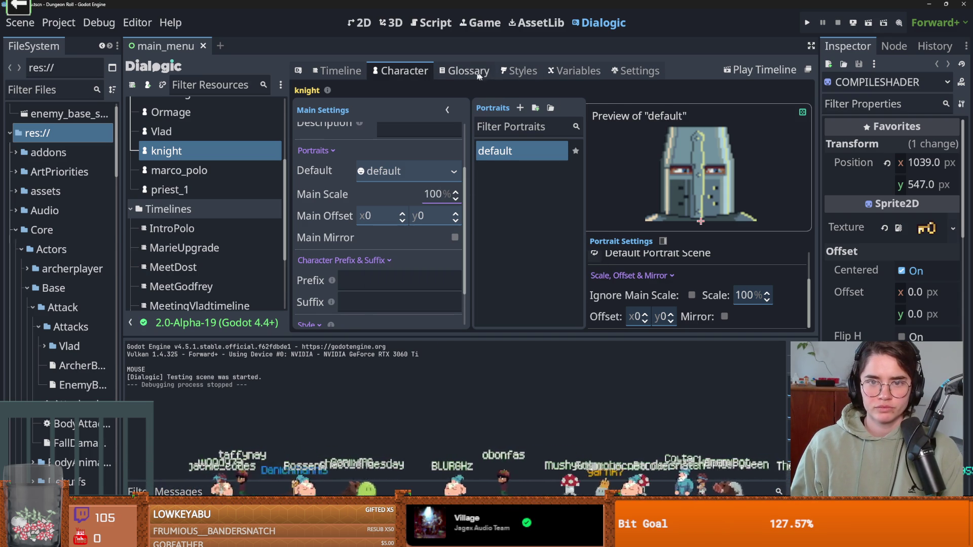
left_click(338, 71)
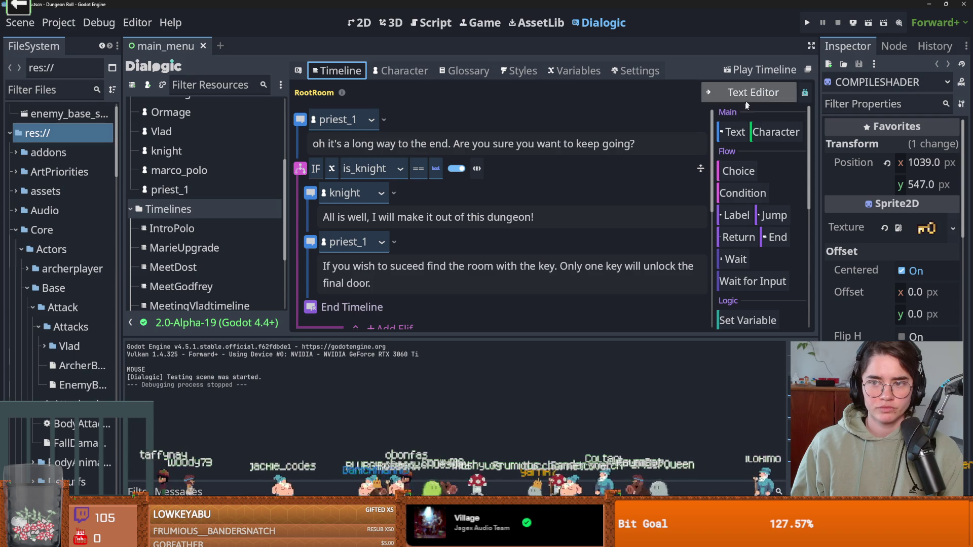
Add a Join event that brings priest_1 in at the right position.
left_click(775, 131)
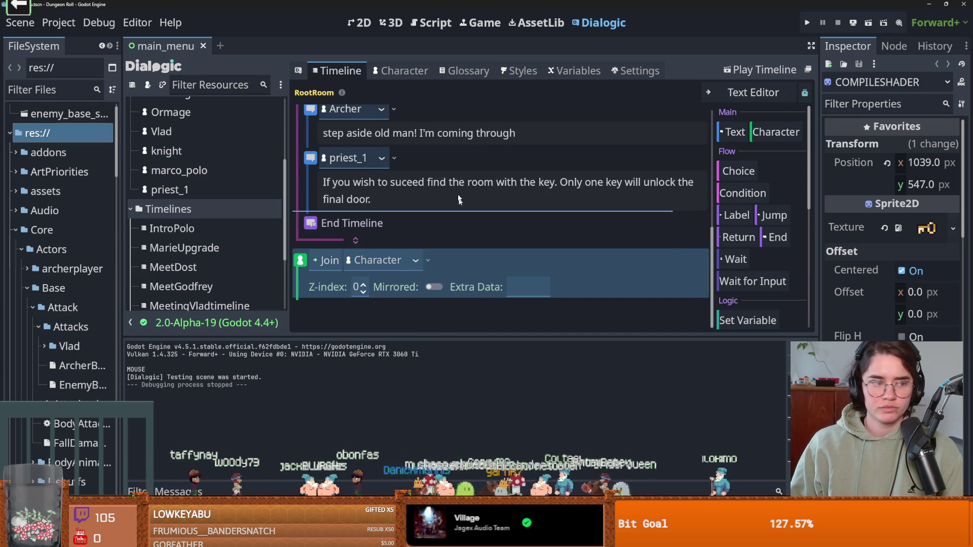
scroll(443, 180, "up", 10)
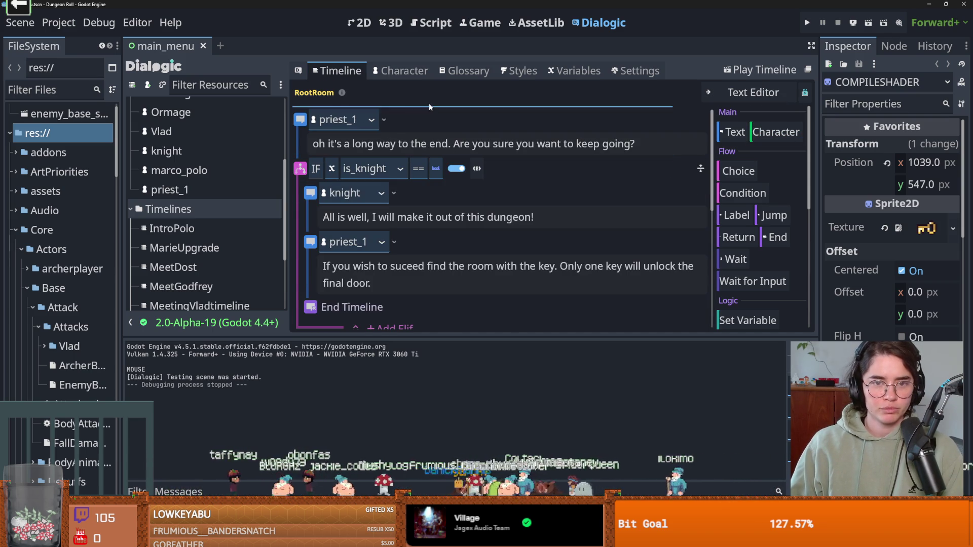
scroll(510, 268, "down", 3)
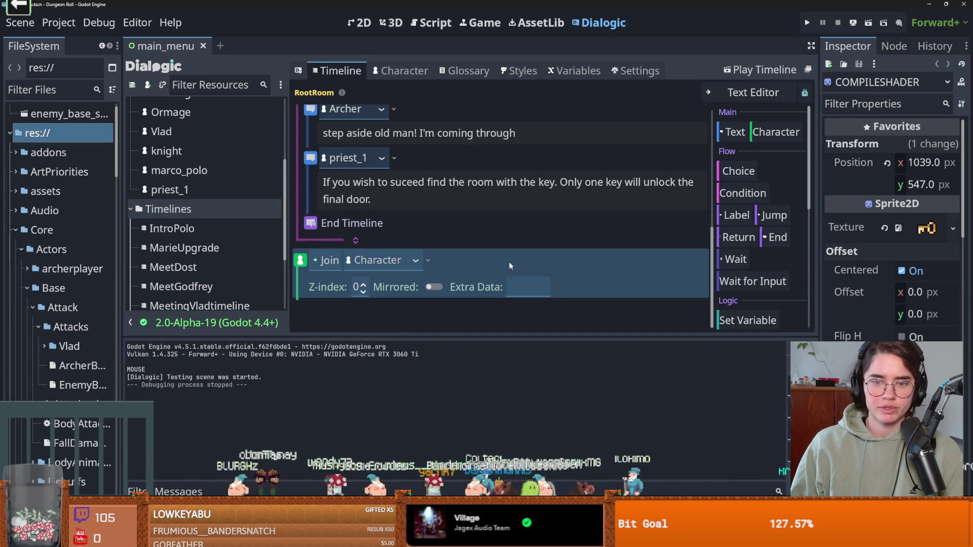
scroll(509, 263, "up", 4)
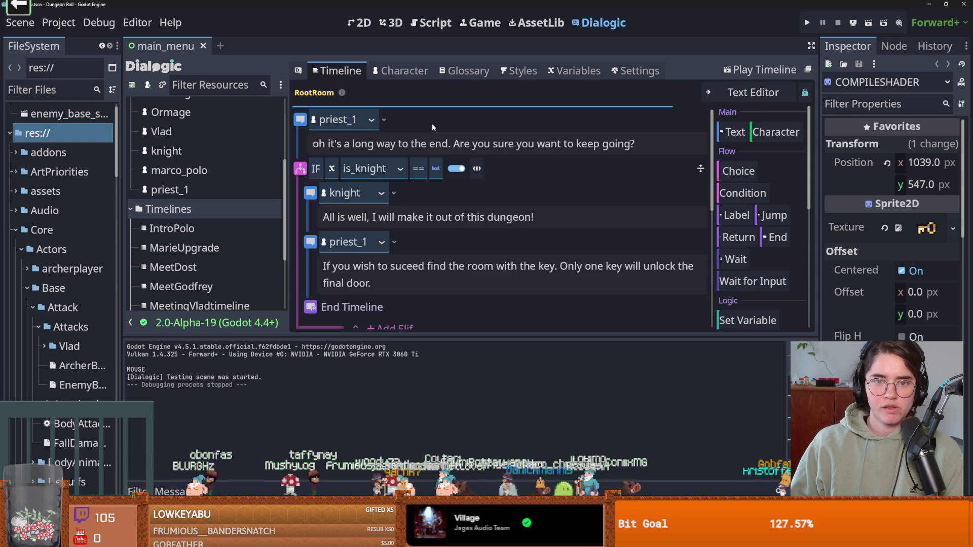
scroll(431, 123, "up", 1)
left_click(413, 122)
scroll(390, 193, "down", 2)
scroll(385, 195, "down", 2)
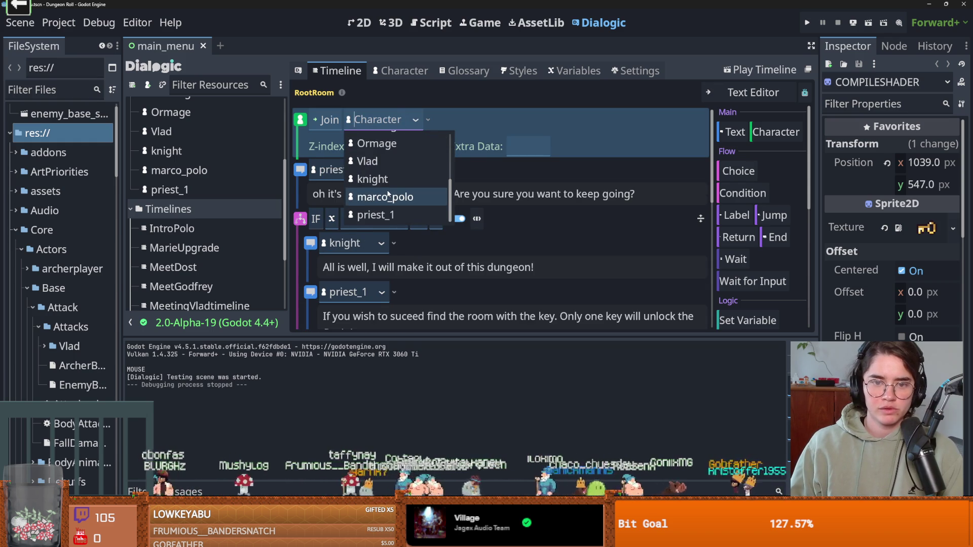
left_click(398, 211)
left_click(521, 120)
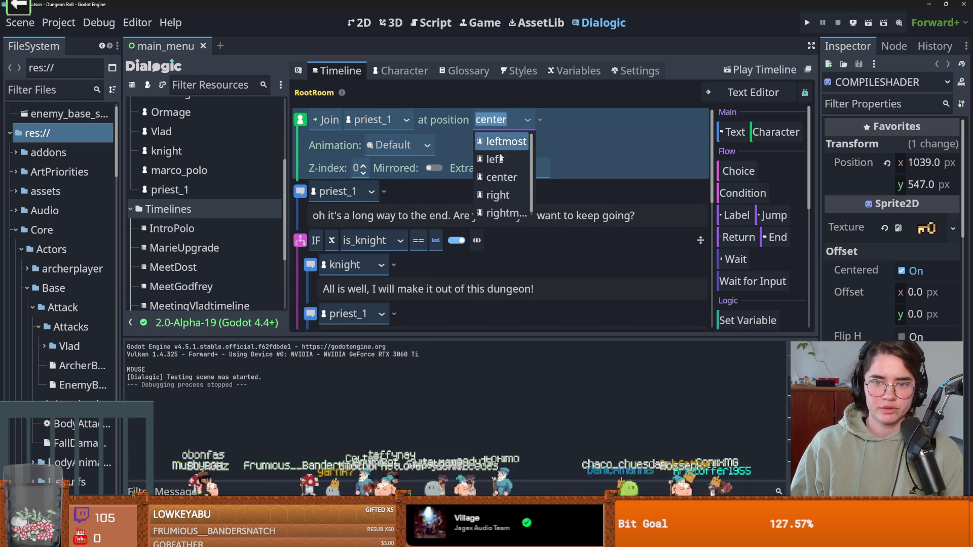
left_click(502, 194)
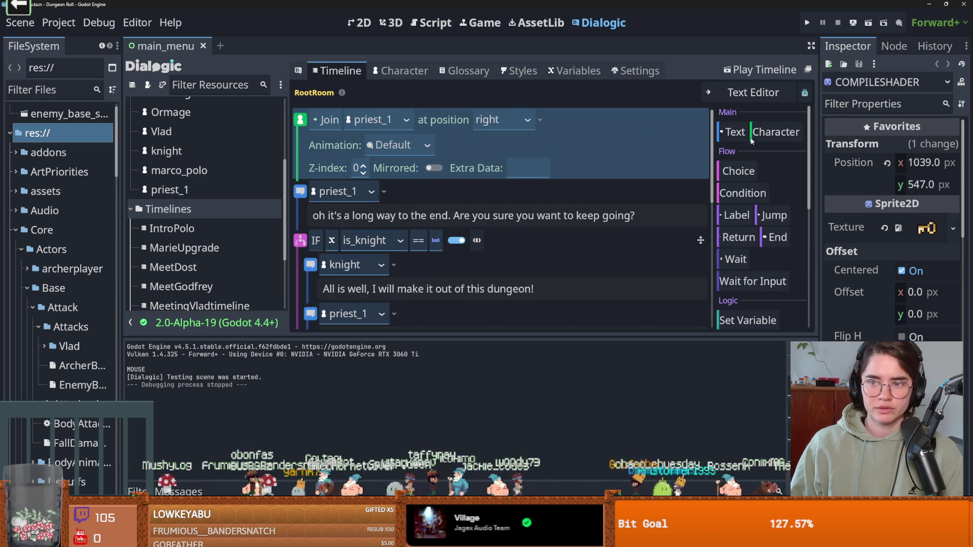
Add a knight Join at left inside the is_knight branch and run the project.
left_click(776, 132)
scroll(421, 244, "down", 3)
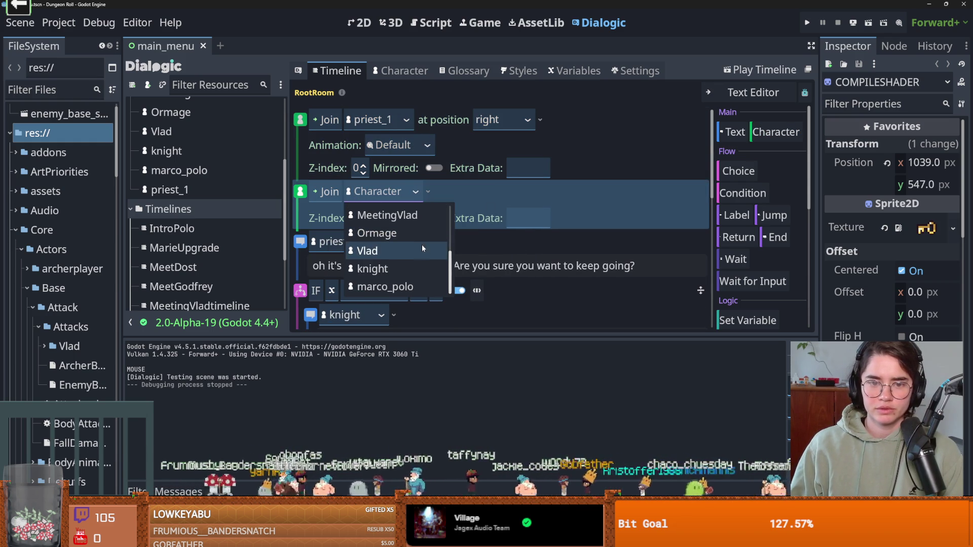
left_click(421, 267)
left_click(501, 191)
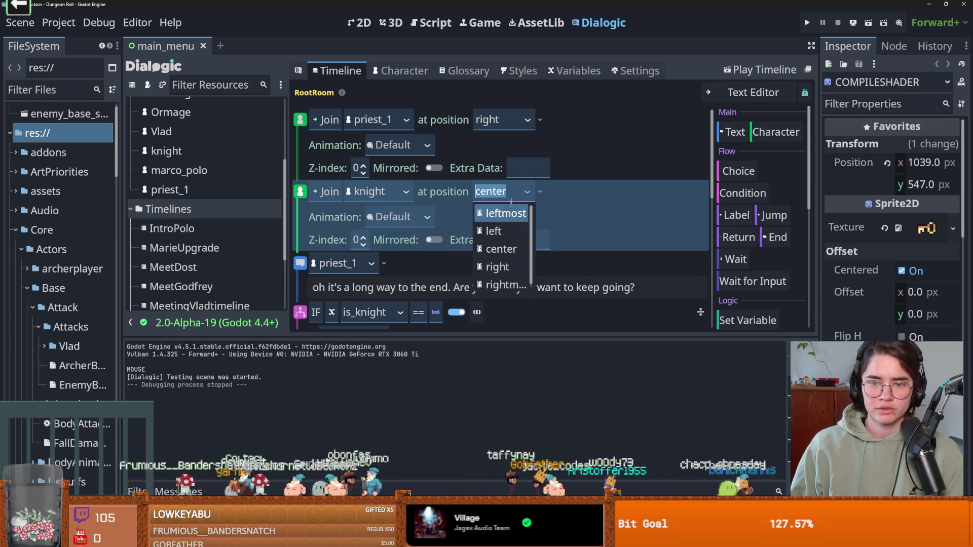
left_click(500, 231)
scroll(448, 232, "down", 1)
left_click_drag(566, 135, 545, 271)
left_click(807, 23)
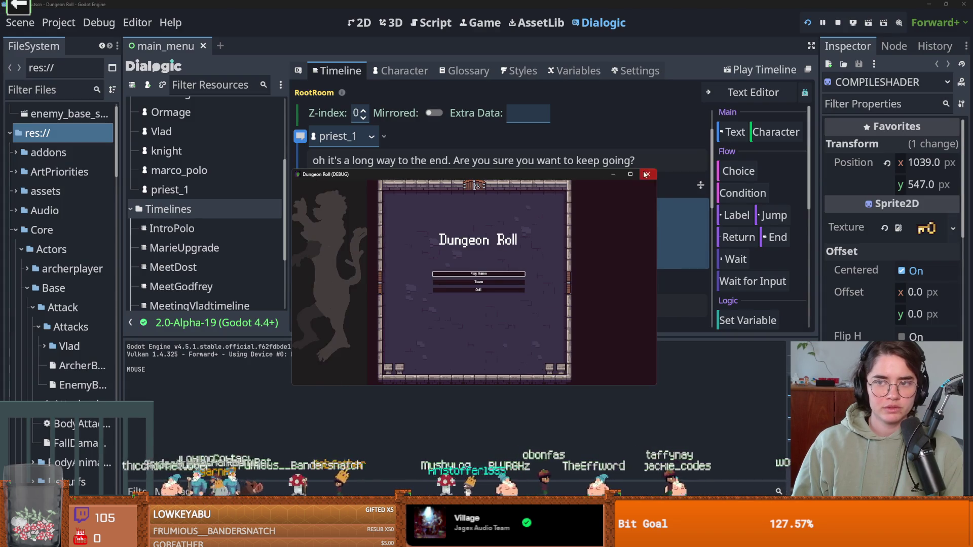
Test-play RootRoom, advancing through the knight's reply to the priest's line about the key.
left_click(646, 174)
left_click(760, 70)
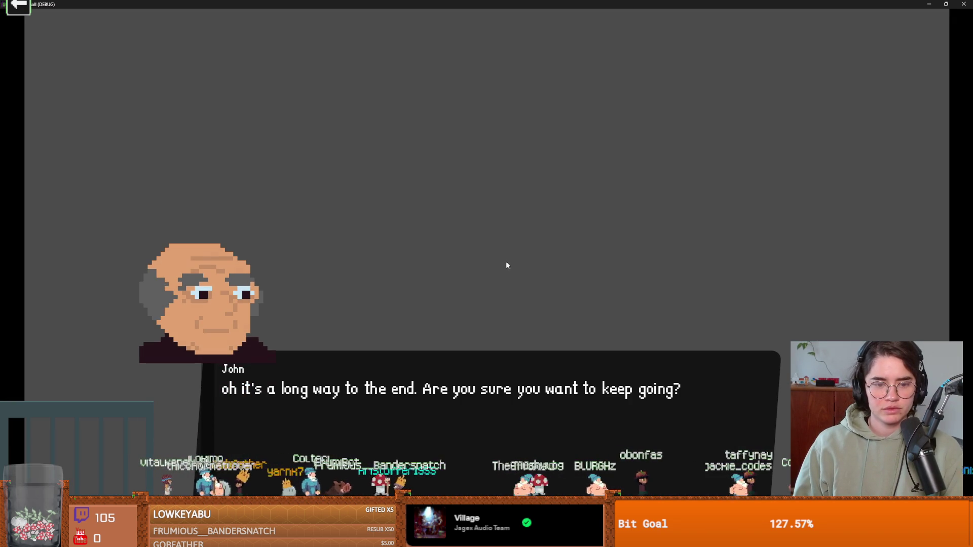
left_click(509, 261)
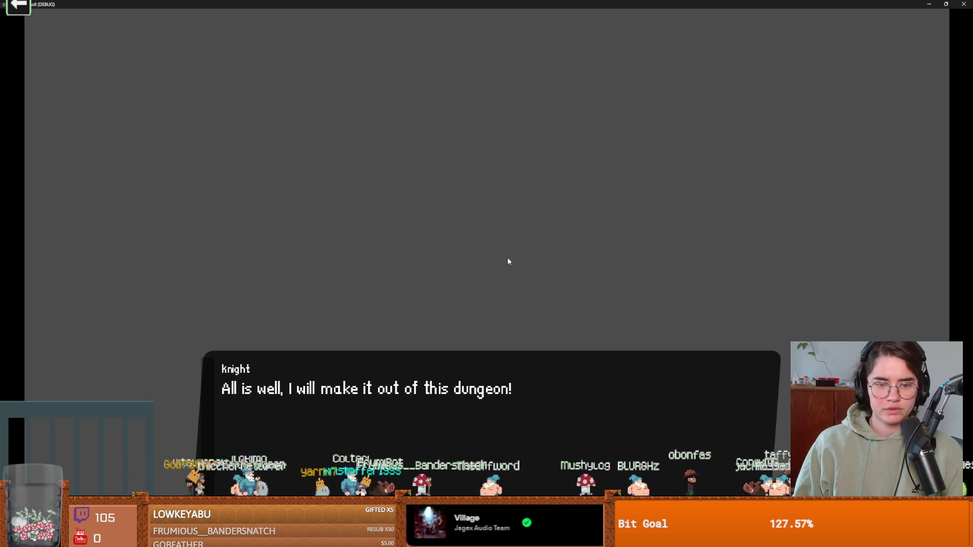
left_click(508, 260)
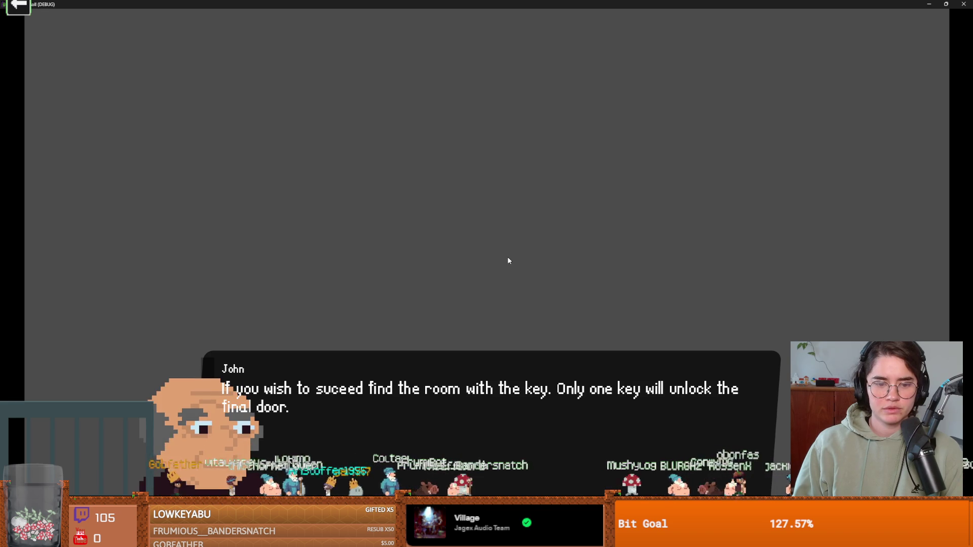
key("alt+F4")
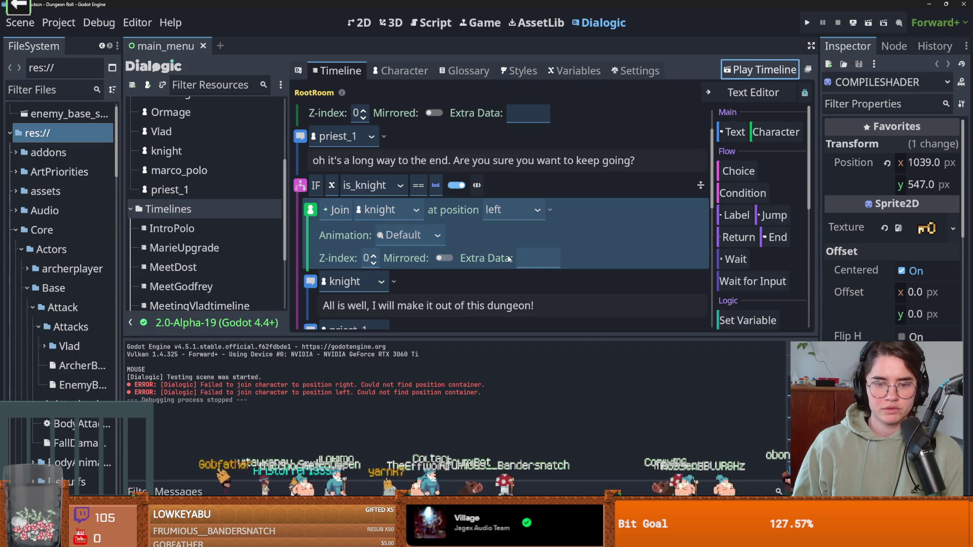
Delete the knight's and priest_1's Join events from the RootRoom timeline and save.
right_click(583, 232)
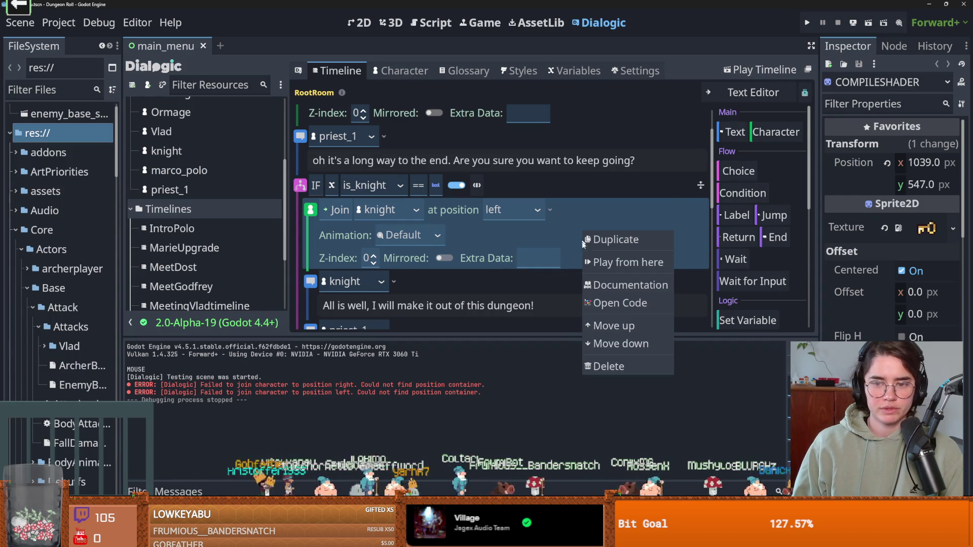
left_click(609, 367)
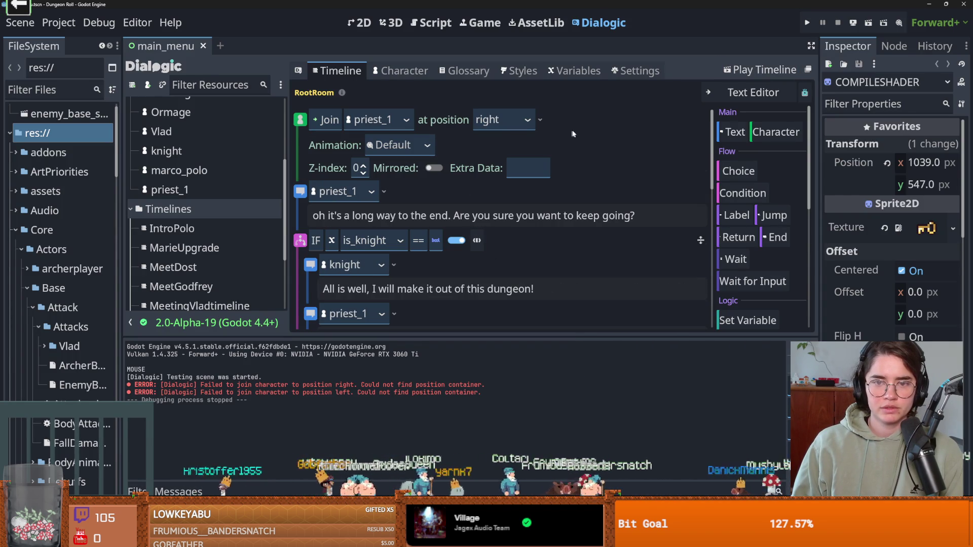
right_click(588, 126)
left_click(622, 265)
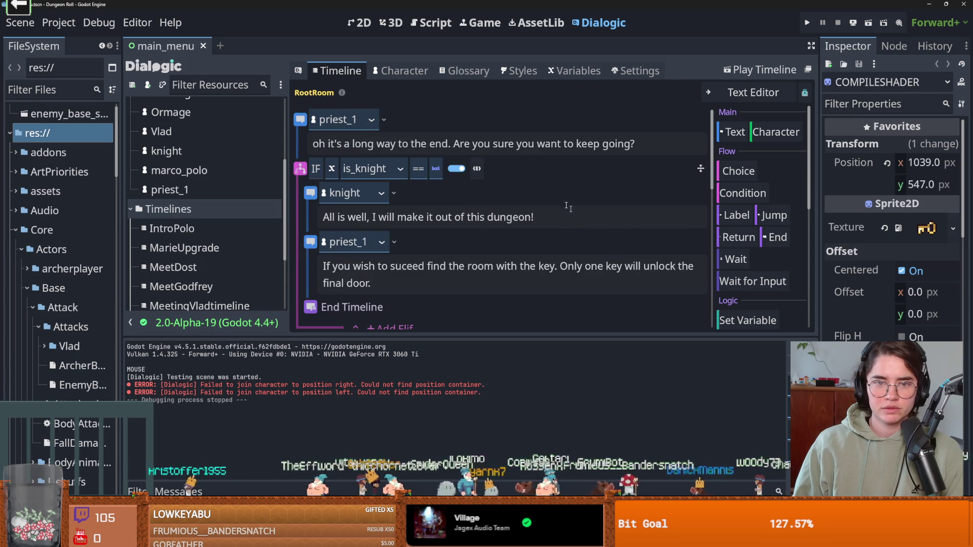
key("ctrl+s")
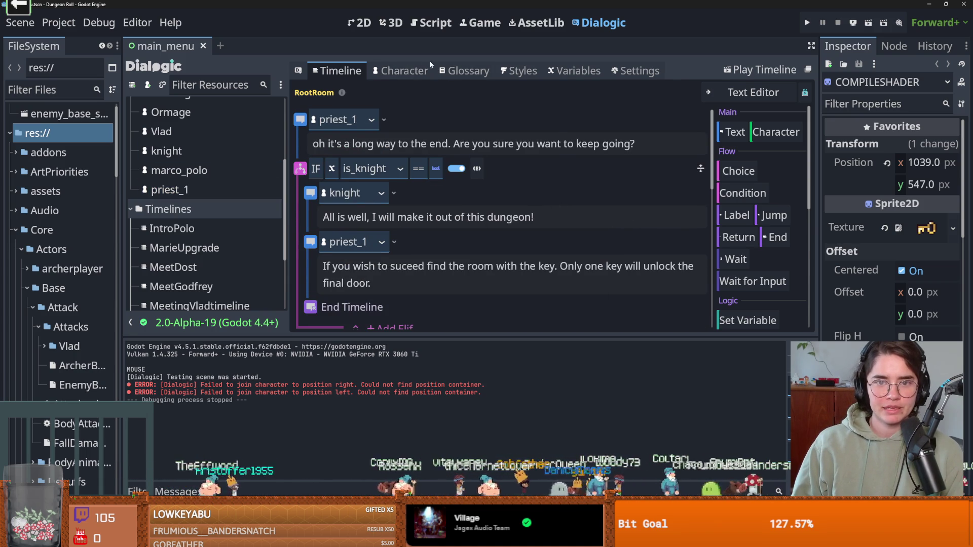
Set the knight's main portrait offset x to -50.
left_click(410, 71)
scroll(363, 249, "up", 1)
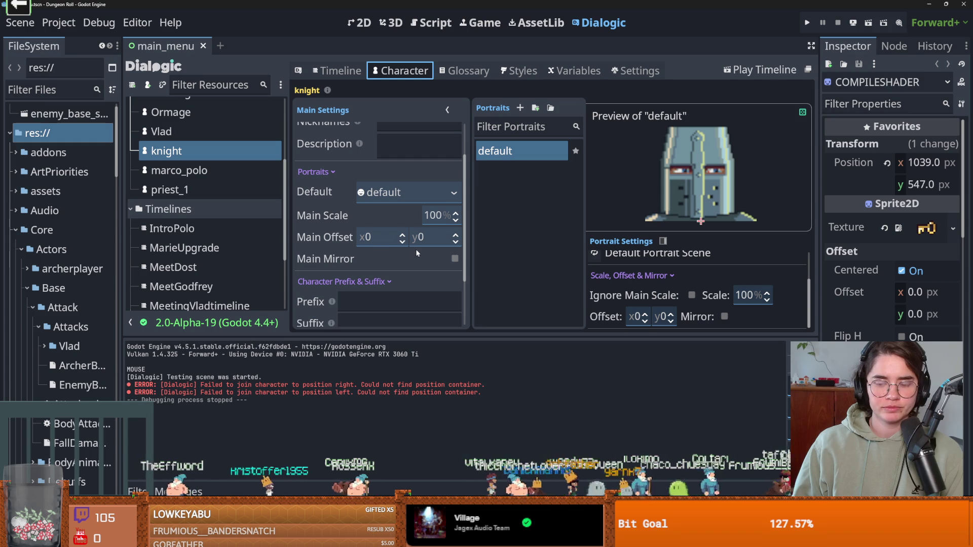
left_click(377, 235)
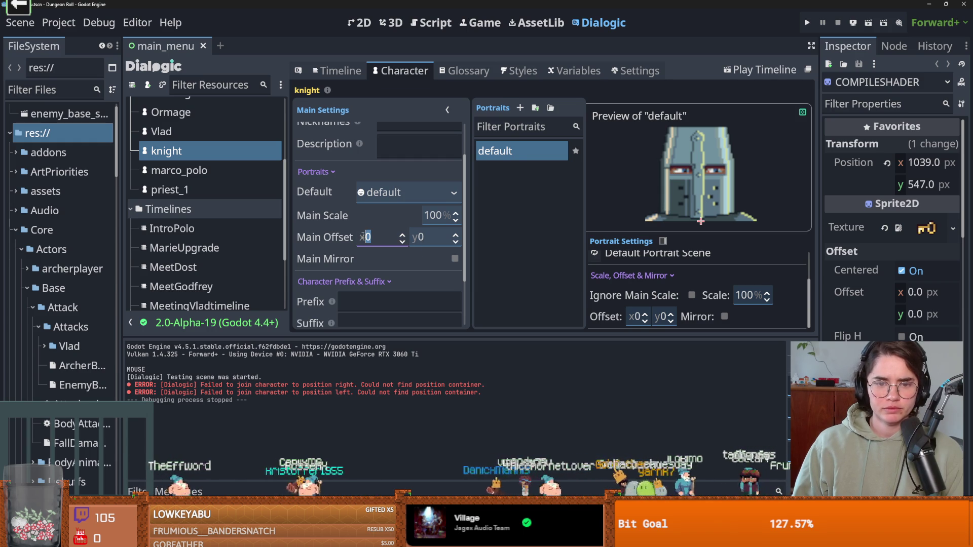
type("50")
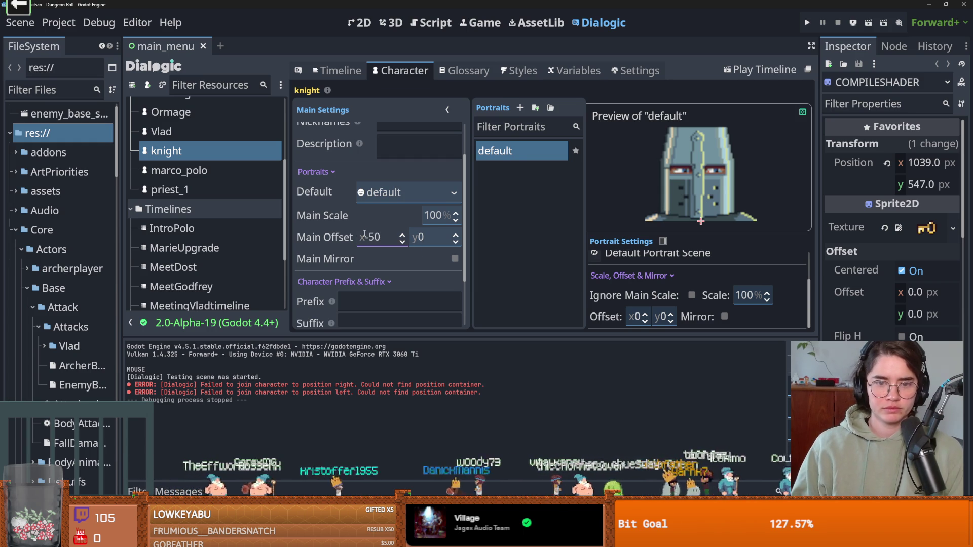
Set priest_1's main offset x to -500 and test-play the RootRoom timeline.
left_click(212, 191)
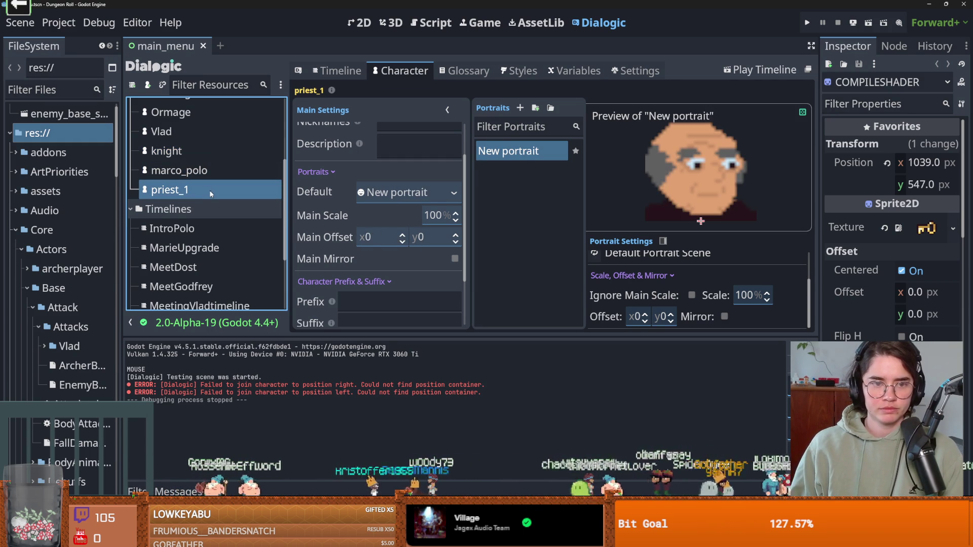
left_click(374, 238)
type("-500")
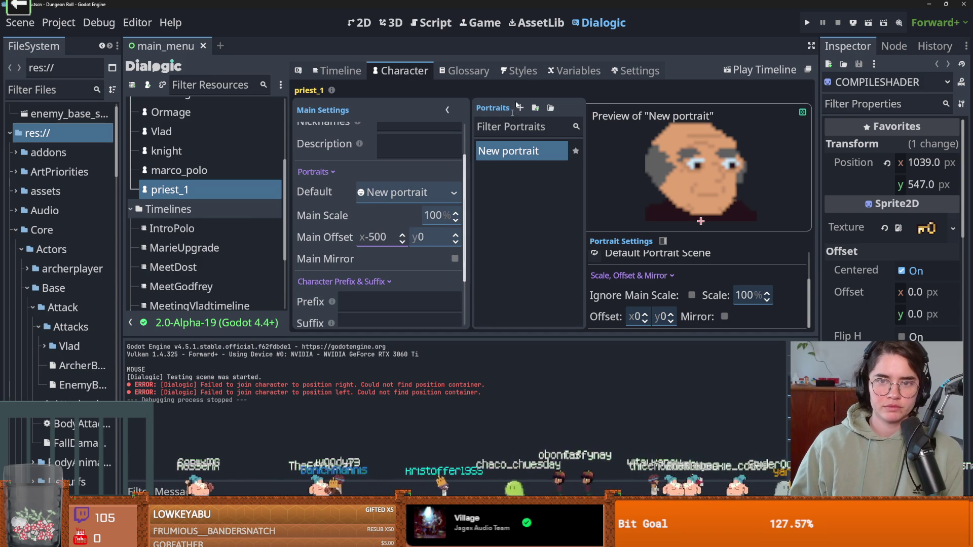
left_click(337, 71)
left_click(767, 75)
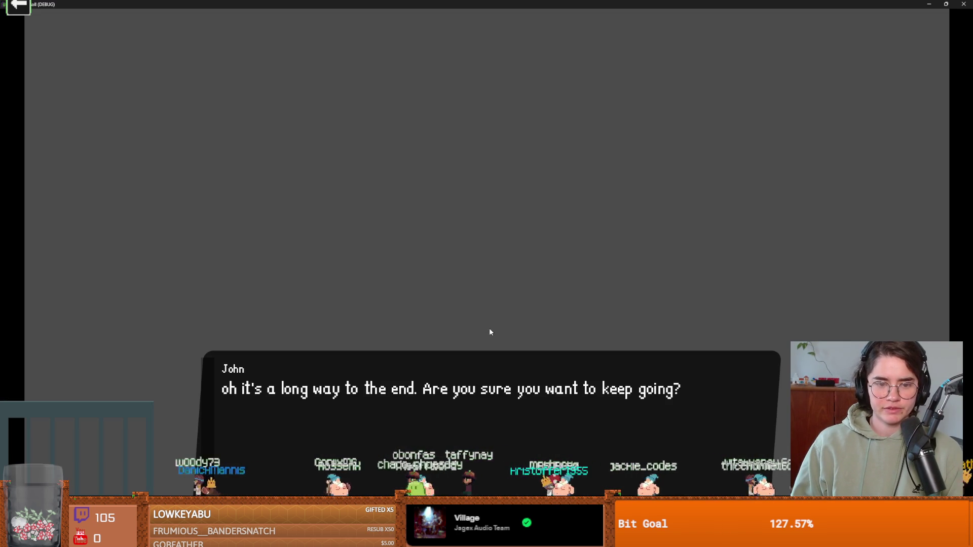
End the test run, try priest_1's main offset x 200 with vertical 65, and test-play.
key("Return")
double_click(551, 2)
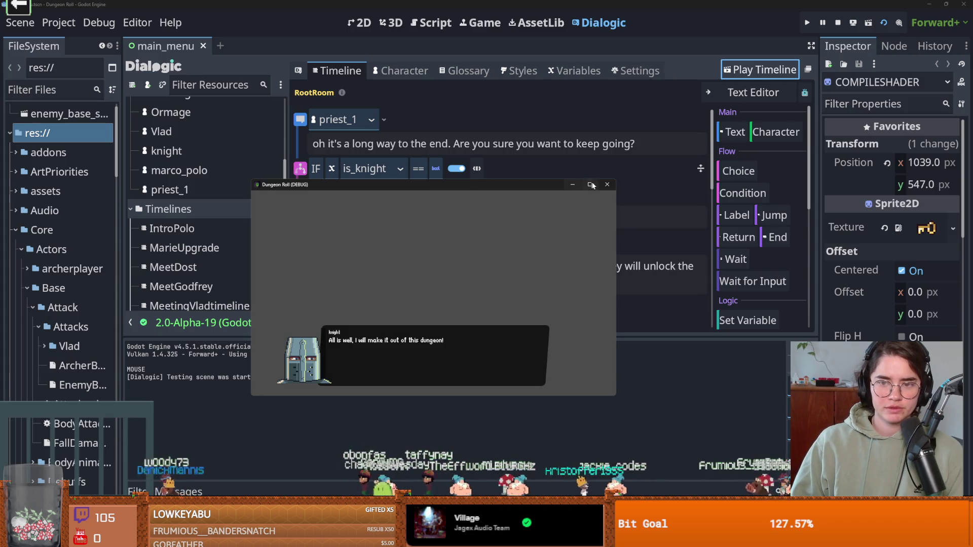
left_click(607, 186)
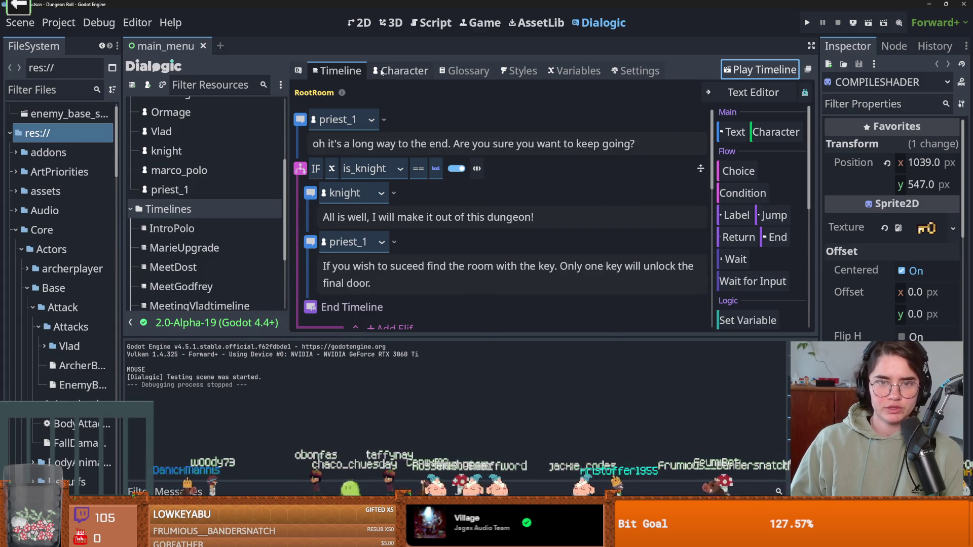
left_click(386, 71)
left_click(429, 236)
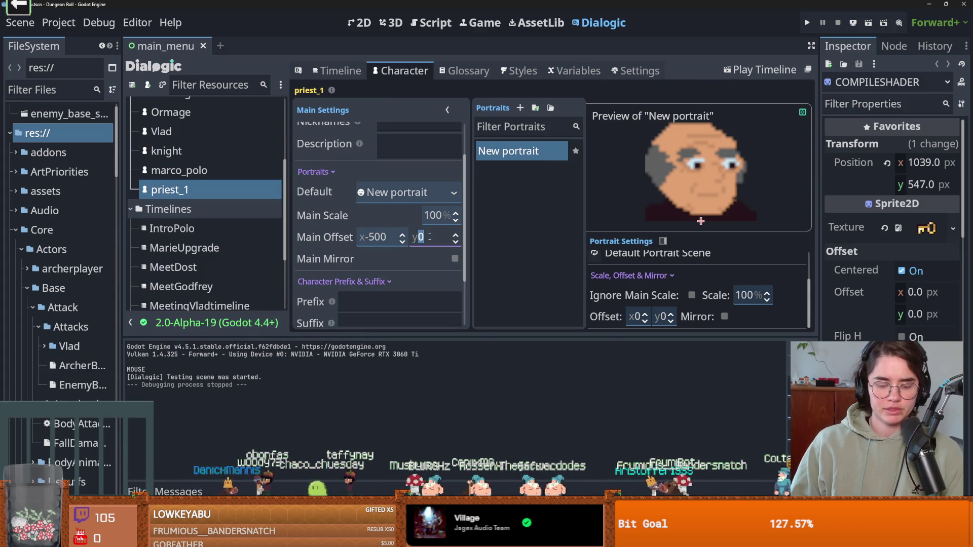
type("65")
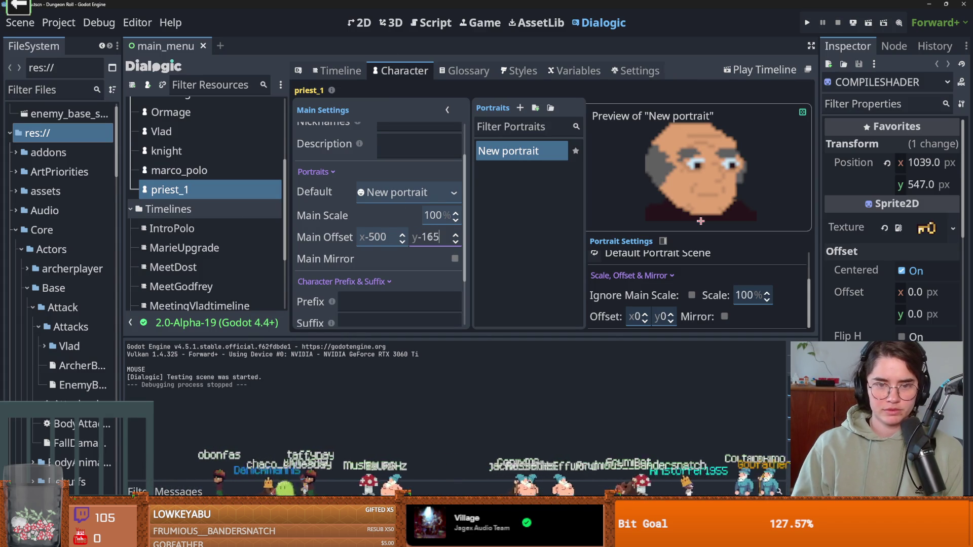
left_click(379, 239)
key("BackSpace")
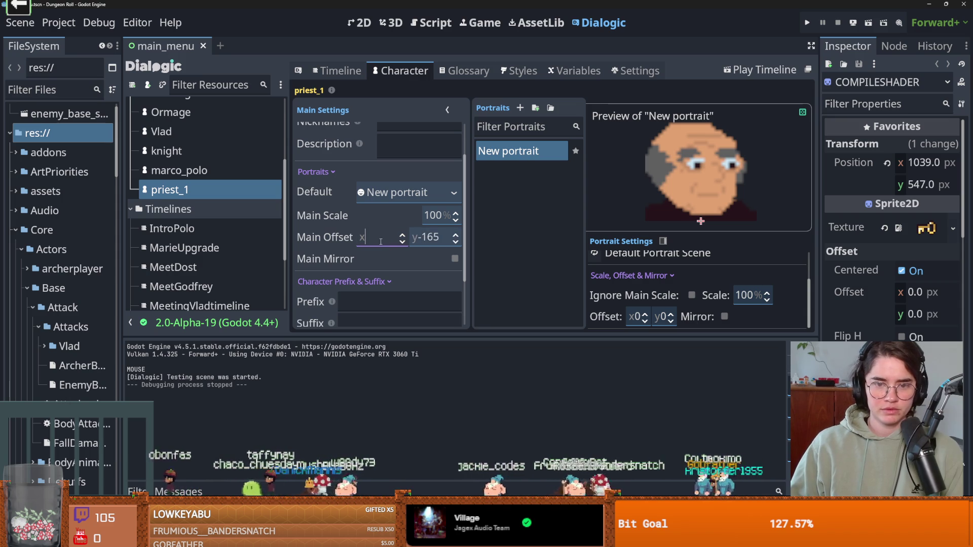
type("200")
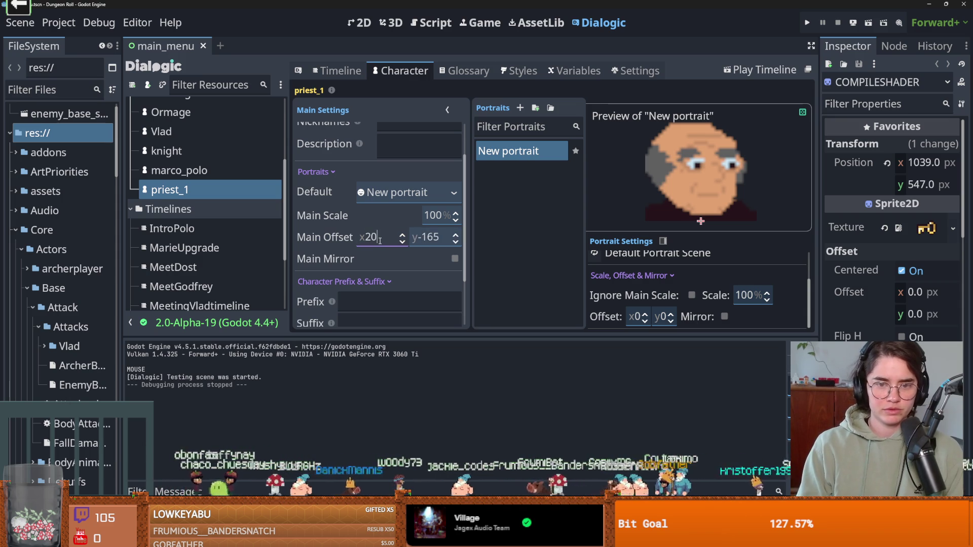
left_click(750, 70)
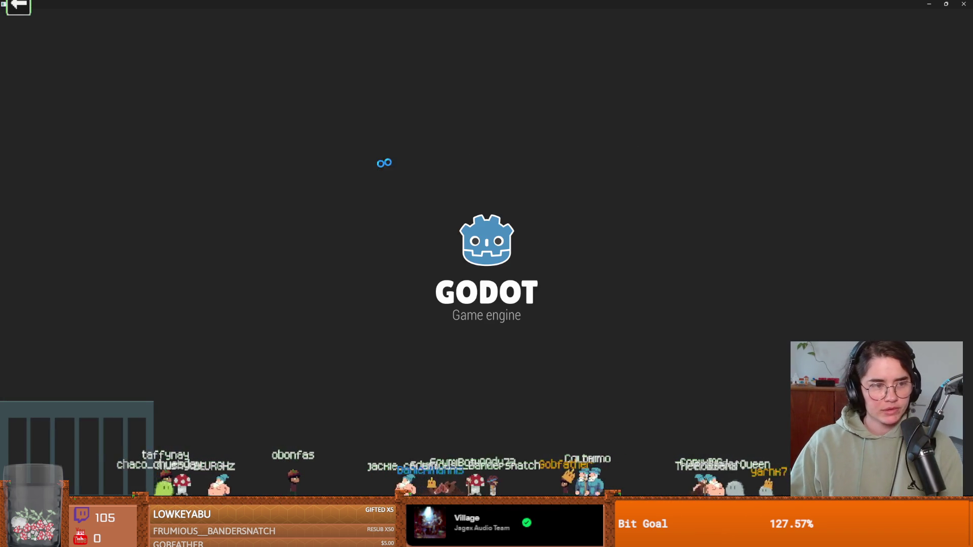
Trim priest_1's vertical offset, set x to 500, and test-play again.
key("Escape")
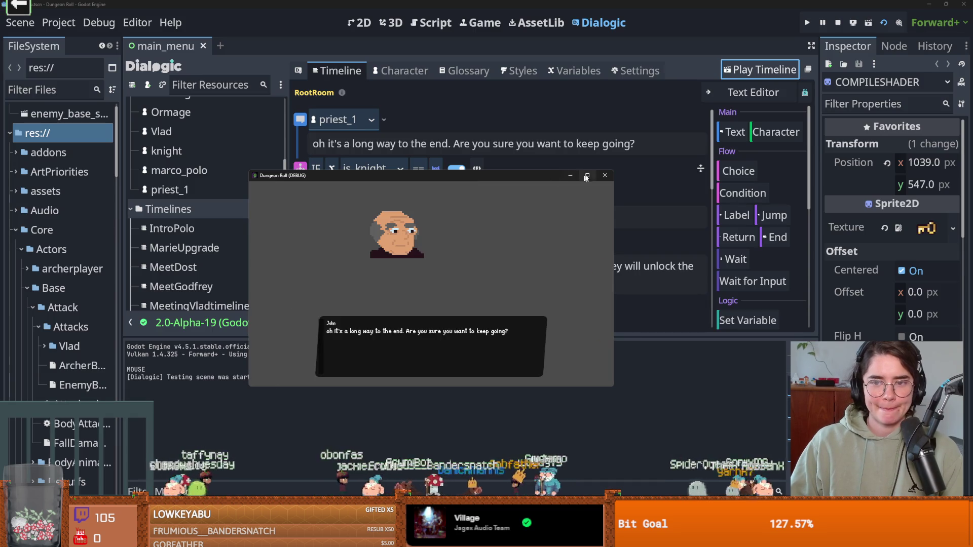
left_click(399, 70)
left_click(431, 237)
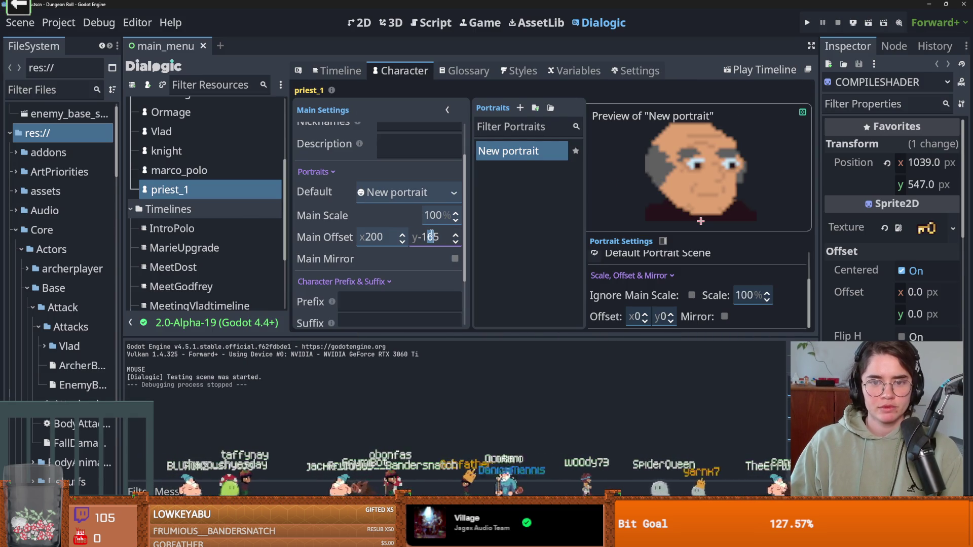
key("Delete")
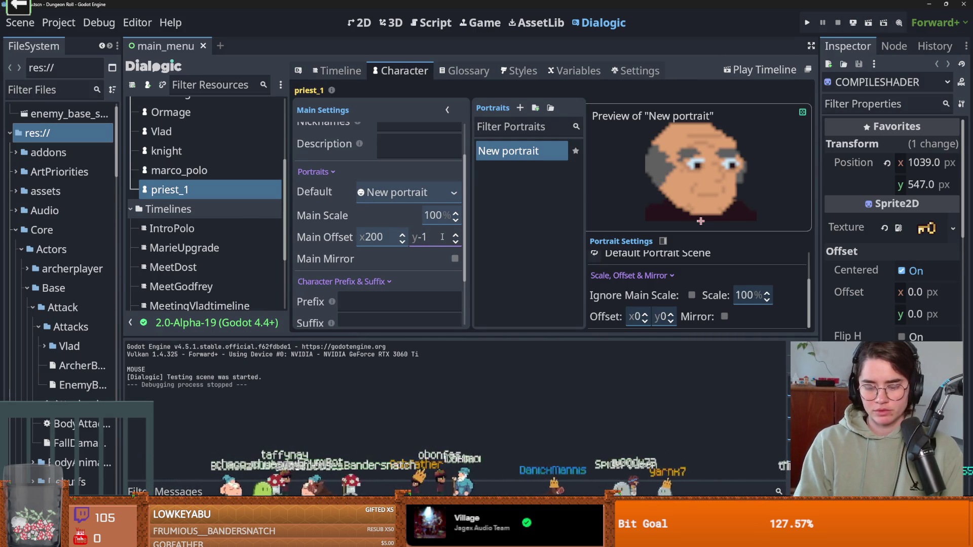
type("00")
left_click(369, 236)
key("BackSpace")
type("500")
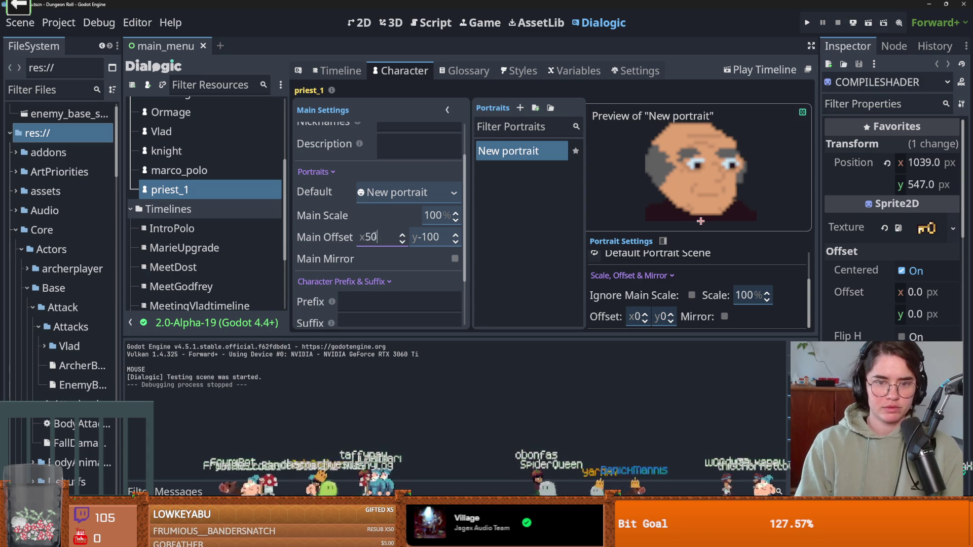
left_click(338, 71)
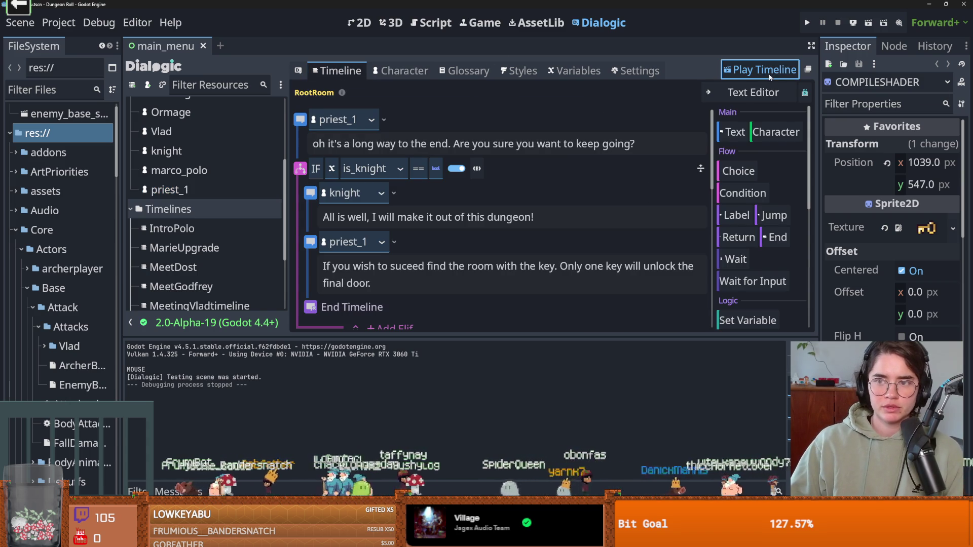
left_click(760, 70)
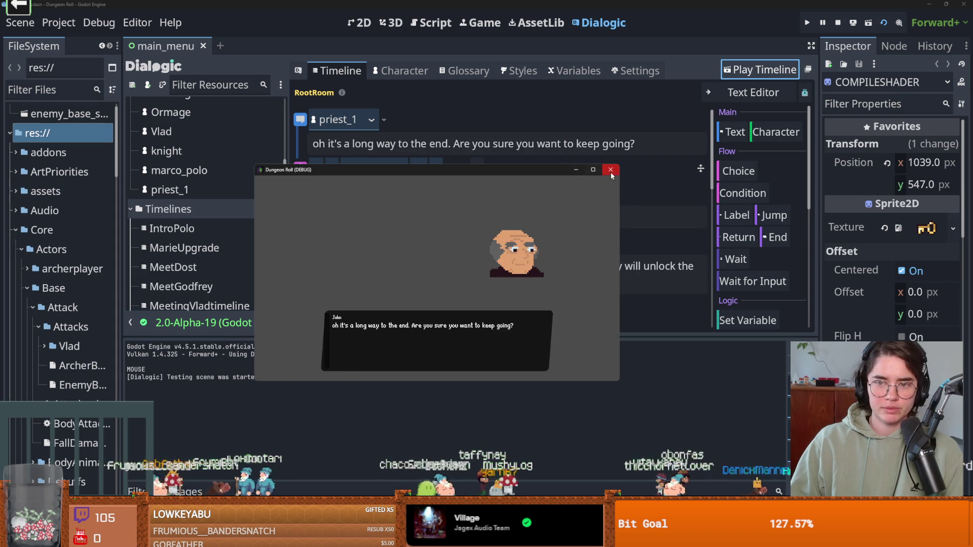
Change priest_1's vertical offset value to 50 and test-play again.
left_click(610, 174)
left_click(406, 71)
left_click(425, 237)
left_click_drag(441, 237, 422, 237)
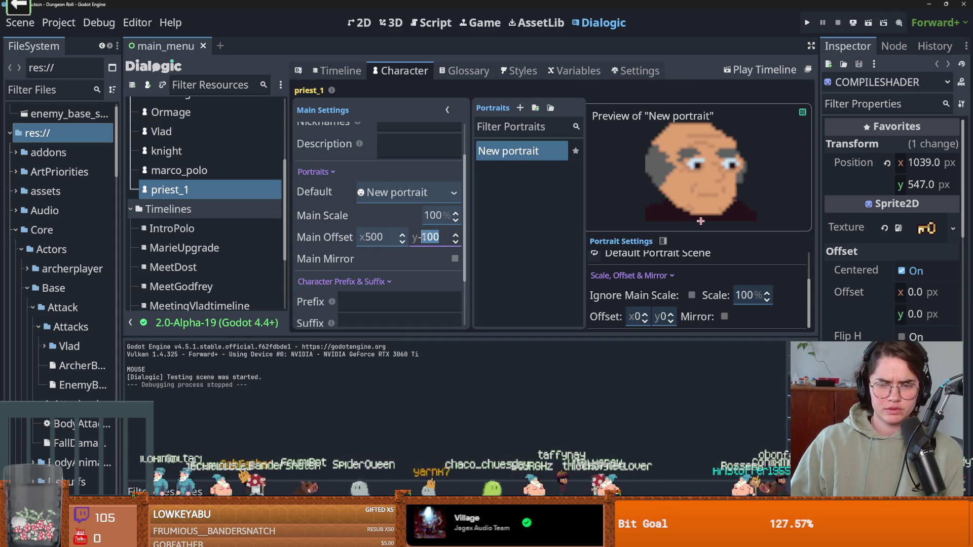
type("50")
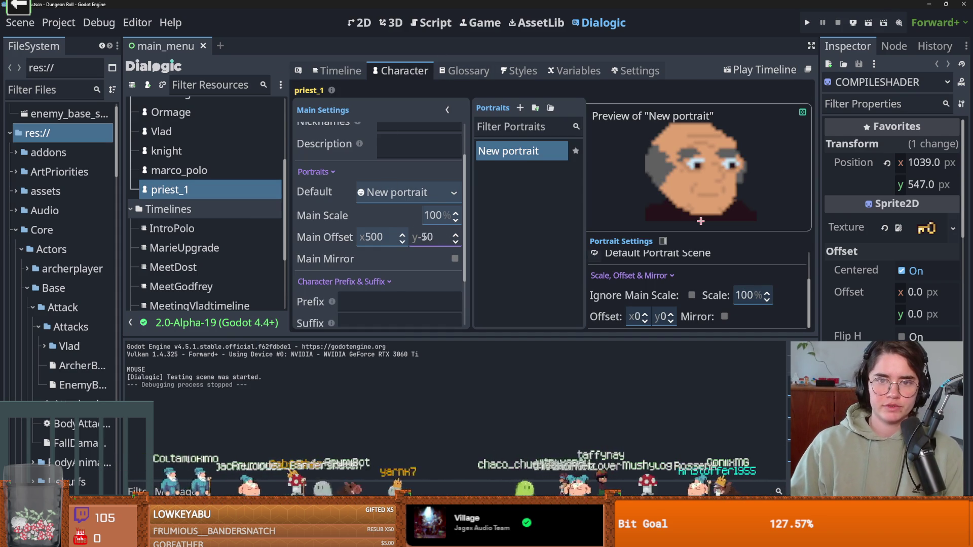
left_click(791, 77)
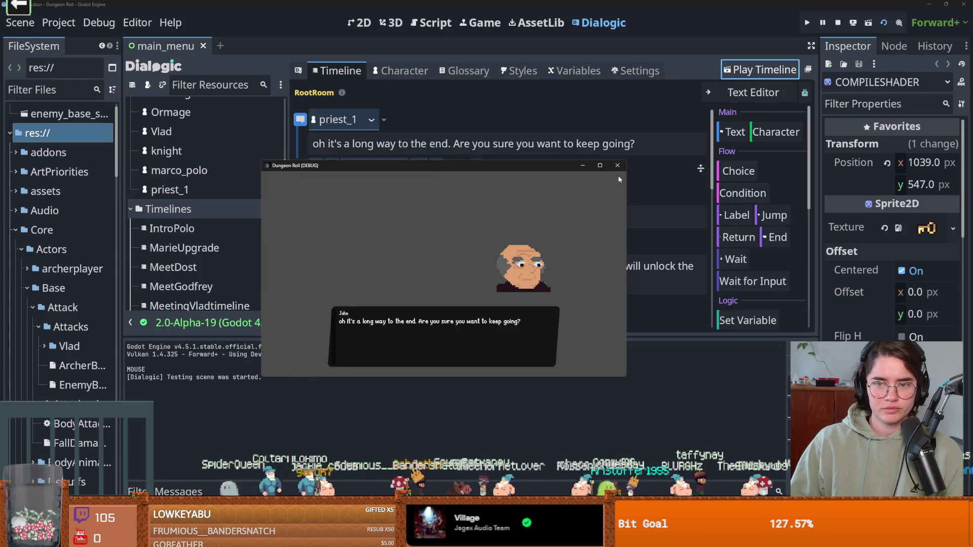
Set priest_1's vertical offset to -20, save, and test-play the timeline.
left_click(617, 165)
left_click(400, 71)
left_click(437, 243)
left_click(440, 243)
type("20")
key("ctrl+s")
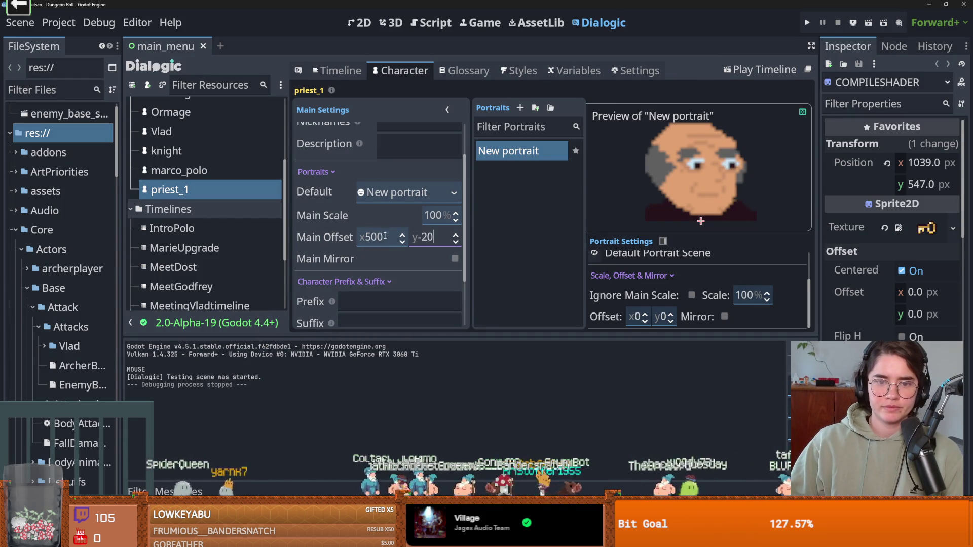
left_click(386, 236)
left_click(339, 72)
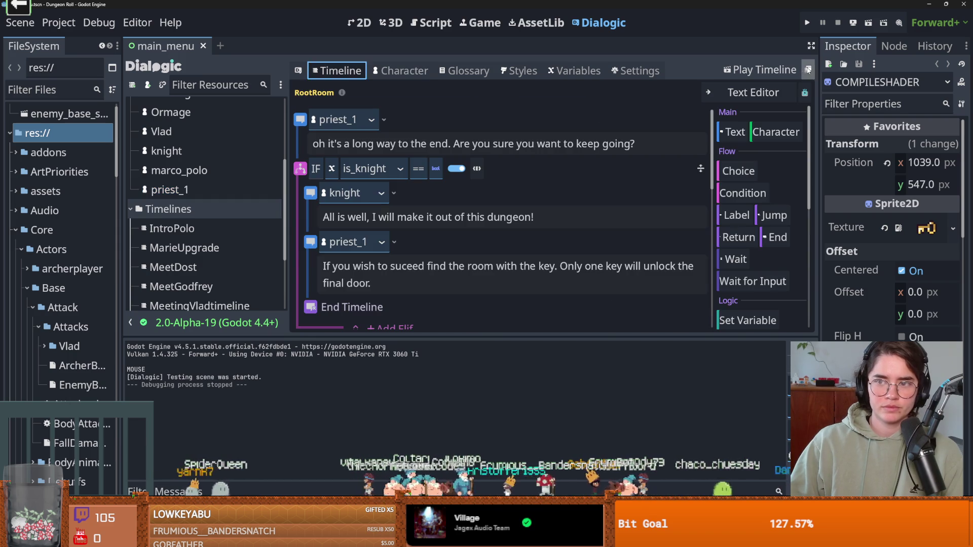
key("ctrl+F5")
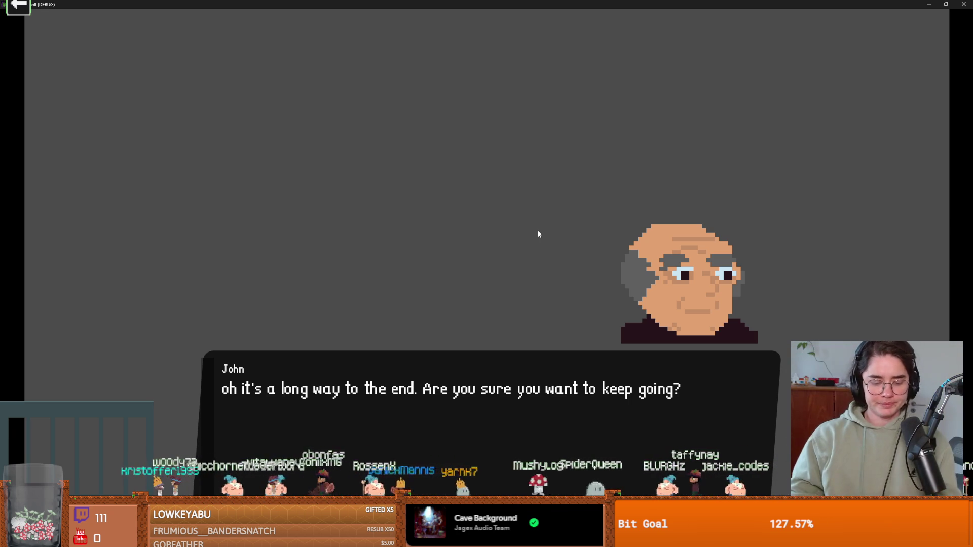
Close the test run and change priest_1's main offset y from -20 to -18.
left_click(536, 229)
key("super+Down")
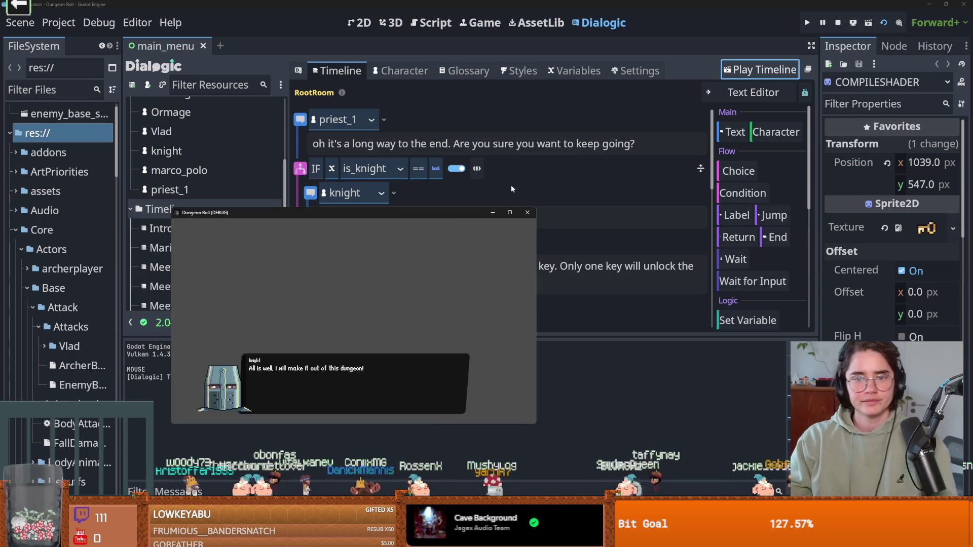
key("F8")
left_click(400, 71)
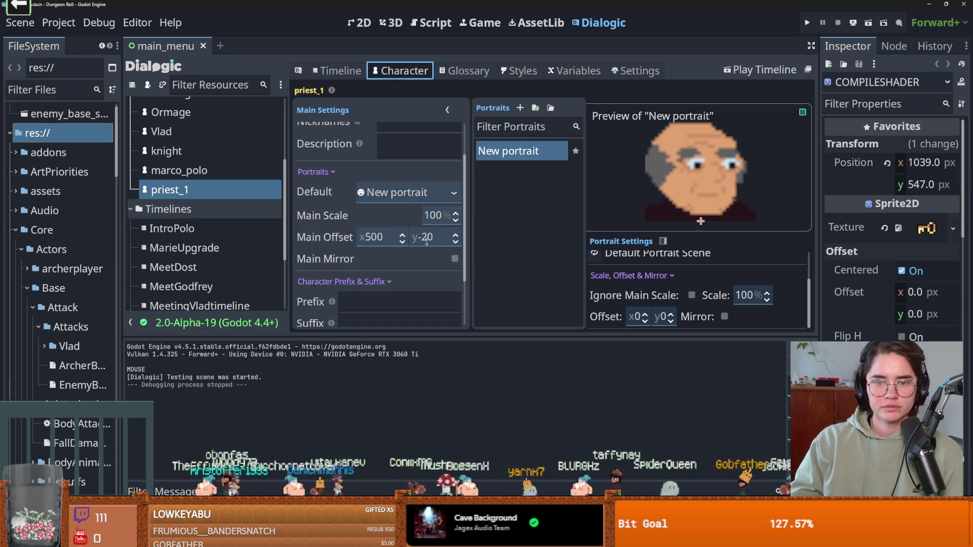
left_click(434, 236)
key("BackSpace")
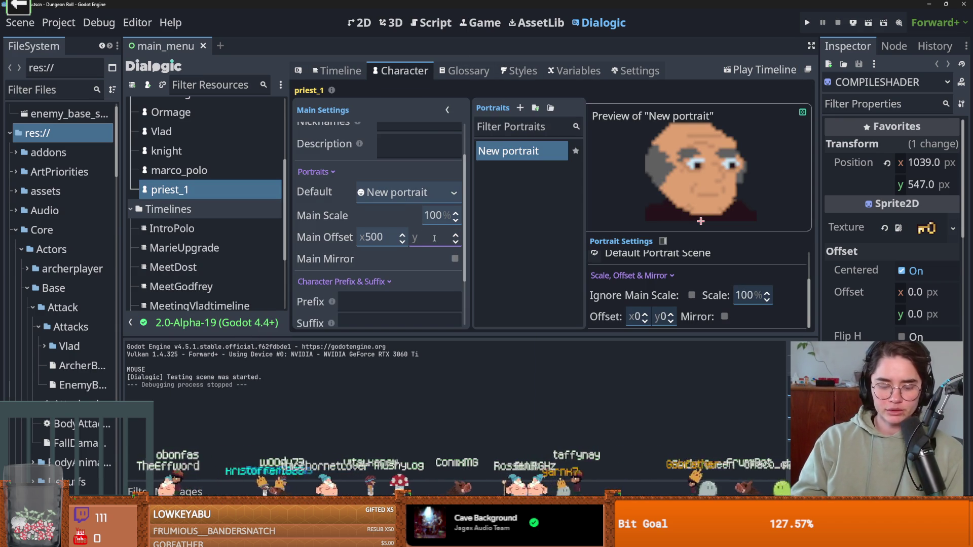
type("-18")
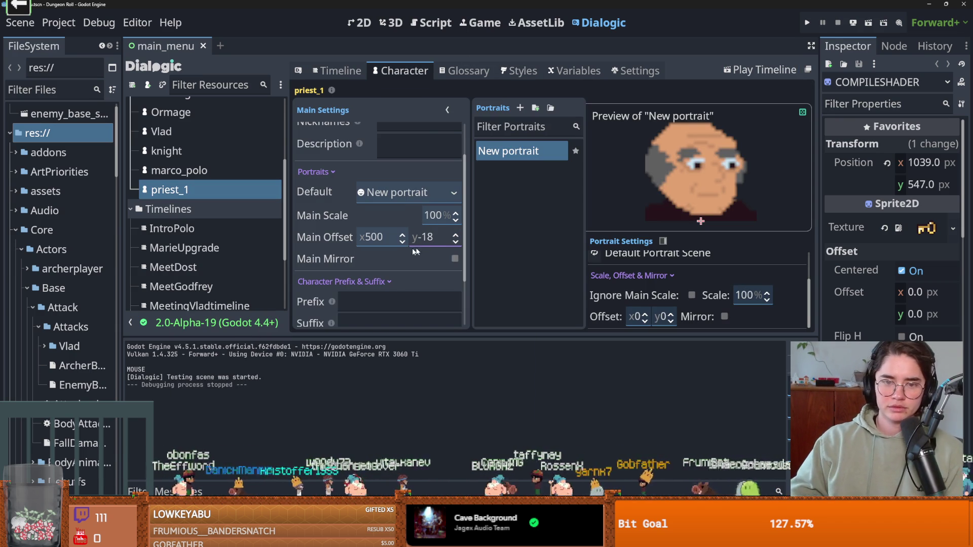
left_click(382, 231)
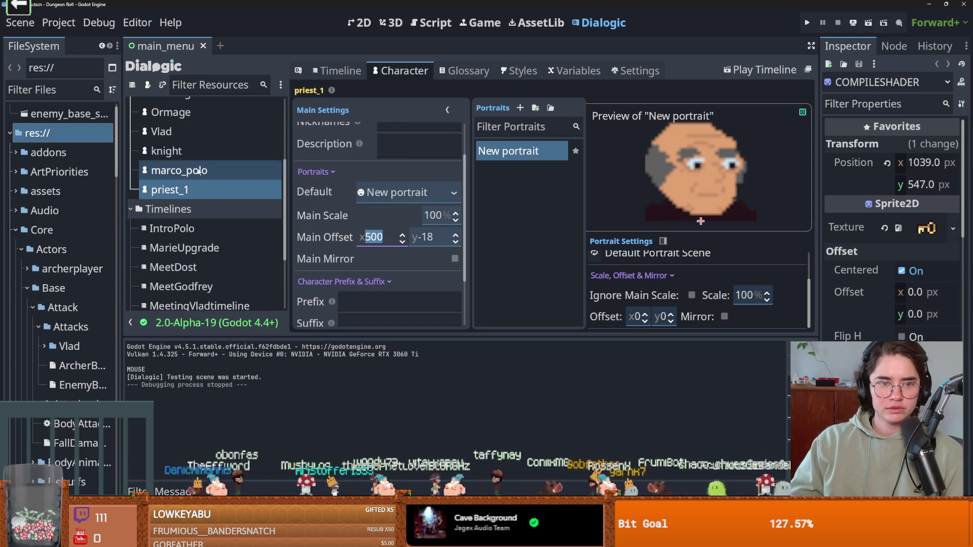
left_click(172, 151)
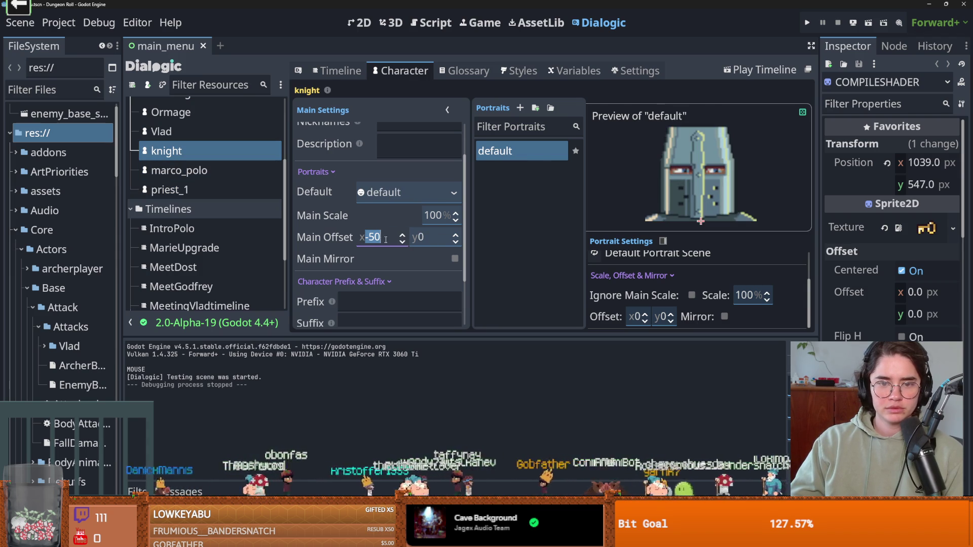
Set the knight's main offset to x -10, y -18.
left_click(194, 187)
left_click(193, 151)
left_click(400, 237)
left_click(434, 237)
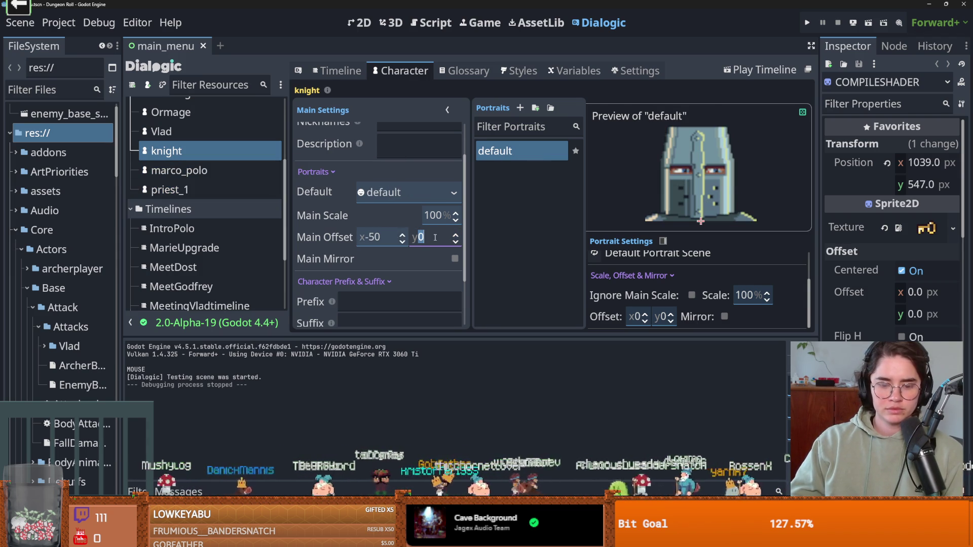
type("-18")
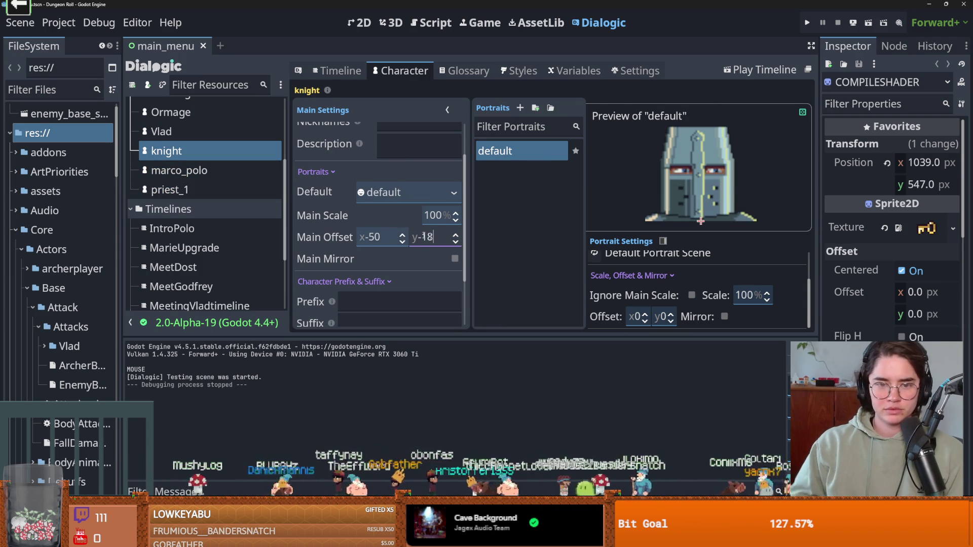
left_click(377, 237)
key("BackSpace")
key("BackSpace")
key("BackSpace")
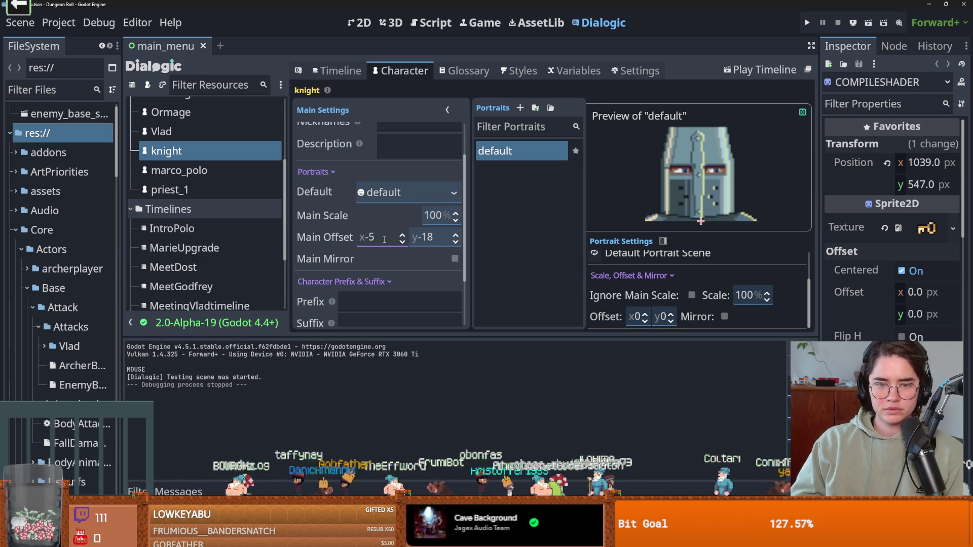
type("-")
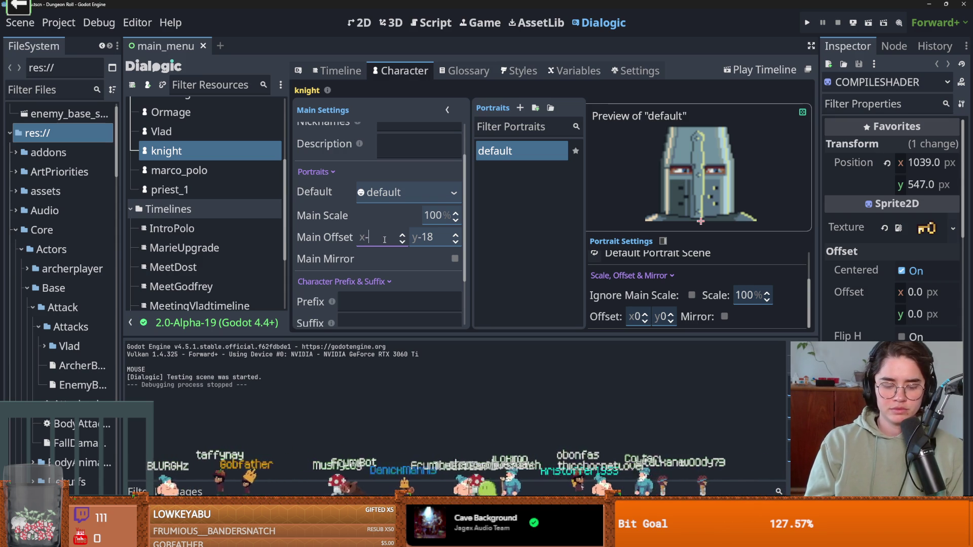
type("10")
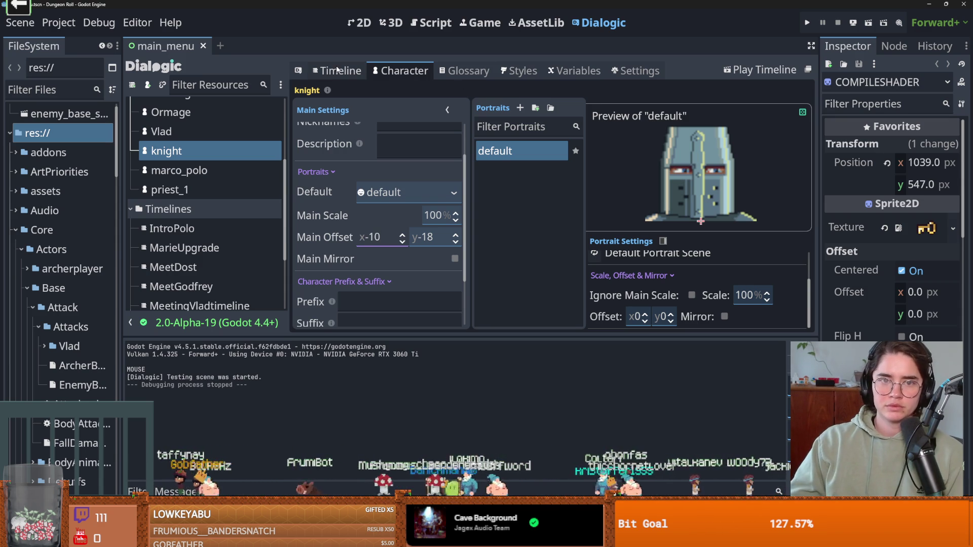
Test-play RootRoom through the knight's line, then return to the timeline.
left_click(760, 70)
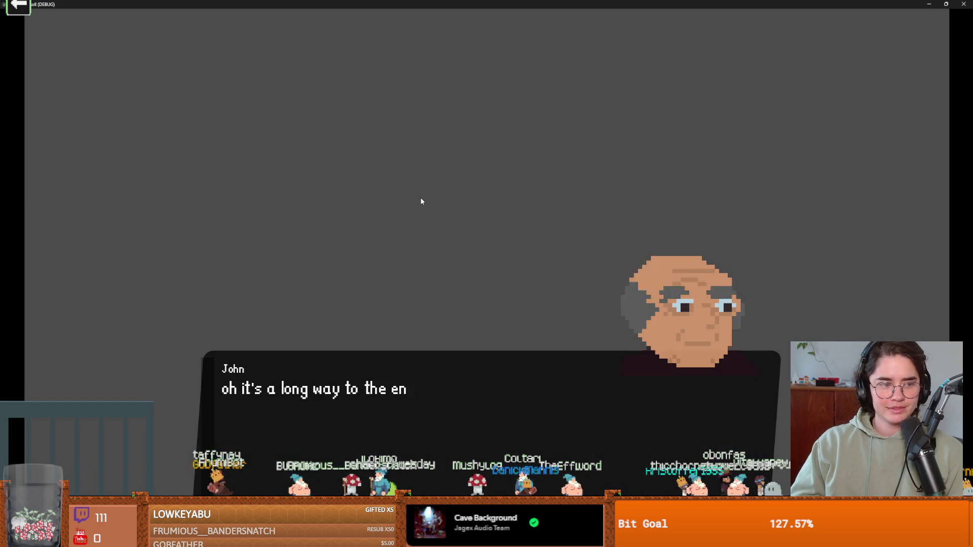
left_click(459, 241)
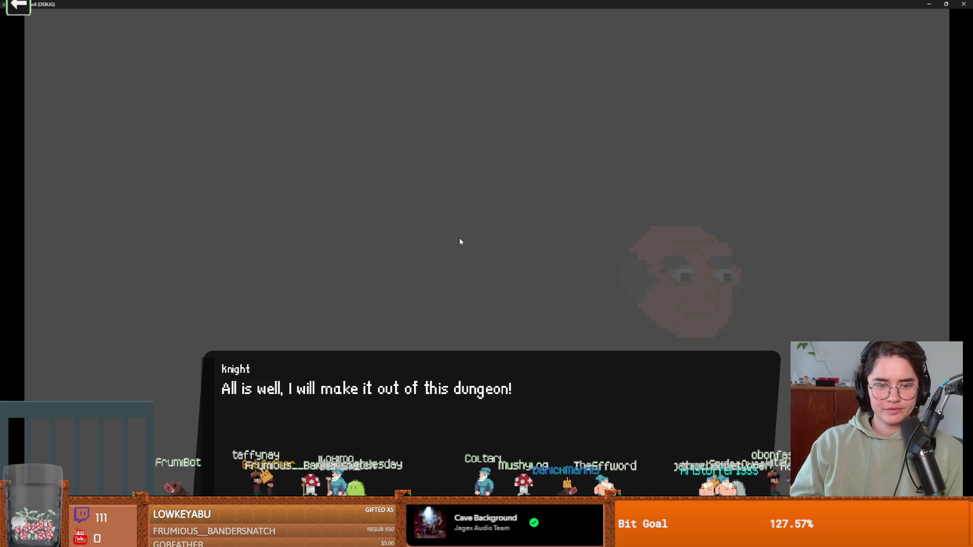
key("alt+F4")
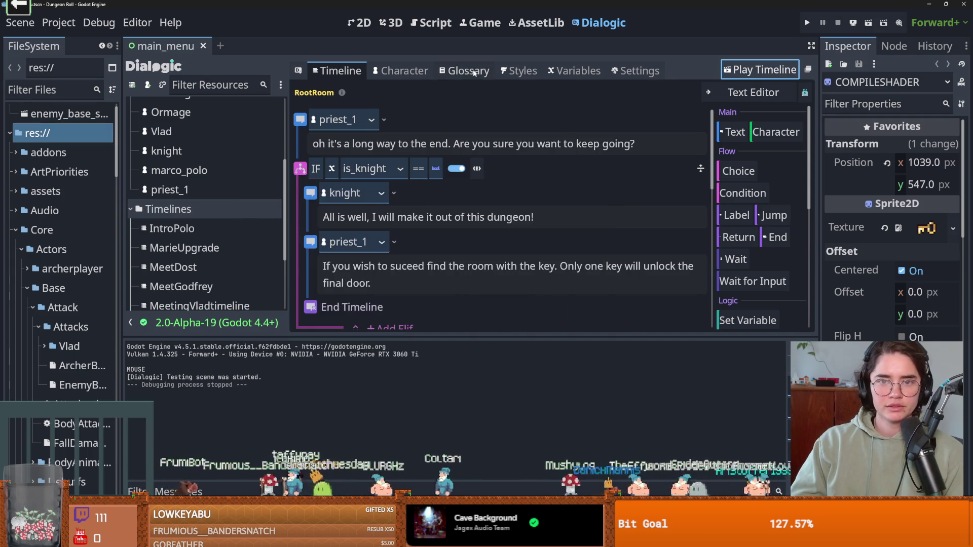
left_click(400, 71)
Save, then compare the priest_1, knight and Archer character portrait settings.
key("ctrl+s")
left_click(197, 190)
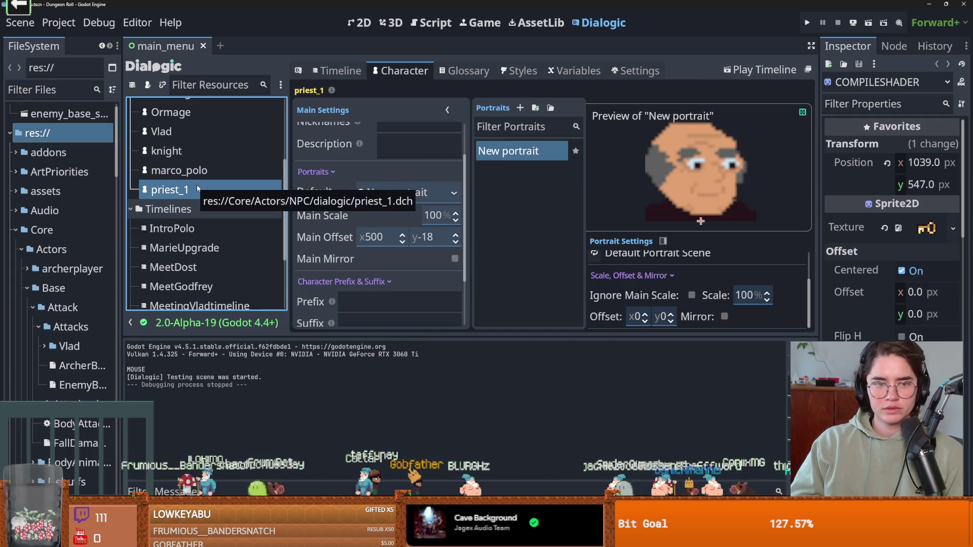
left_click(200, 154)
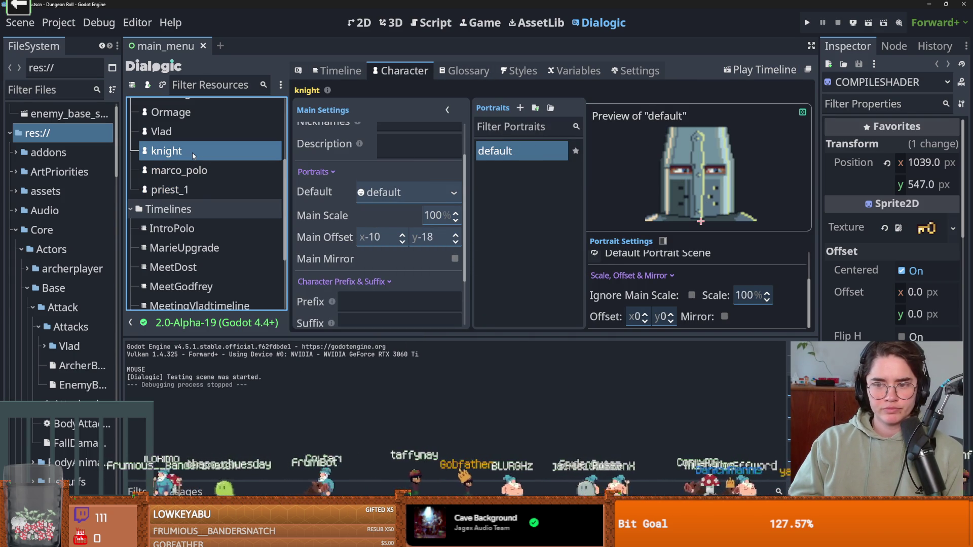
left_click(199, 192)
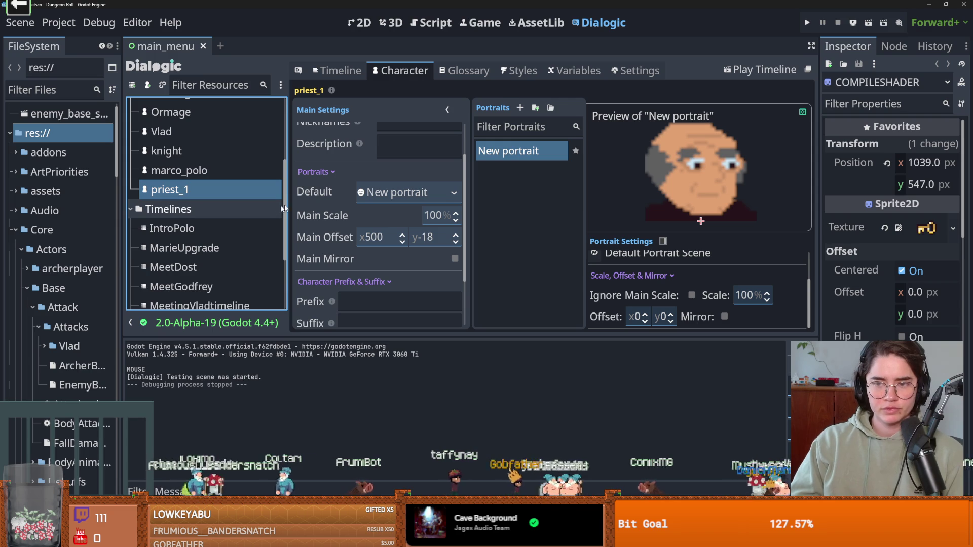
left_click_drag(449, 4, 494, 155)
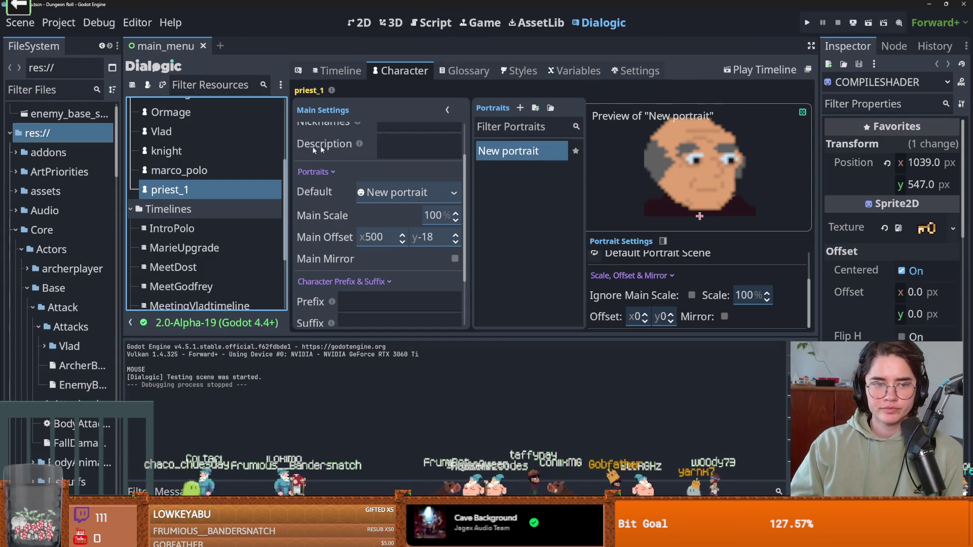
scroll(254, 183, "up", 3)
scroll(243, 192, "up", 3)
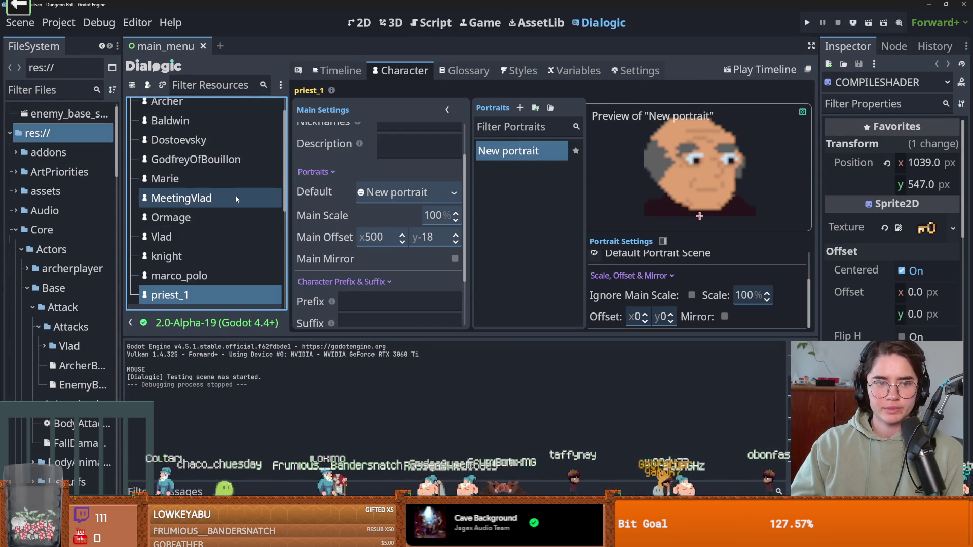
scroll(202, 201, "up", 2)
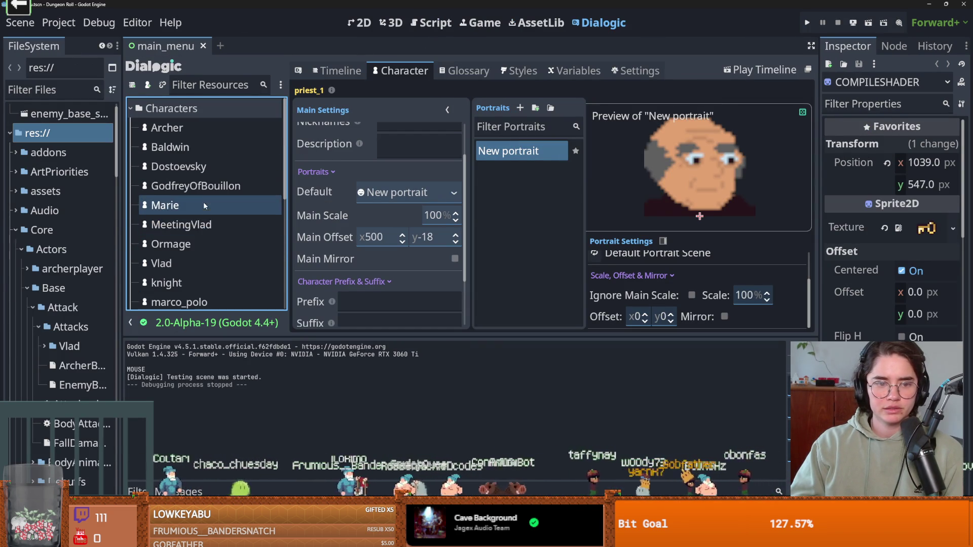
left_click(187, 128)
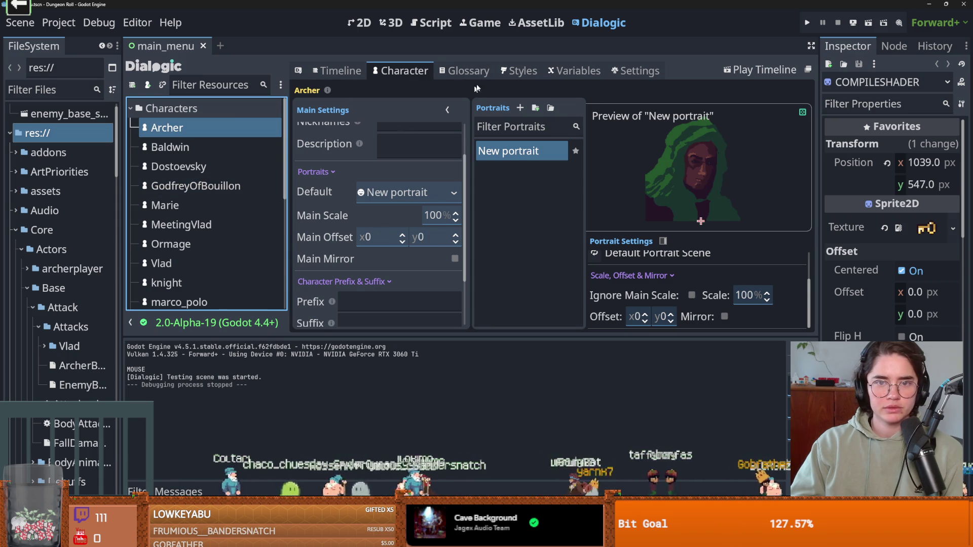
scroll(428, 238, "down", 2)
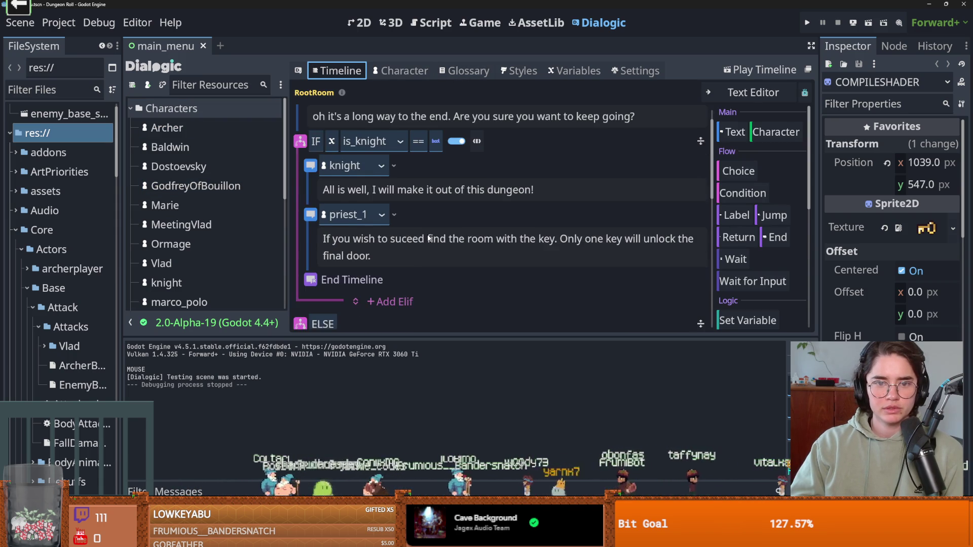
Scroll the RootRoom timeline and select the is_knight variable in the IF condition.
scroll(428, 237, "down", 2)
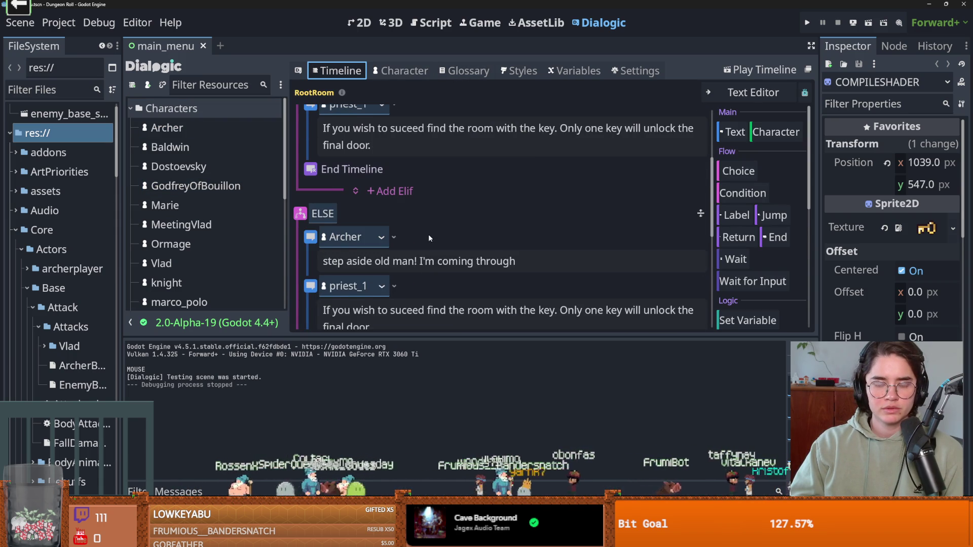
scroll(428, 235, "up", 3)
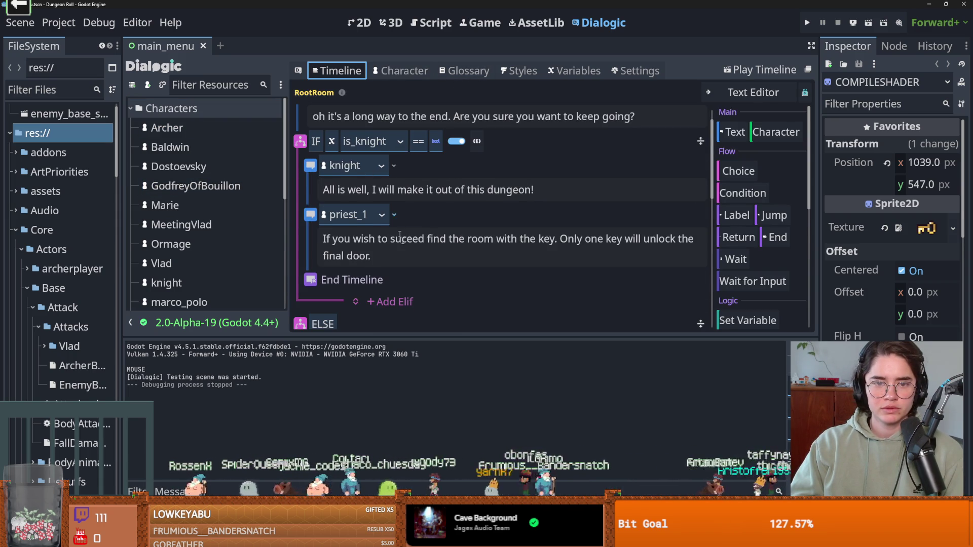
scroll(406, 248, "down", 3)
scroll(413, 254, "up", 4)
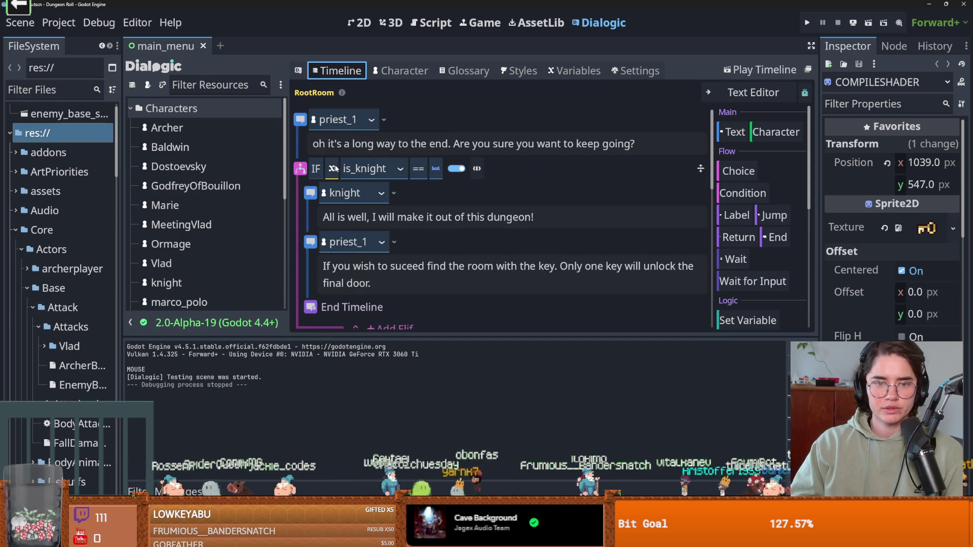
double_click(375, 168)
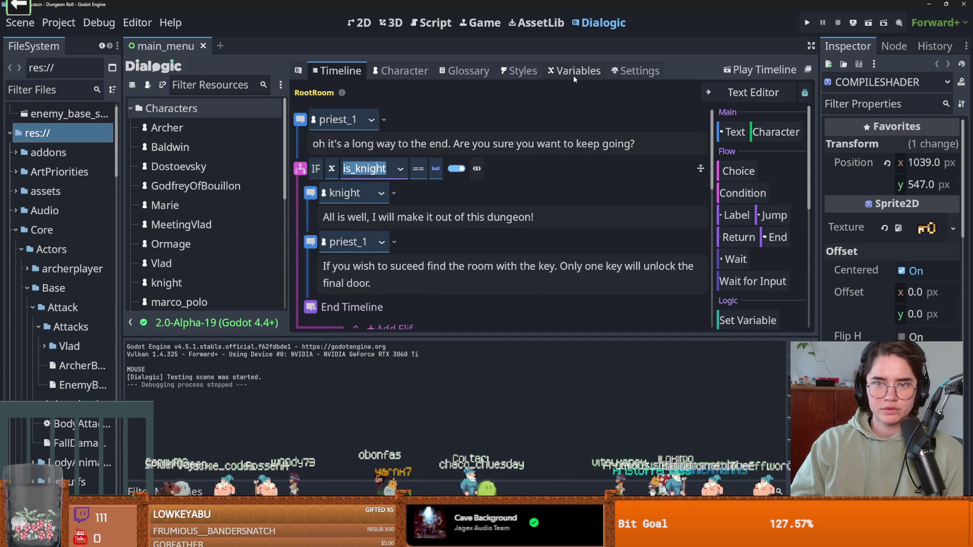
key("ctrl+s")
Select Archer and test-run the RootRoom timeline through Archer's line and the priest's reply.
left_click(466, 71)
left_click(429, 71)
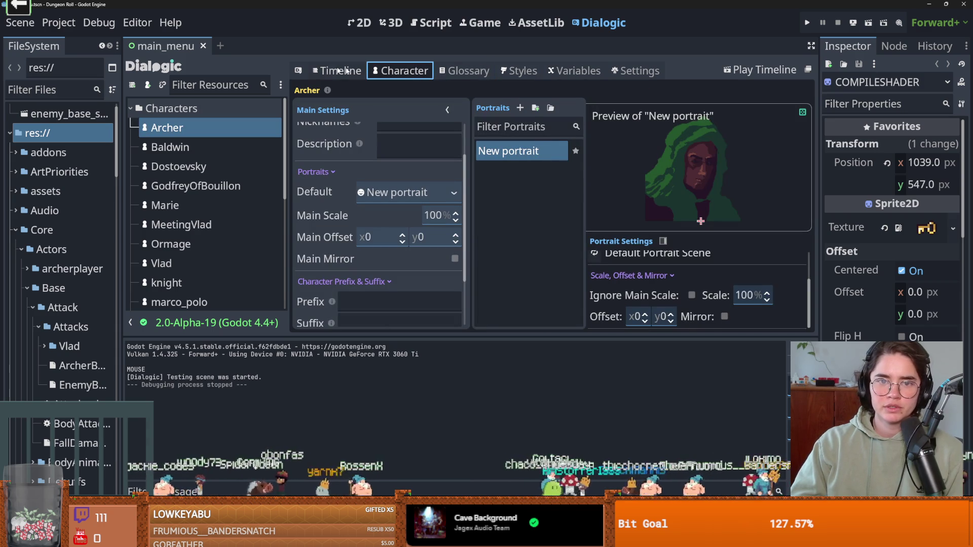
left_click(760, 70)
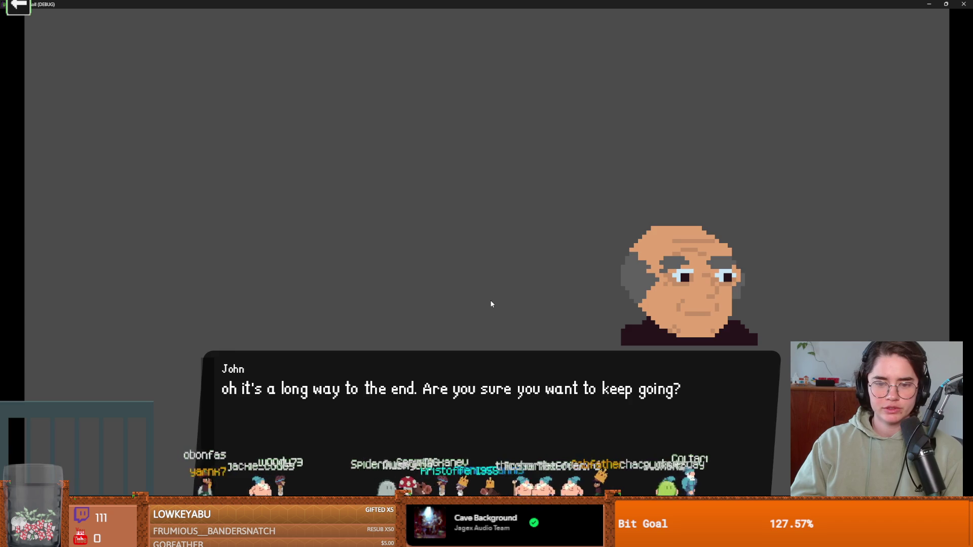
left_click(491, 303)
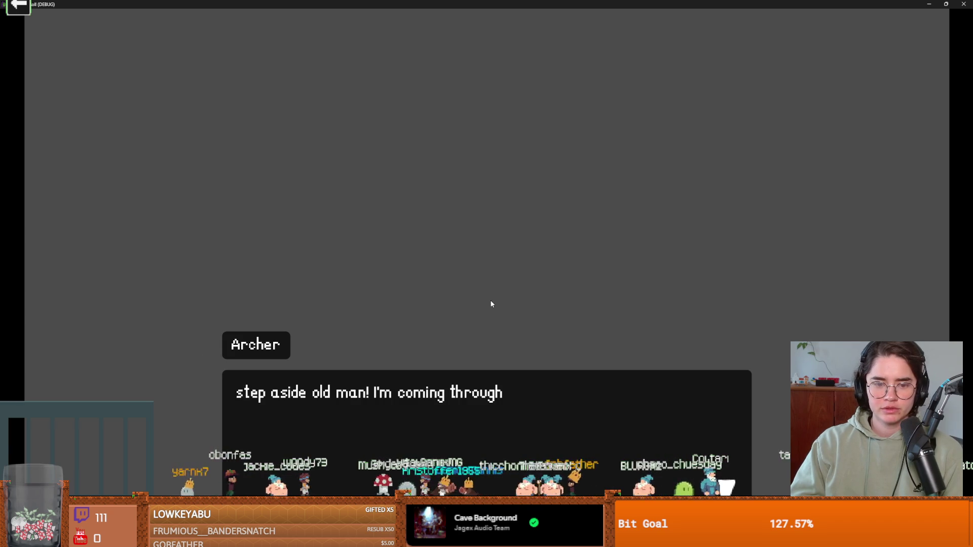
left_click(462, 18)
key("super+Down")
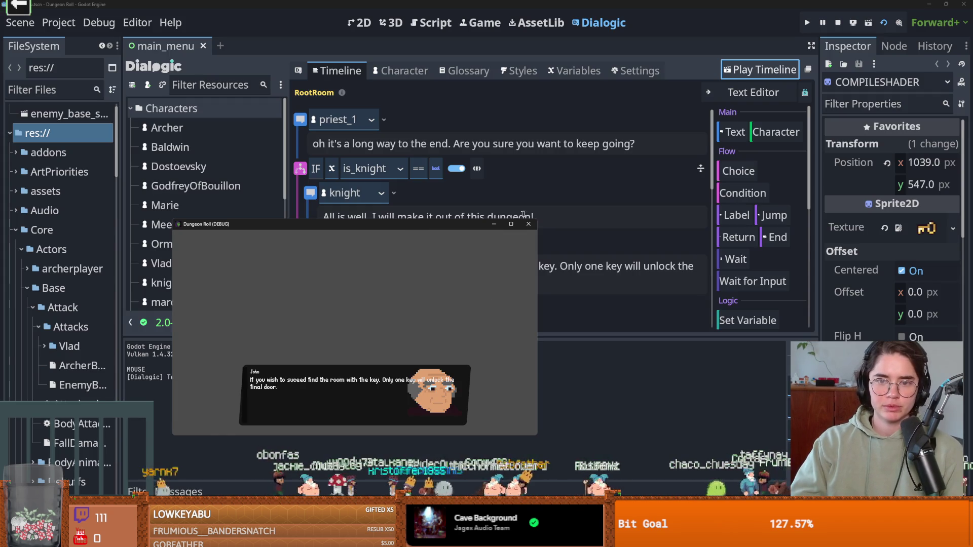
left_click(529, 224)
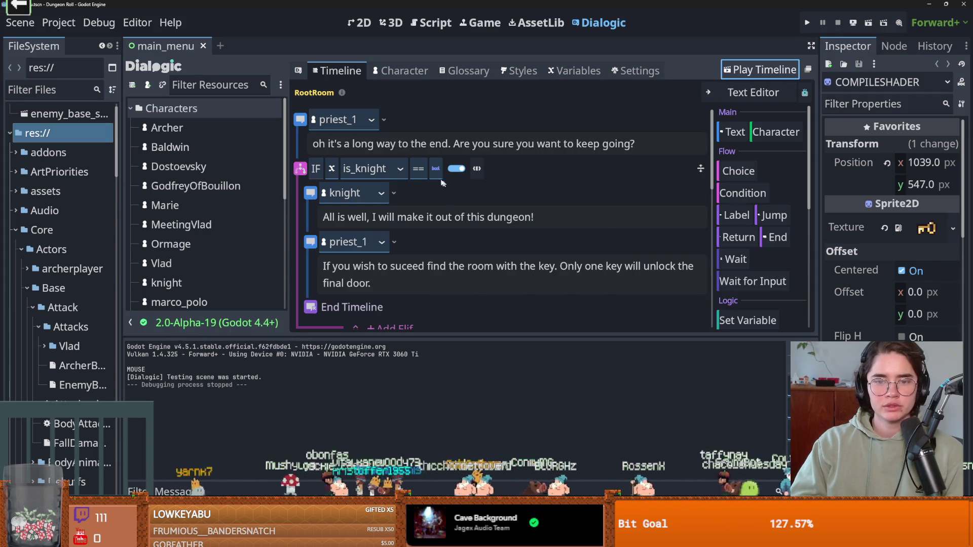
Give the Archer character the style_1 dialogue style and save.
left_click(398, 73)
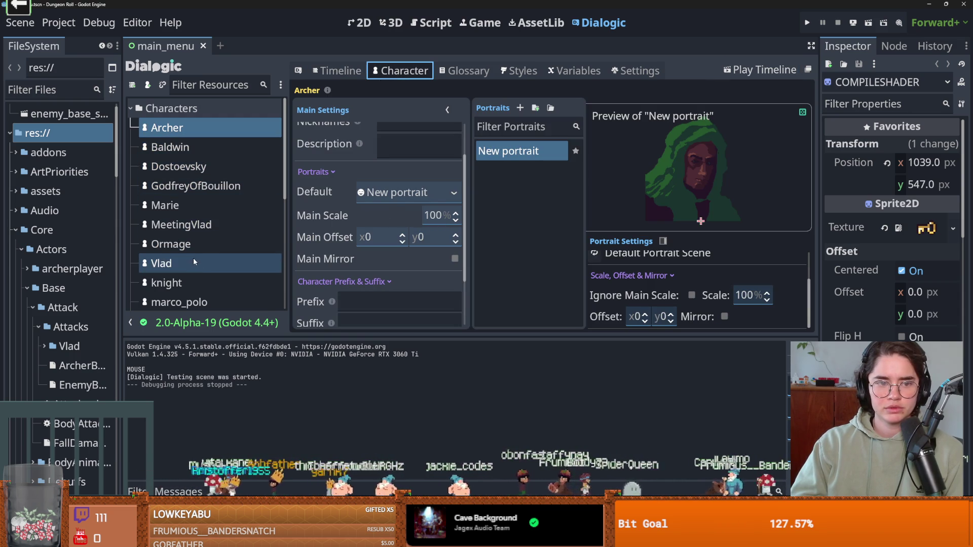
left_click(188, 282)
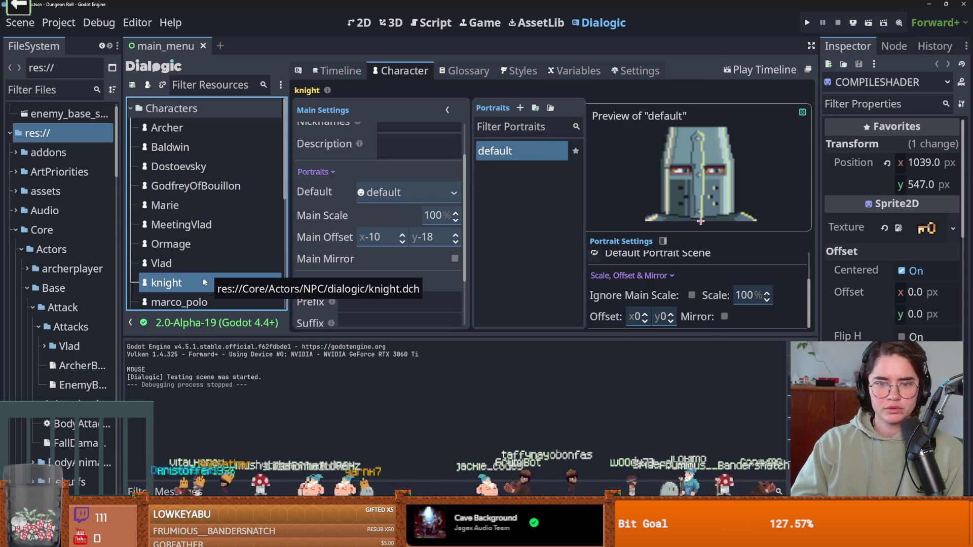
mouse_move(578, 285)
left_mouse_down()
mouse_move(558, 279)
mouse_move(607, 281)
left_mouse_up()
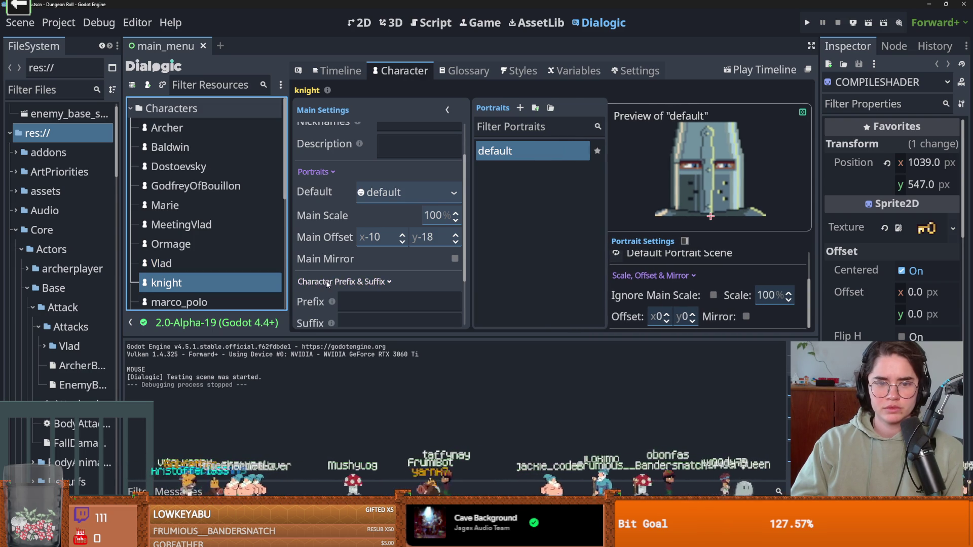
scroll(327, 284, "down", 2)
left_click(177, 129)
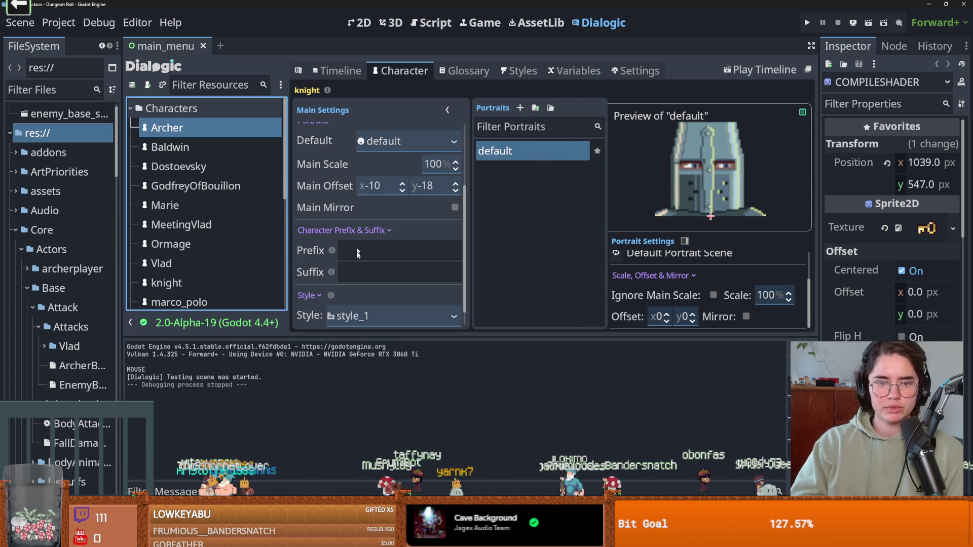
left_click(391, 313)
left_click(378, 385)
key("ctrl+s")
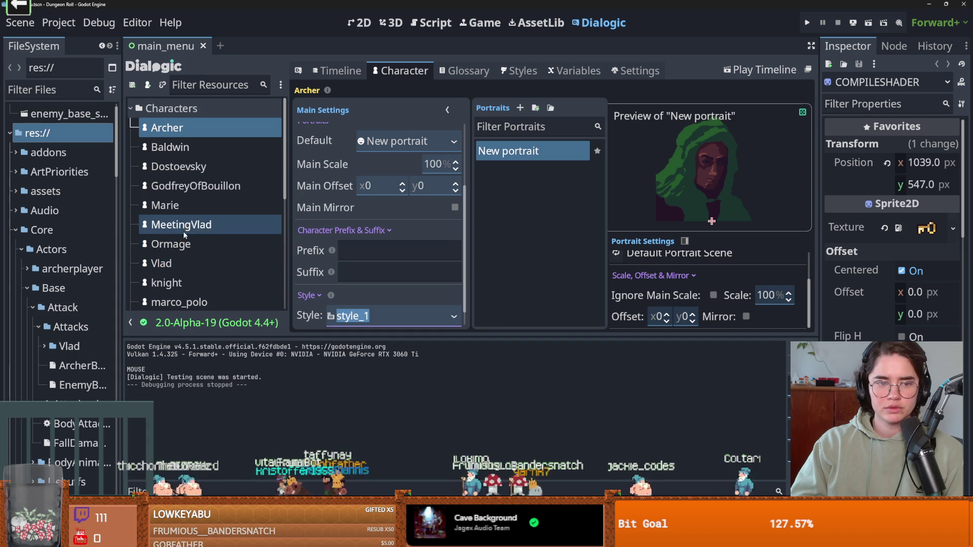
Set Archer's Main Offset y to -18.
left_click(427, 187)
type("-18")
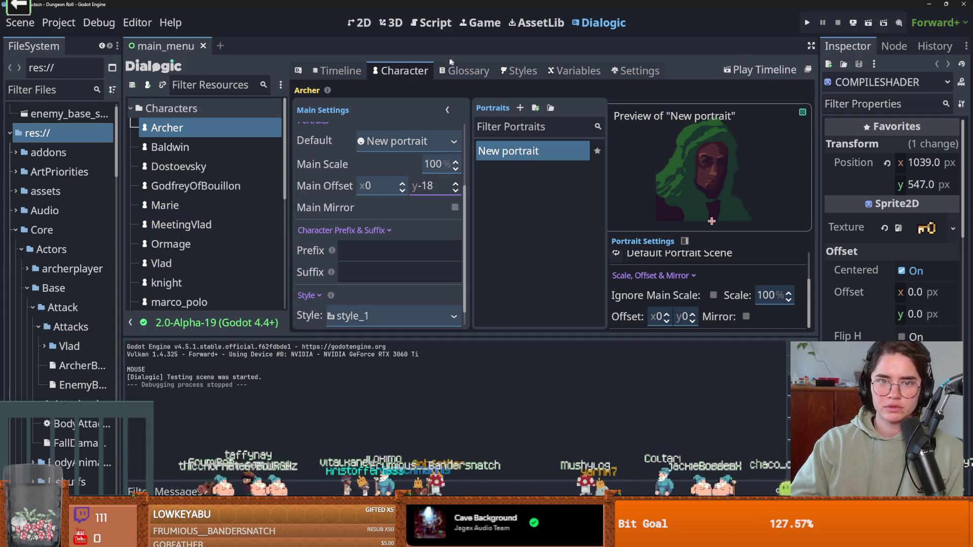
left_click(337, 69)
Play the timeline to view Archer's line in the test game, then close it.
left_click(751, 71)
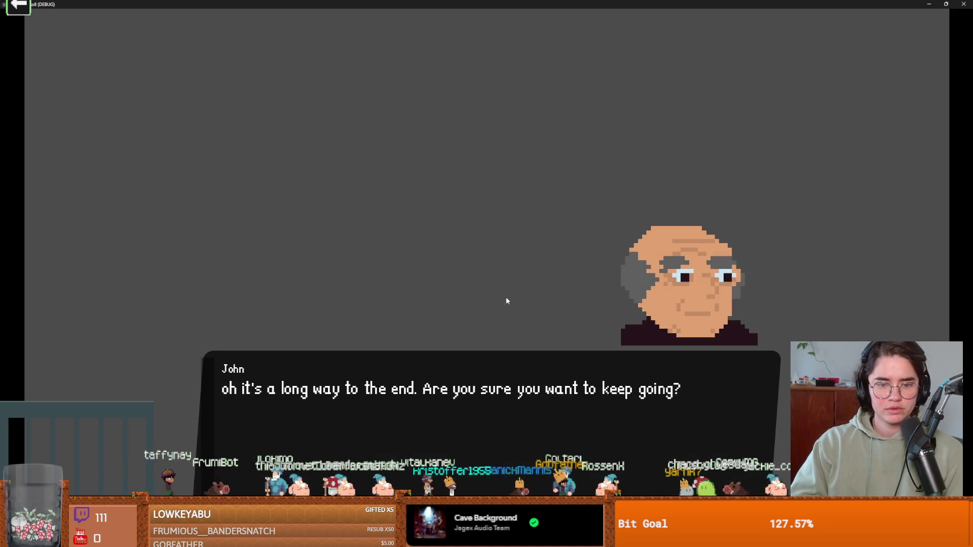
left_click(506, 296)
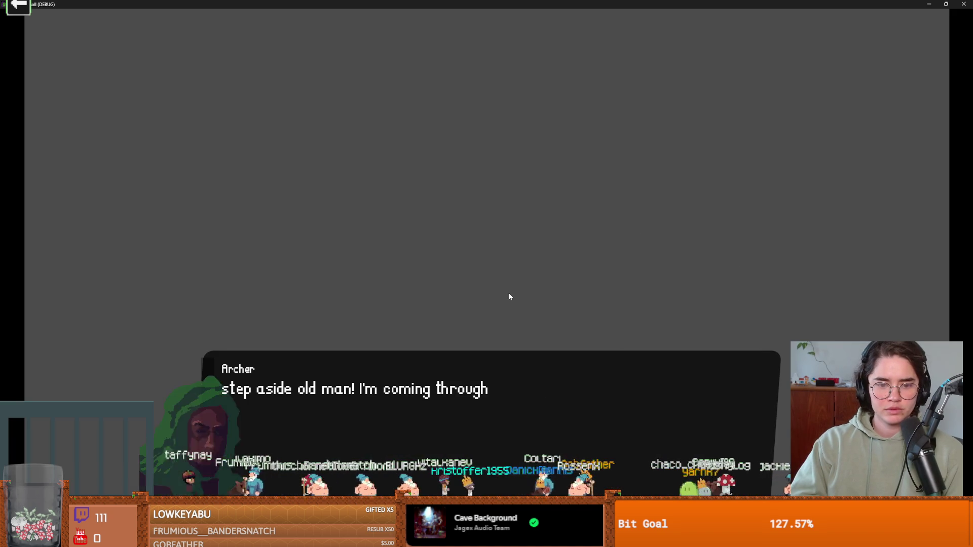
key("super+Down")
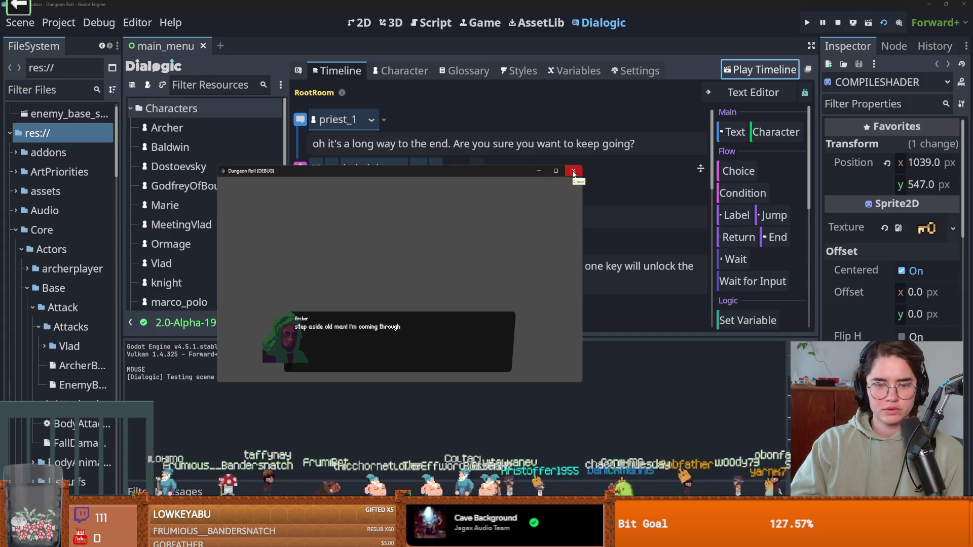
left_click(573, 173)
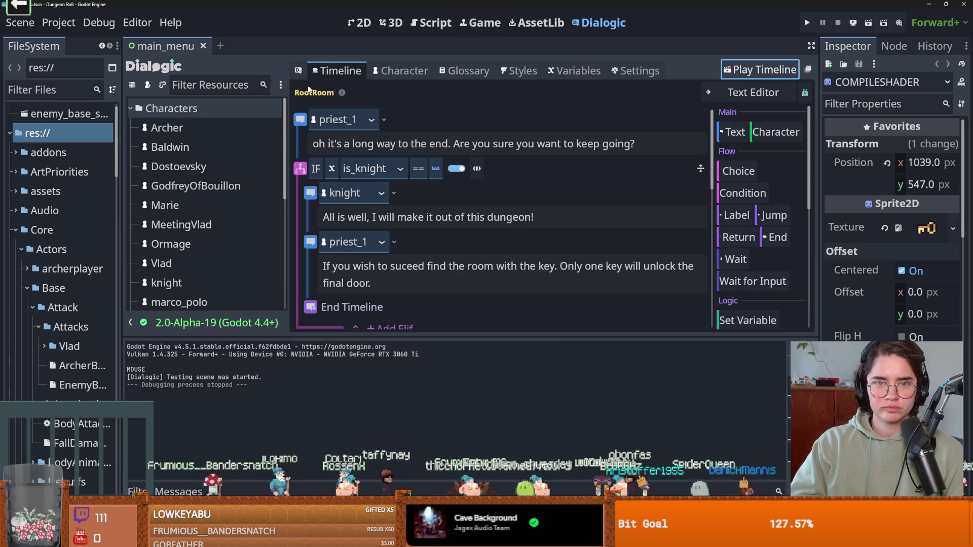
Change Archer's main portrait offset to x 20, y -50.
left_click(396, 72)
left_click(431, 187)
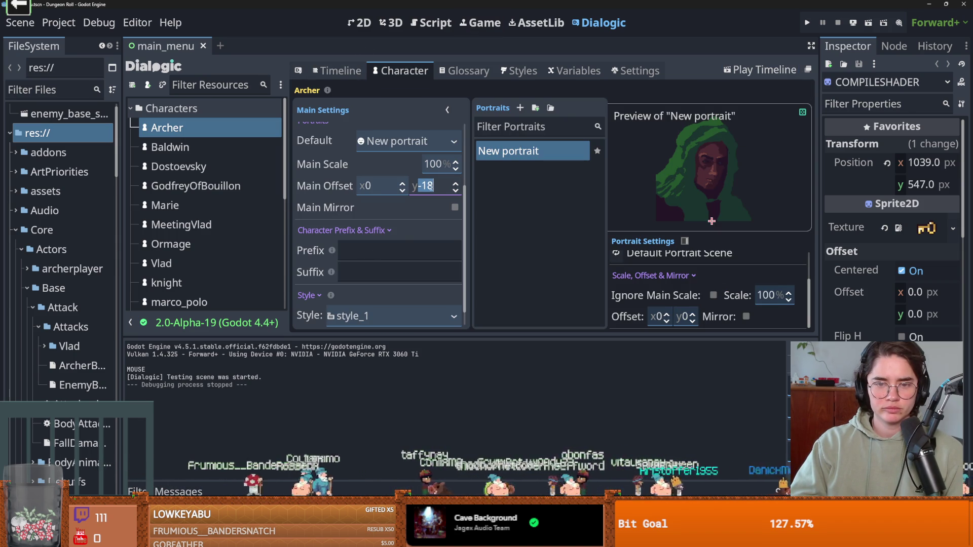
left_click(439, 186)
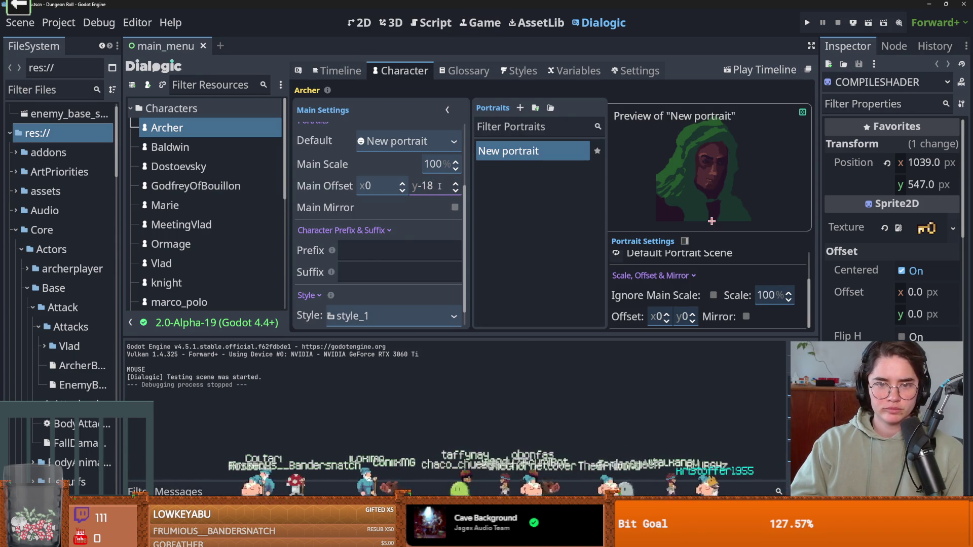
type("50")
key("ctrl+s")
left_click(387, 186)
type("20")
Replay the timeline to check Archer's repositioned portrait, then close the game.
left_click(336, 71)
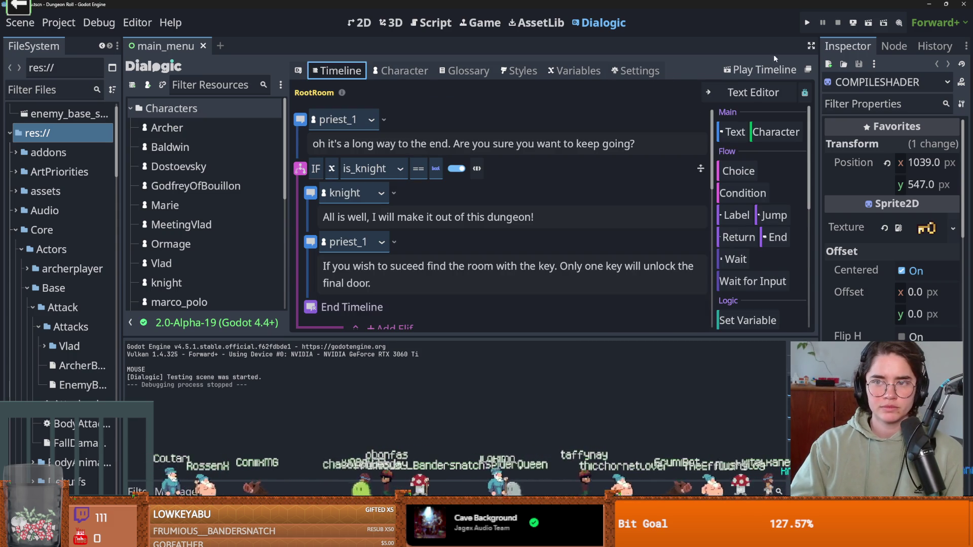
left_click(760, 70)
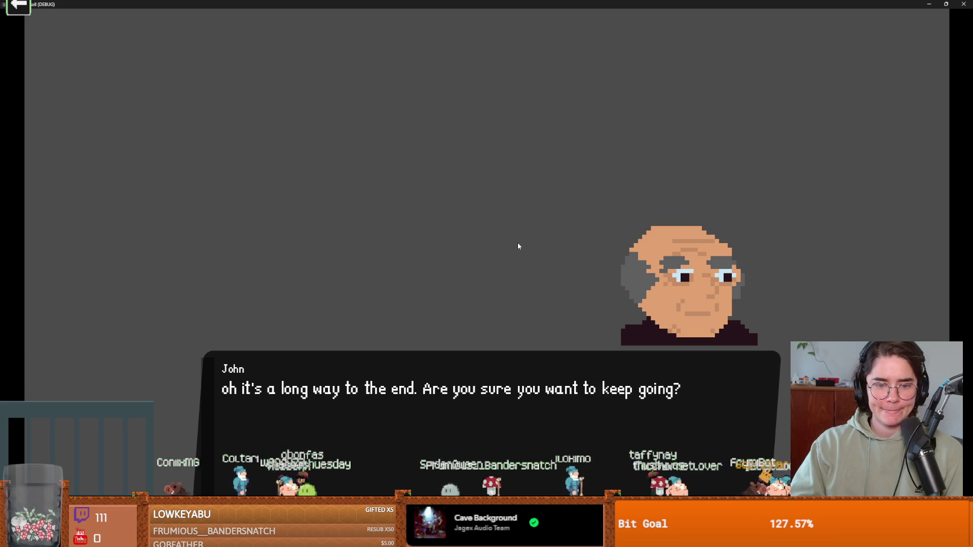
left_click(518, 243)
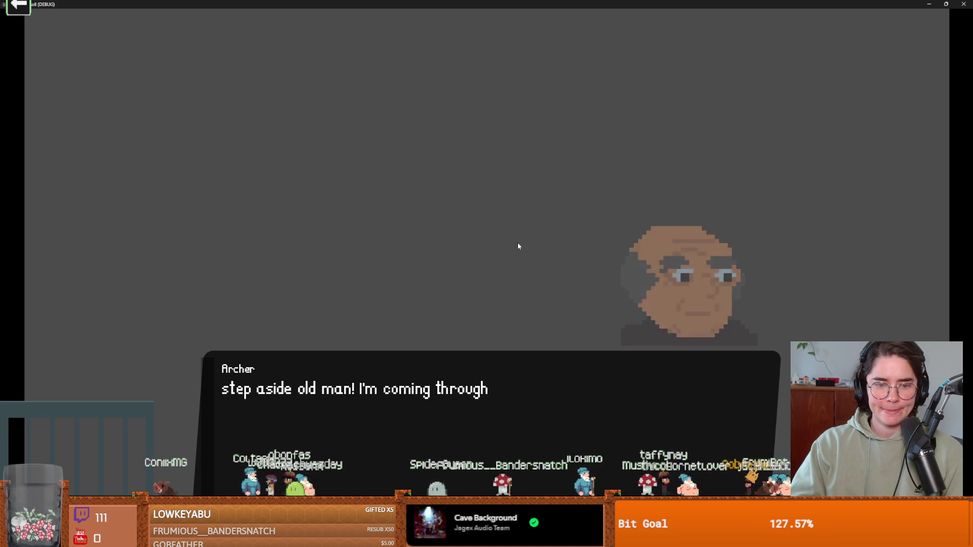
key("Escape")
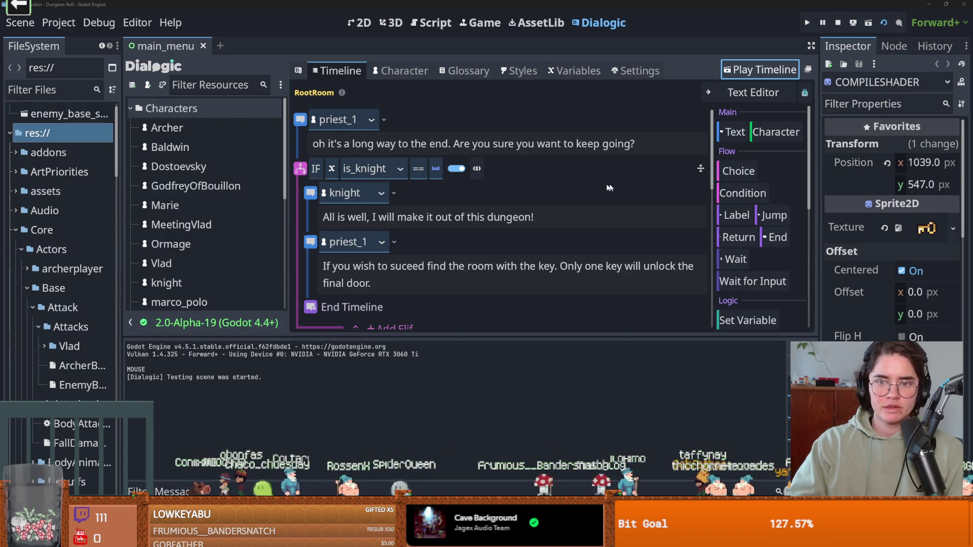
left_click(196, 134)
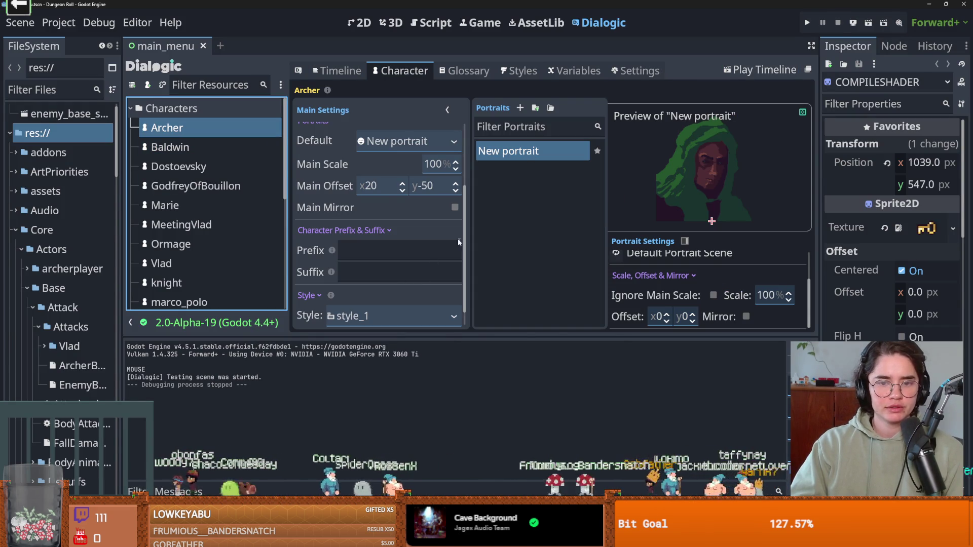
Set Archer's portrait main scale to 200%, adjust the offsets, and test-run the timeline.
left_click(428, 185)
type("-")
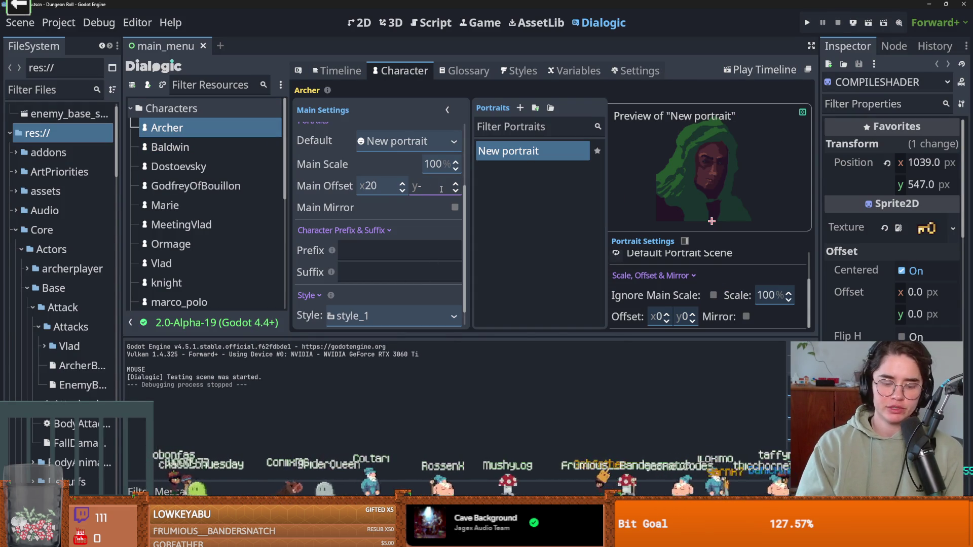
type("5120")
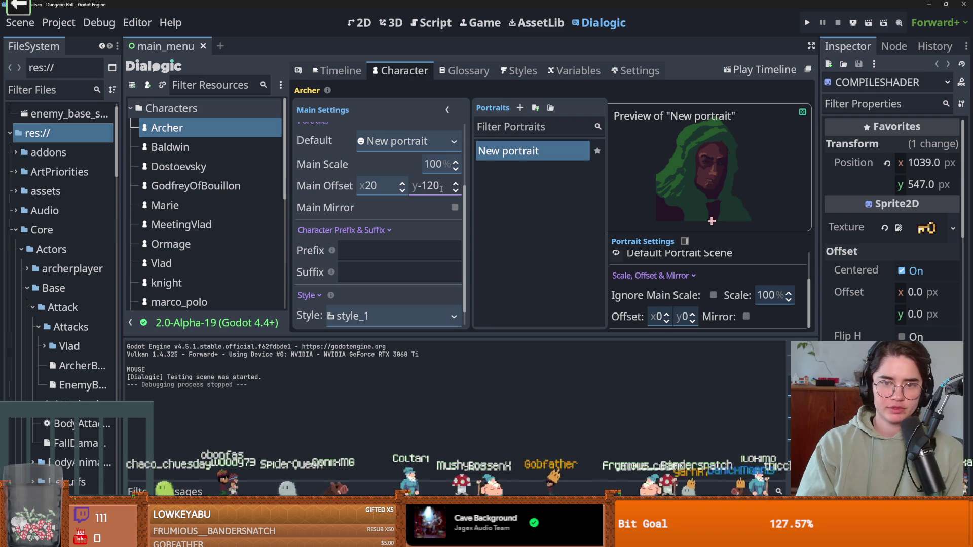
left_click(376, 188)
type("50")
scroll(446, 260, "down", 1)
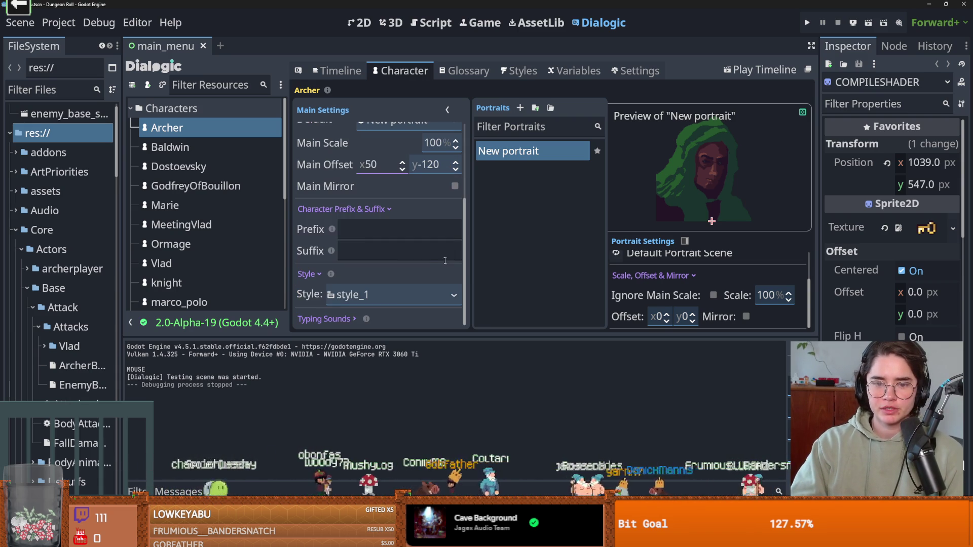
scroll(385, 284, "up", 2)
left_click(435, 194)
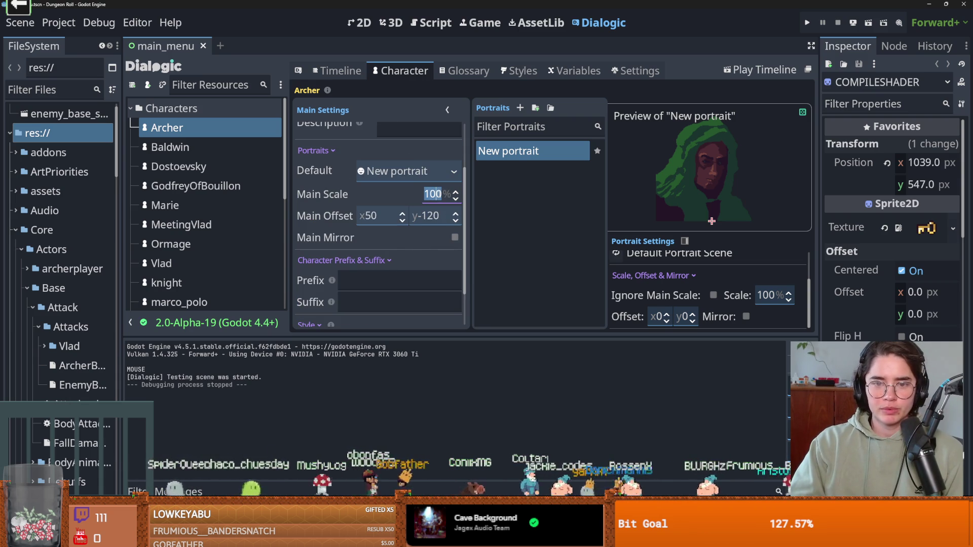
type("200")
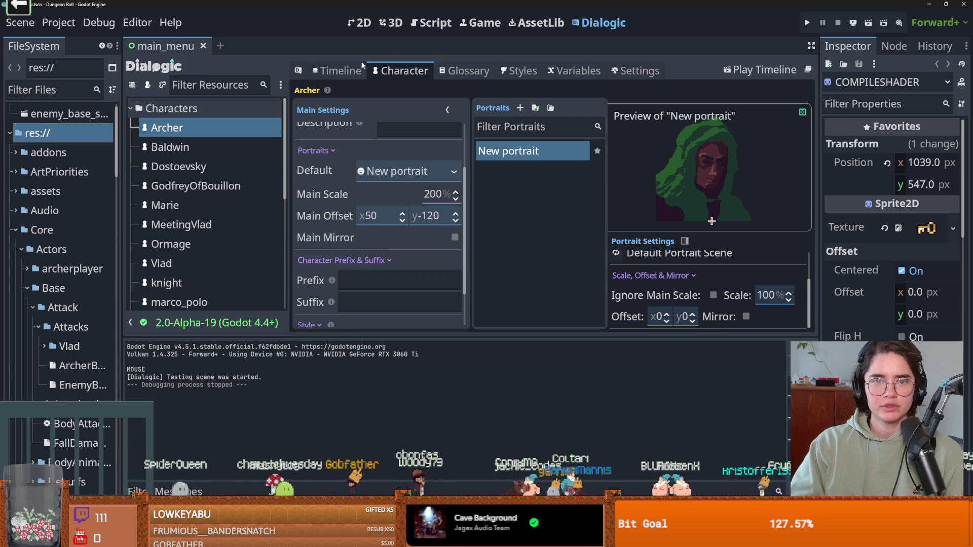
left_click(760, 70)
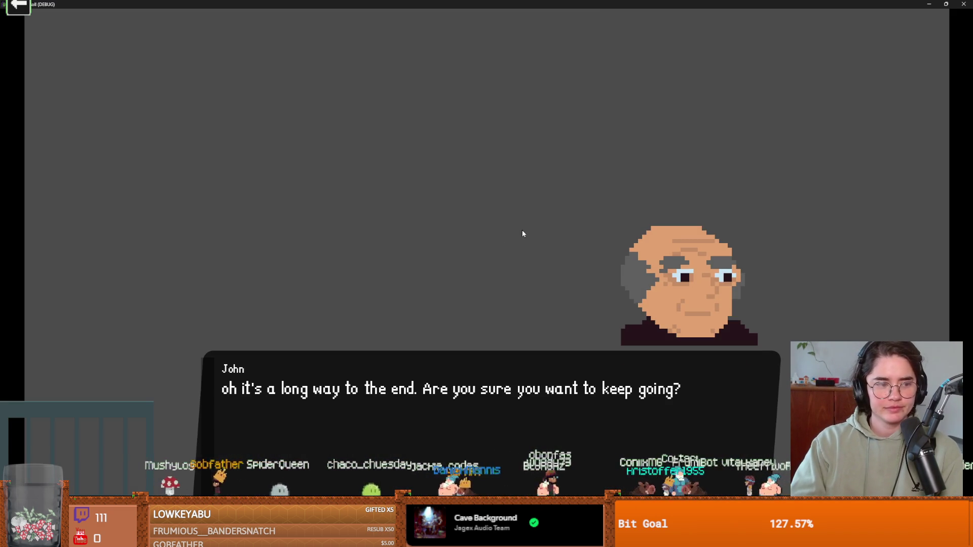
left_click(523, 233)
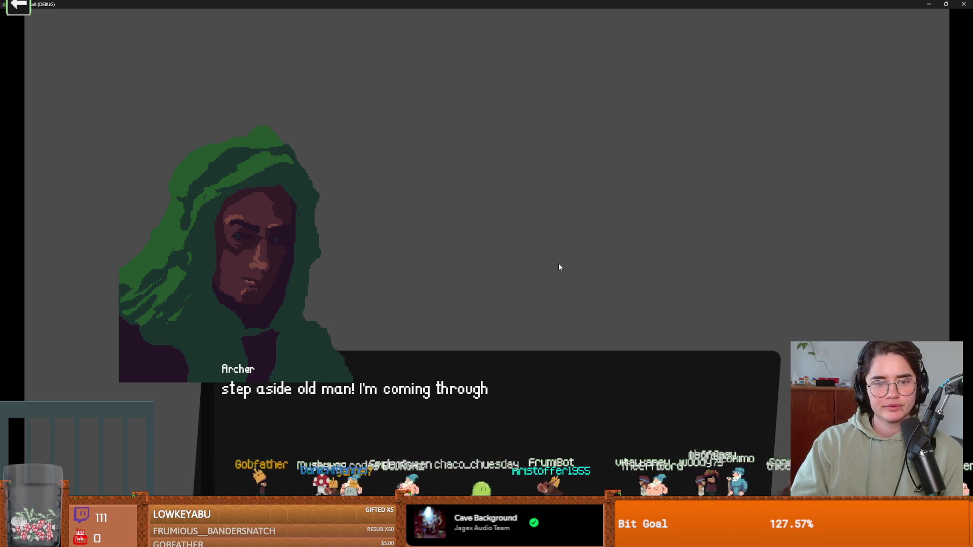
left_click(559, 267)
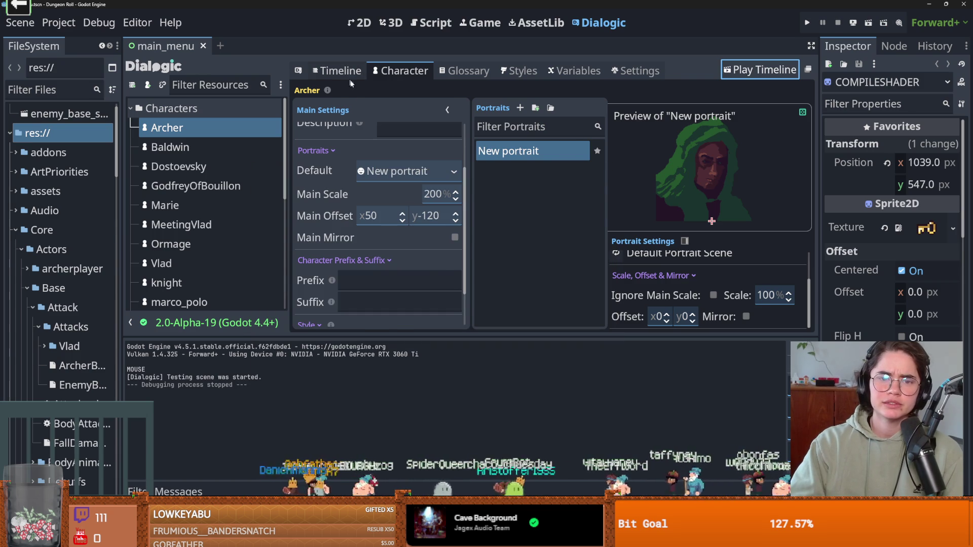
left_click(346, 76)
Set Archer's Main Offset x to 200 and replay the timeline to check it.
left_click(397, 74)
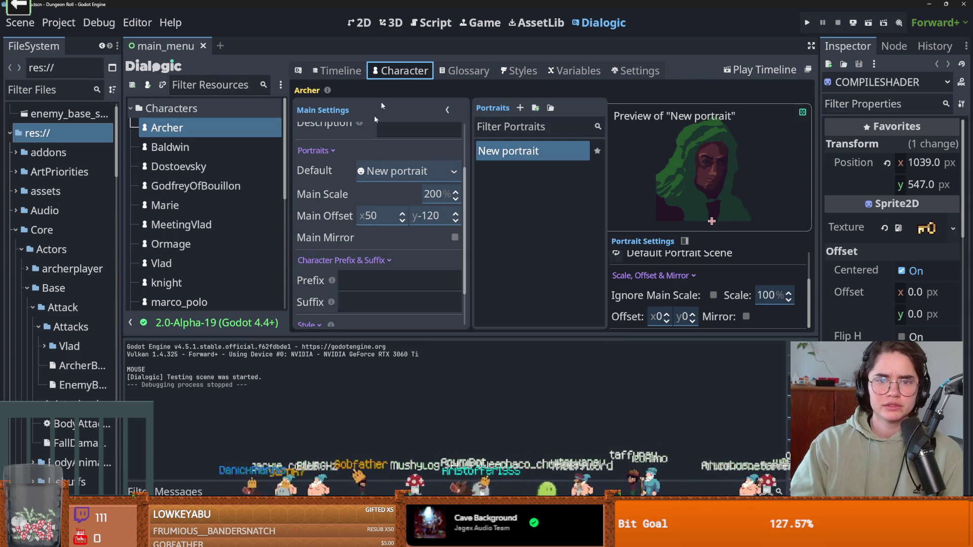
left_click(425, 215)
left_click(390, 215)
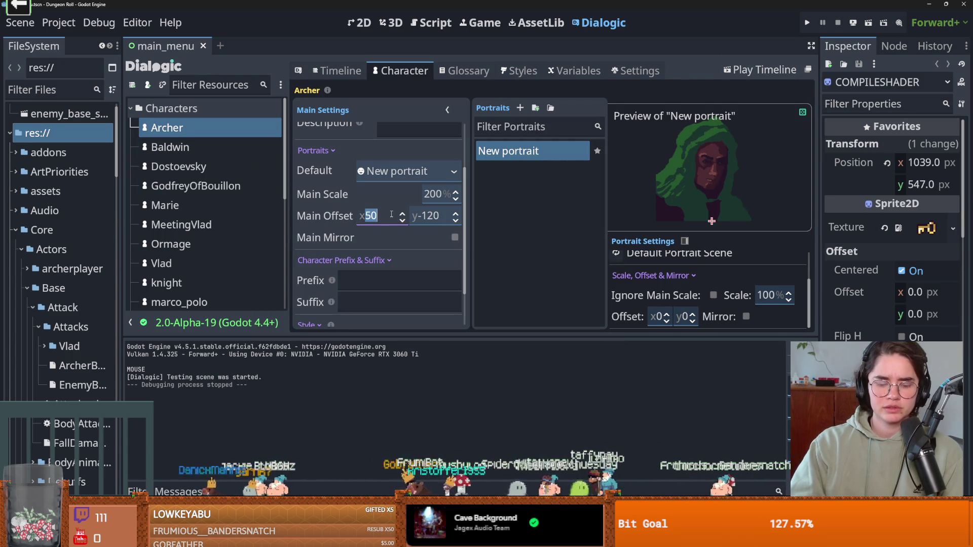
type("200")
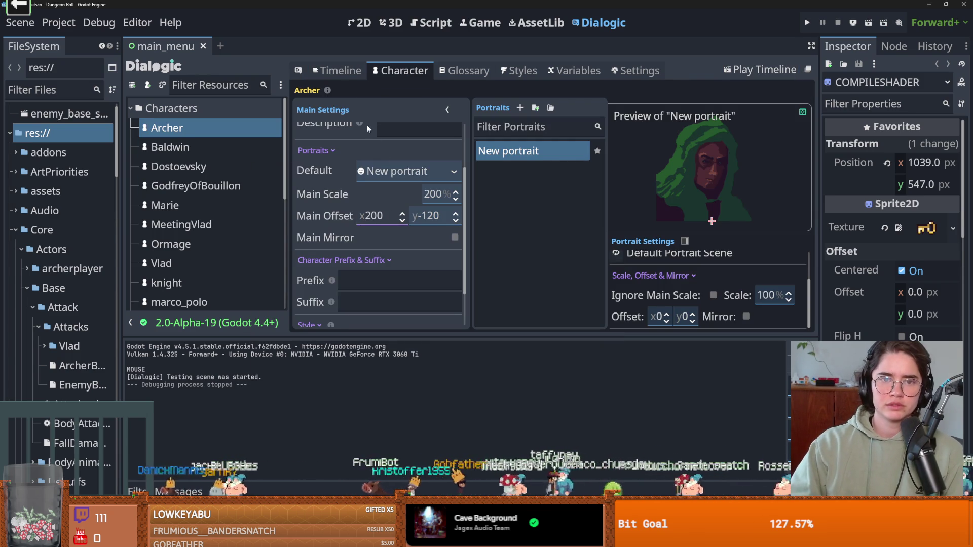
left_click(760, 69)
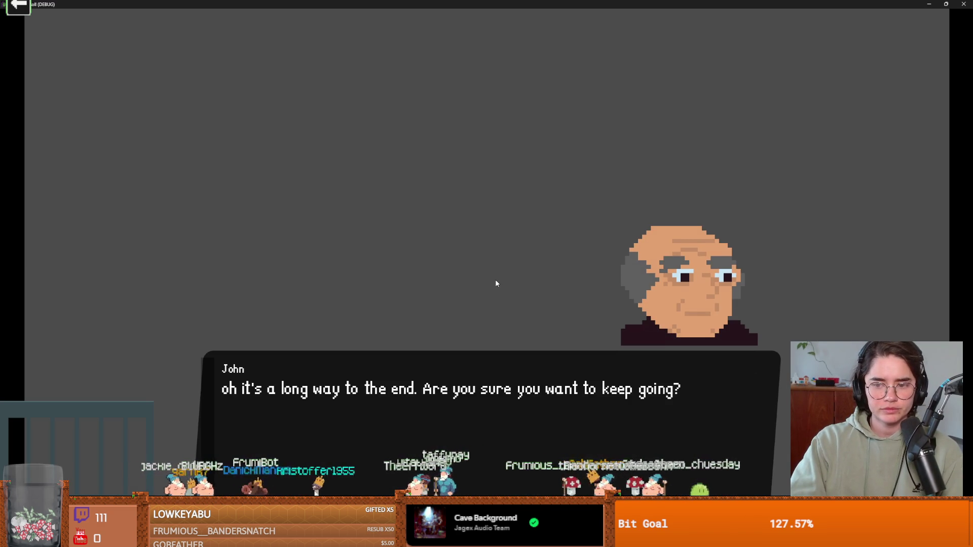
left_click(497, 282)
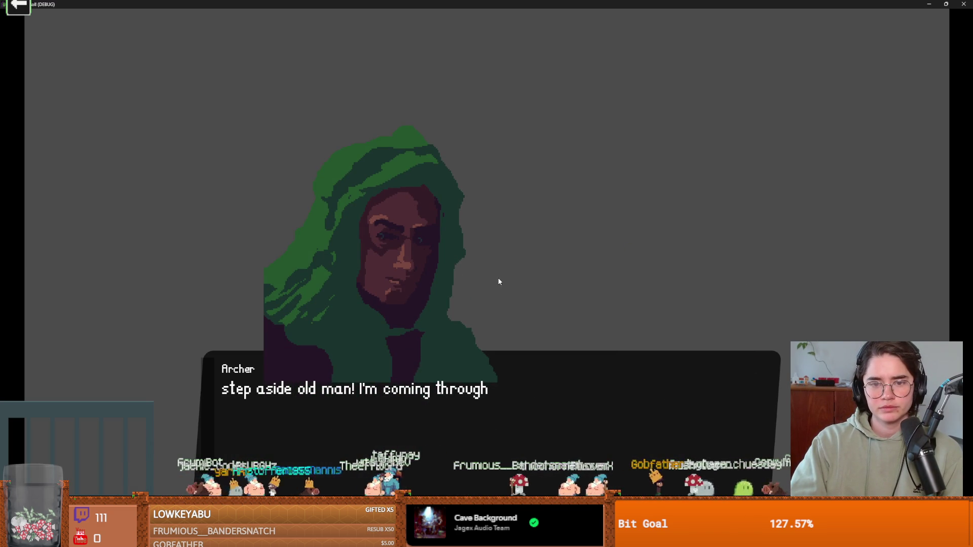
left_click(946, 4)
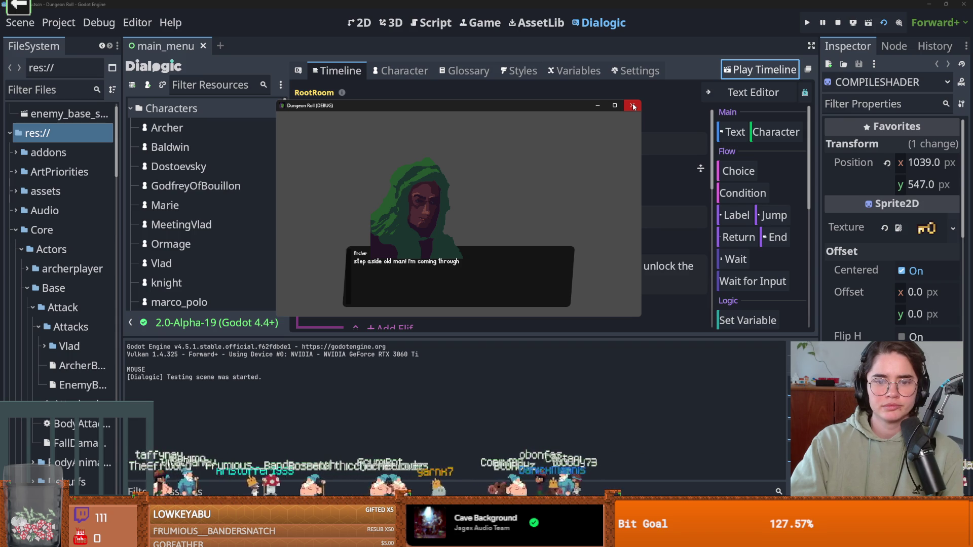
left_click(633, 107)
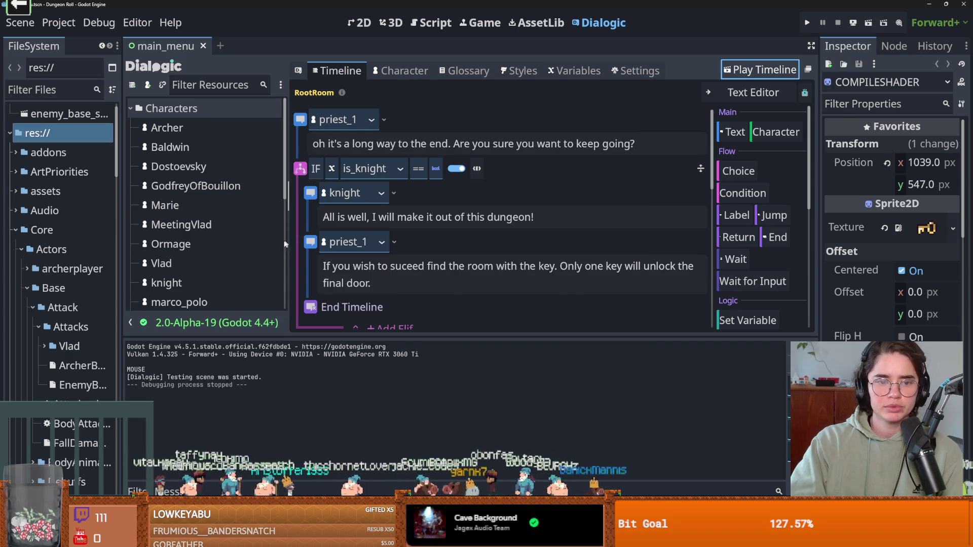
Change Archer's Main Offset y to -150, save, and replay the timeline.
scroll(203, 248, "down", 3)
left_click(401, 70)
left_click(433, 216)
type("5")
key("ctrl+s")
left_click(337, 71)
left_click(760, 70)
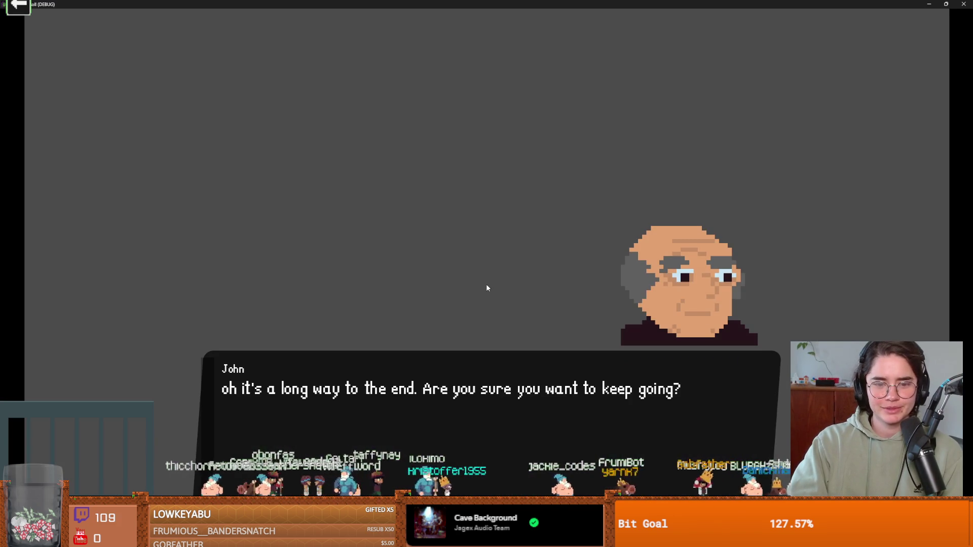
left_click(487, 280)
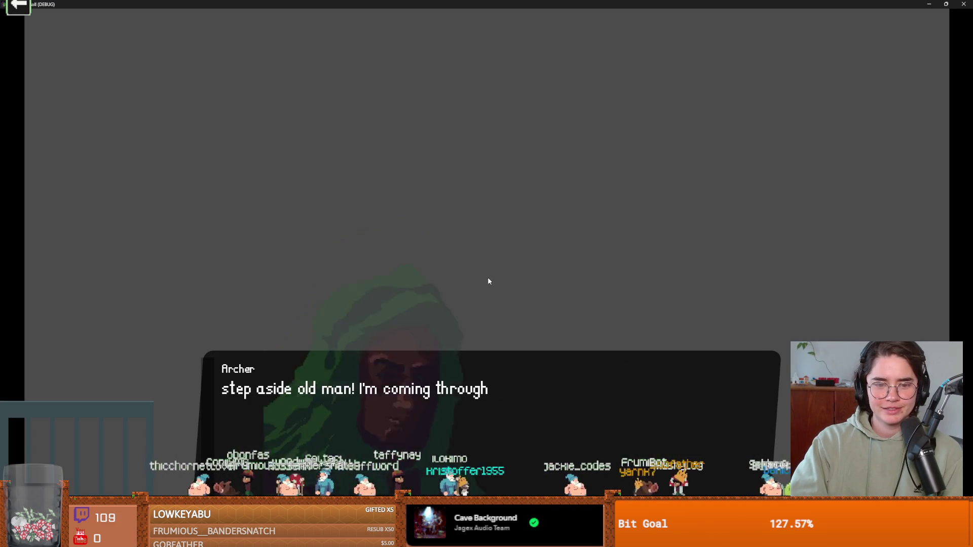
left_click_drag(480, 4, 467, 170)
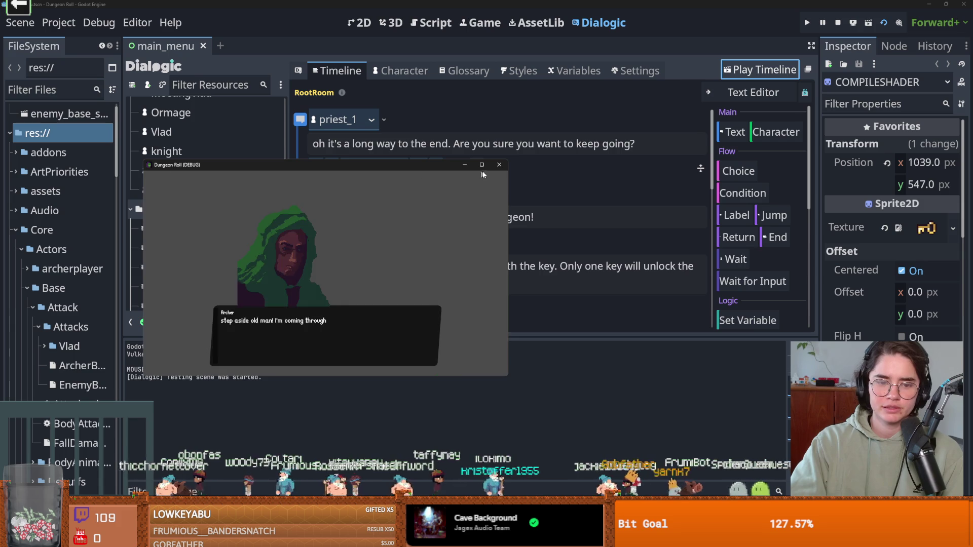
left_click(499, 165)
Replace Main Offset x with 160 and replay the timeline to check Archer's line.
left_click(403, 75)
double_click(374, 216)
key("BackSpace")
type("160")
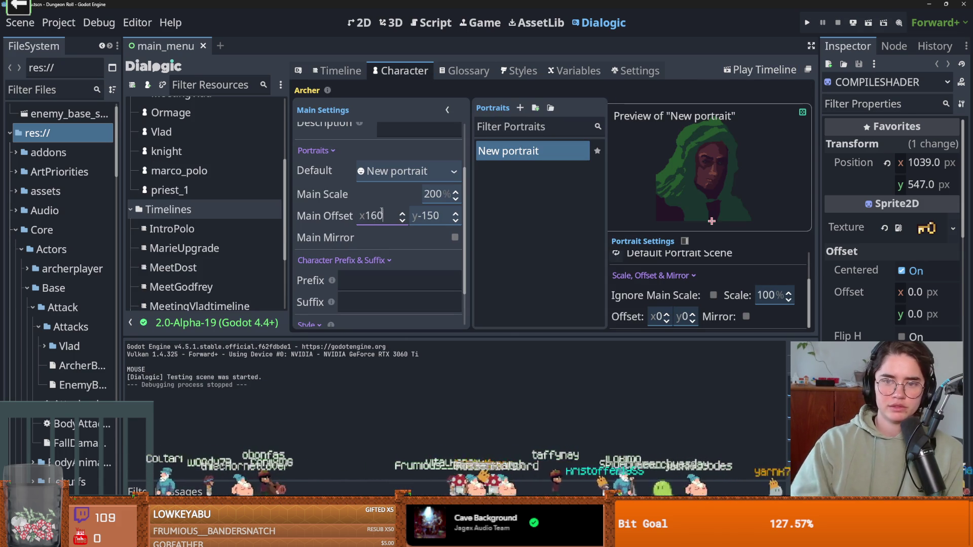
left_click(755, 75)
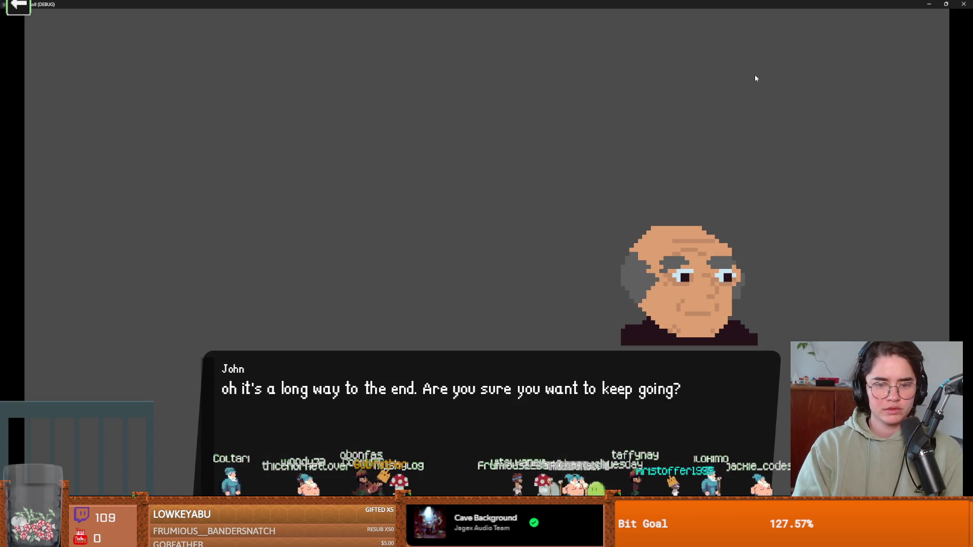
left_click(755, 79)
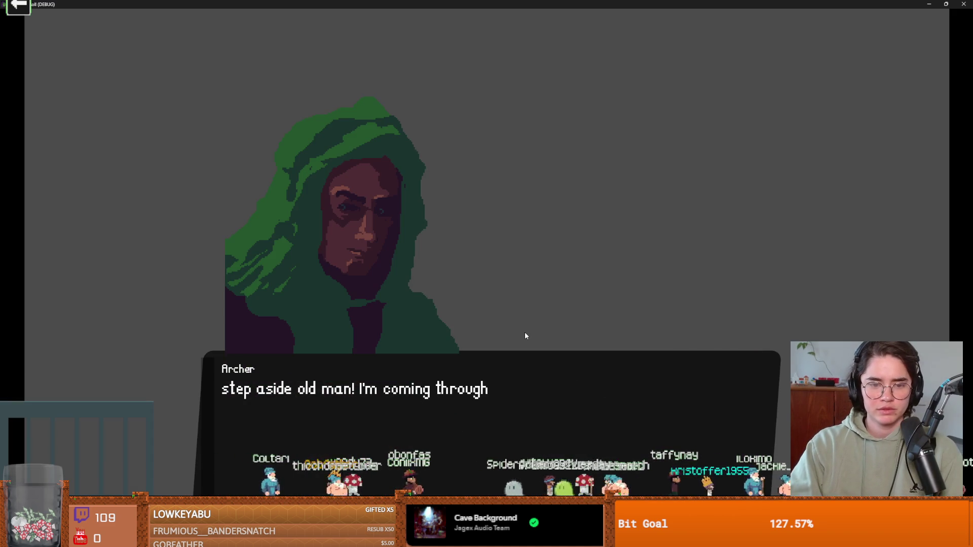
double_click(502, 4)
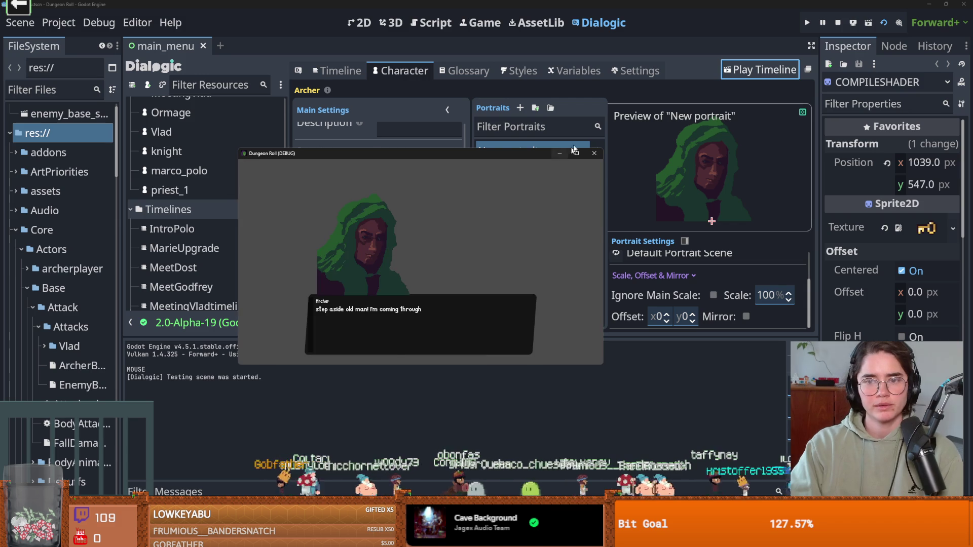
left_click(593, 154)
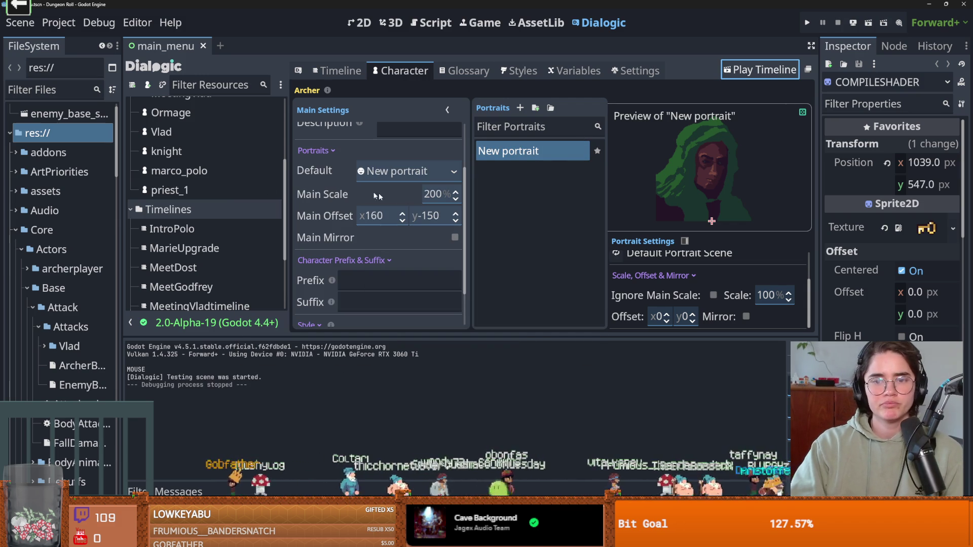
scroll(232, 207, "up", 5)
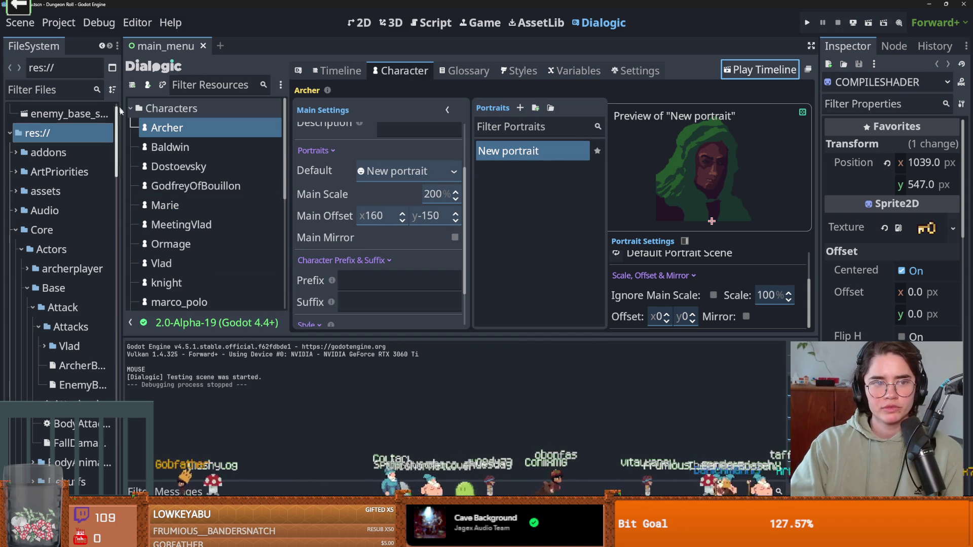
Filter the FileSystem dock for 'root' and select root_room.tscn.
left_click_drag(121, 130, 419, 152)
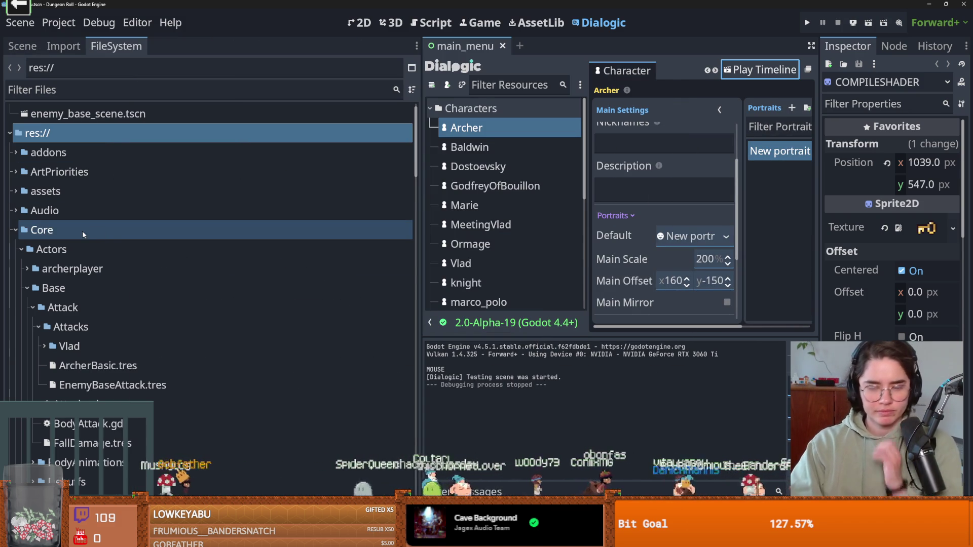
left_click(15, 230)
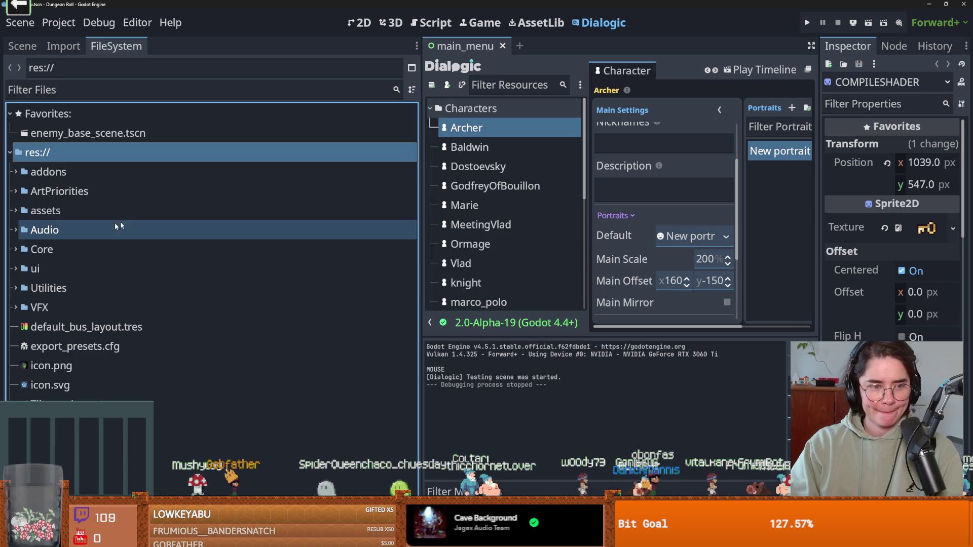
key("ctrl+s")
left_click(65, 92)
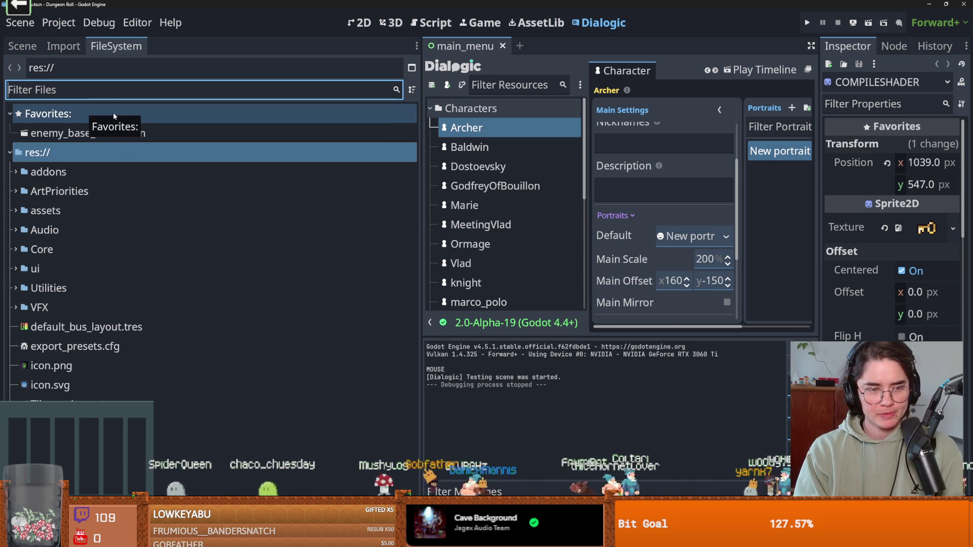
type("root")
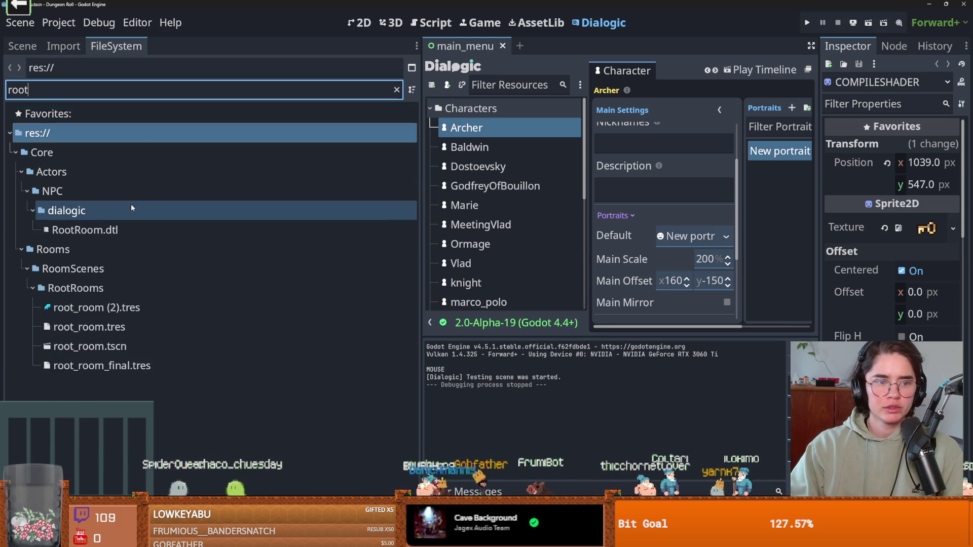
left_click(91, 346)
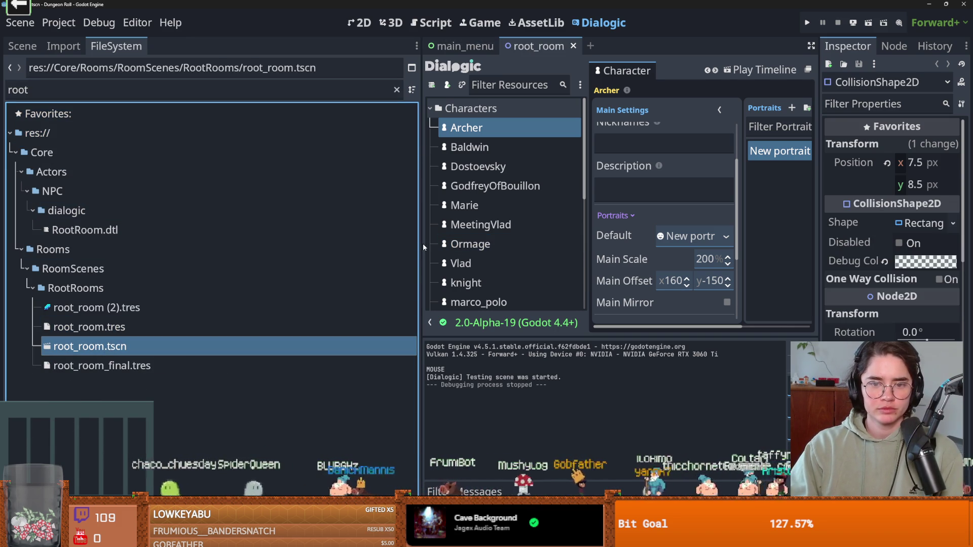
Open root_room in the 2D editor, clear the filter, and show its node tree.
left_click_drag(421, 245, 189, 244)
left_click(359, 23)
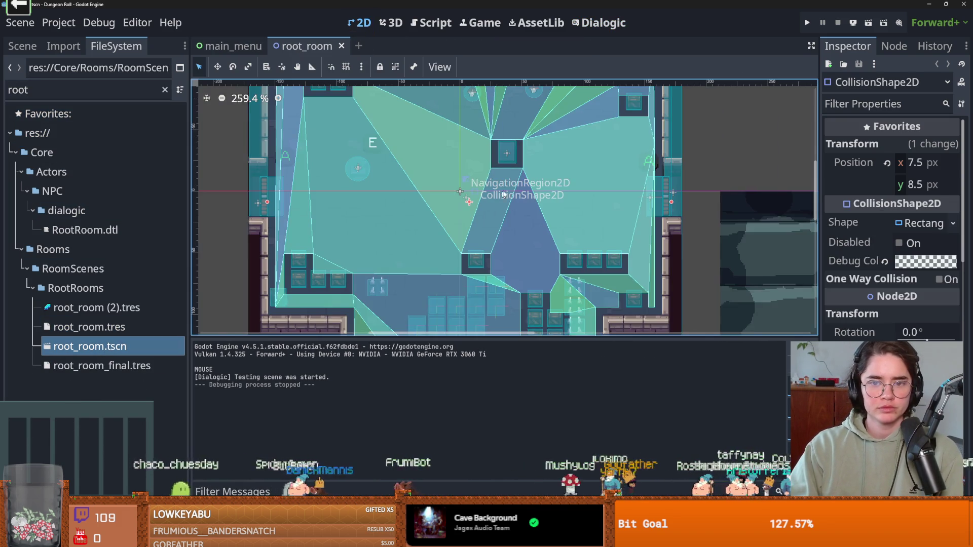
scroll(474, 200, "up", 1)
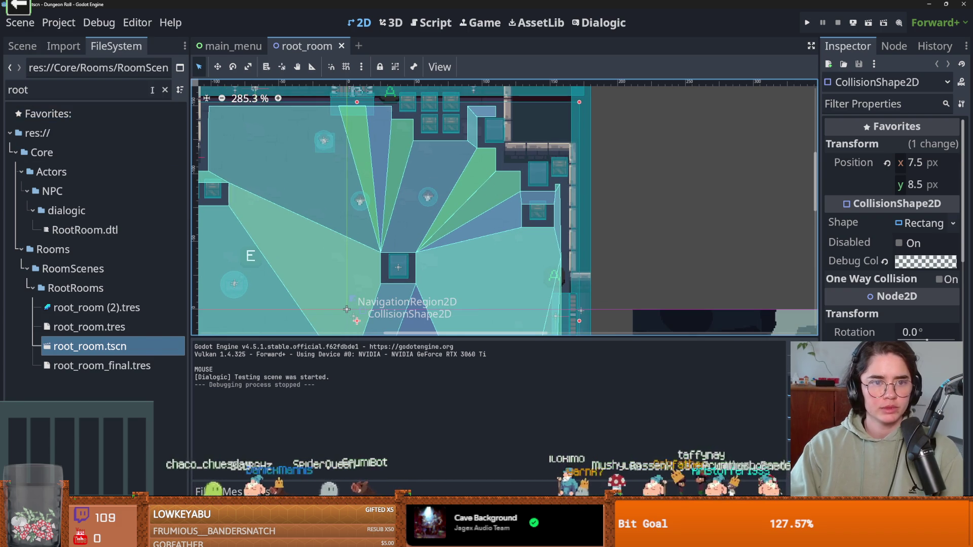
left_click(165, 90)
left_click_drag(184, 406, 187, 230)
left_click(23, 46)
left_click(44, 266)
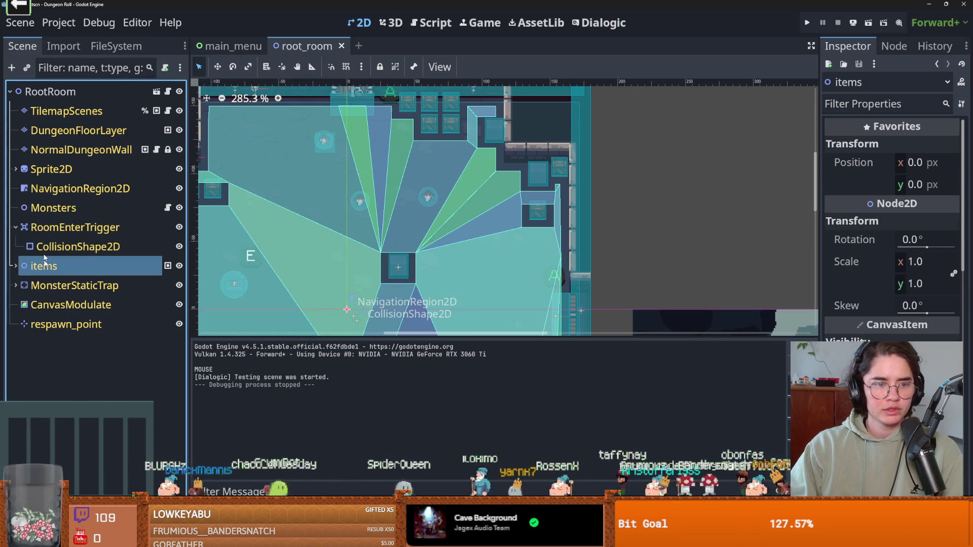
Search the scene picker under the items node for 'priest', then close it without adding anything.
left_click(16, 266)
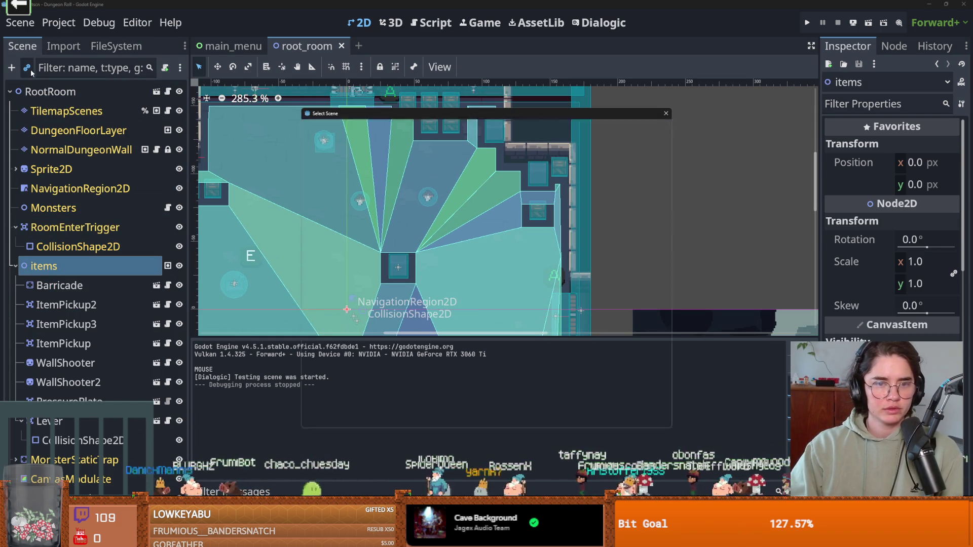
left_click(29, 69)
type("npapire")
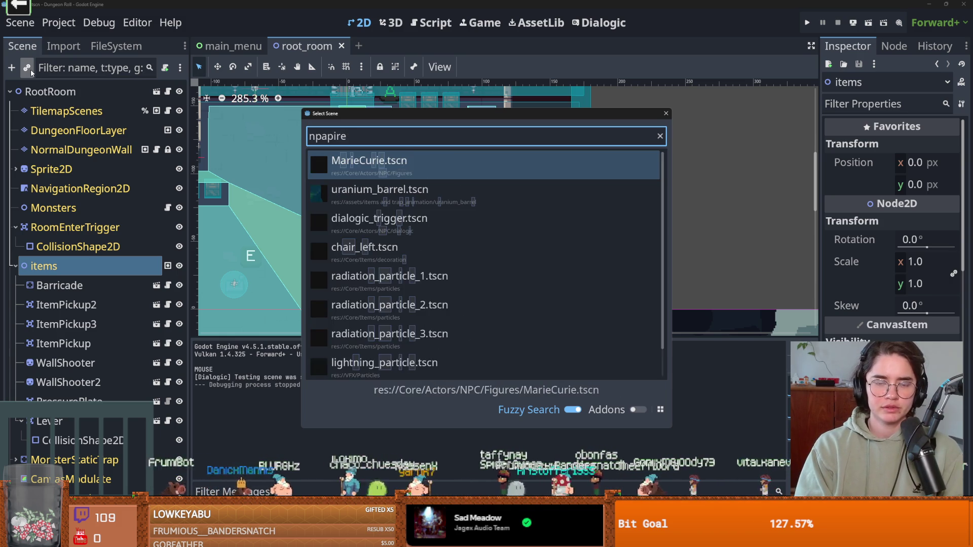
key("BackSpace")
type("apr")
key("ctrl+a")
type("priest")
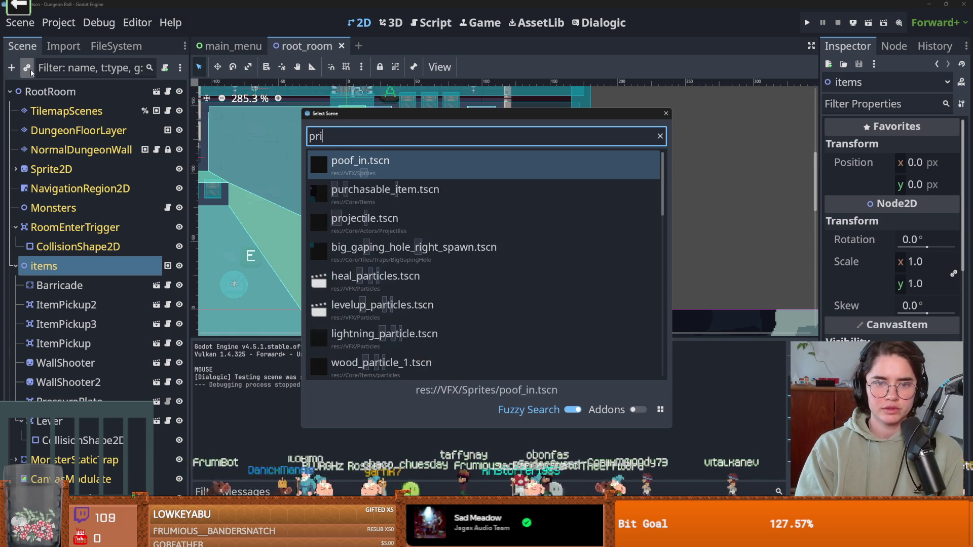
scroll(460, 297, "down", 15)
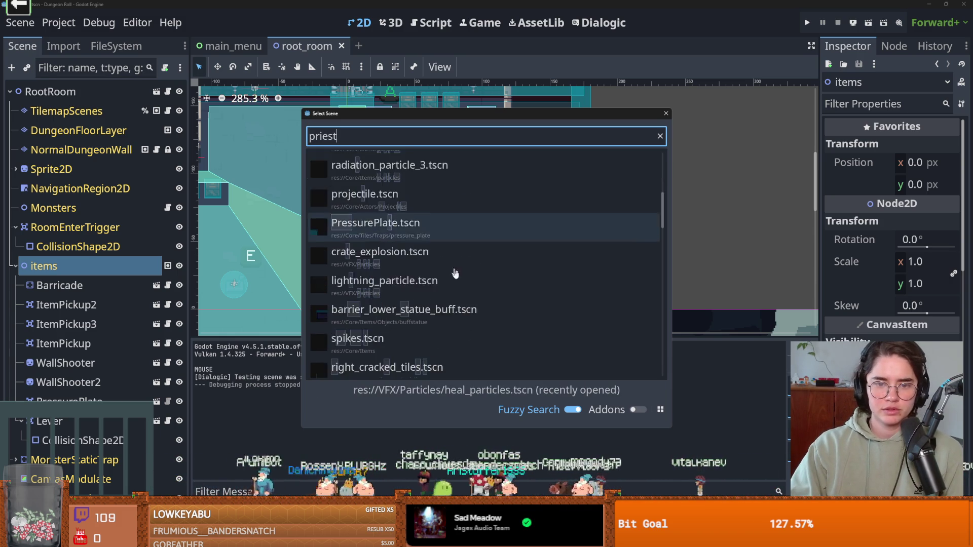
left_click(665, 113)
Filter FileSystem for 'npc' and view the five scenes that own npc.tscn.
left_click(116, 46)
type("npc")
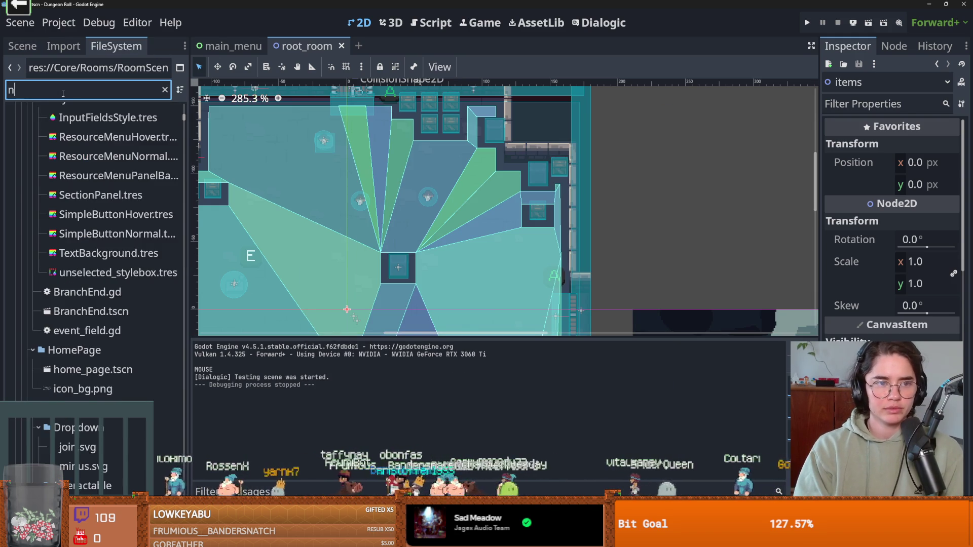
left_click(70, 288)
right_click(91, 288)
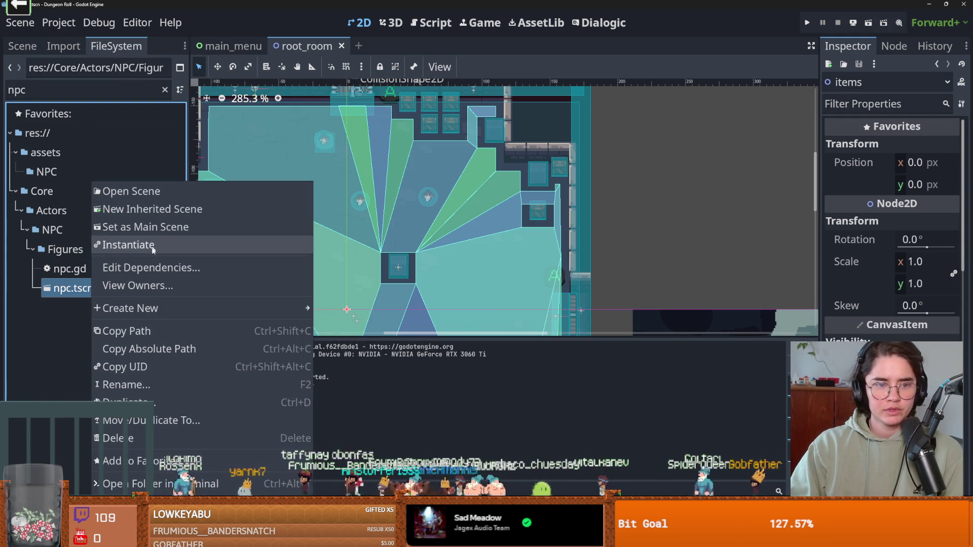
left_click(172, 286)
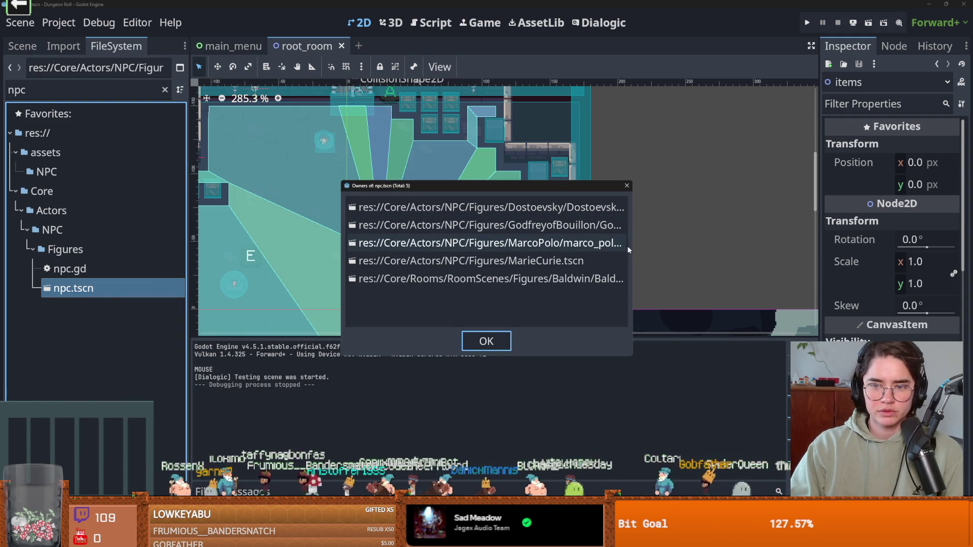
left_click_drag(631, 248, 759, 240)
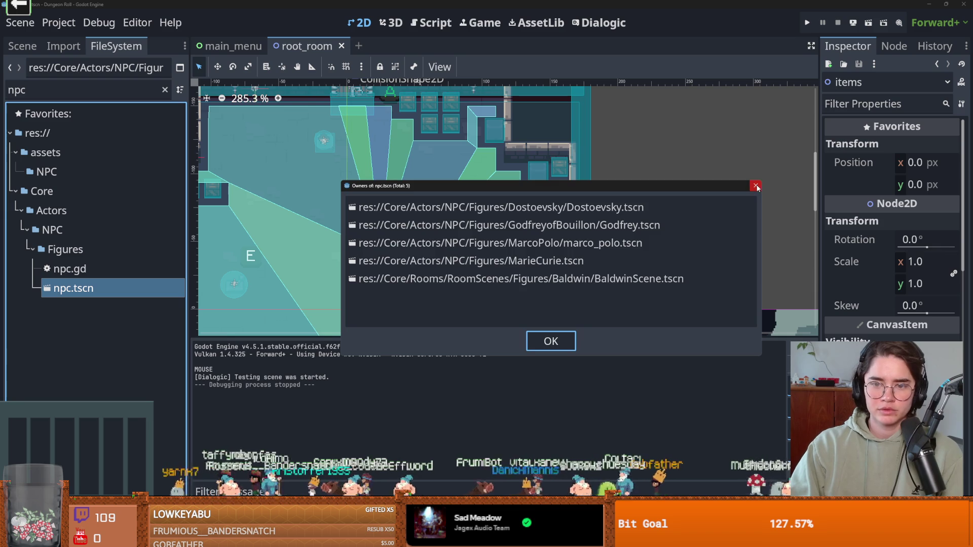
left_click(756, 185)
Create a new scene inherited from npc.tscn.
right_click(72, 288)
left_click(138, 211)
right_click(369, 51)
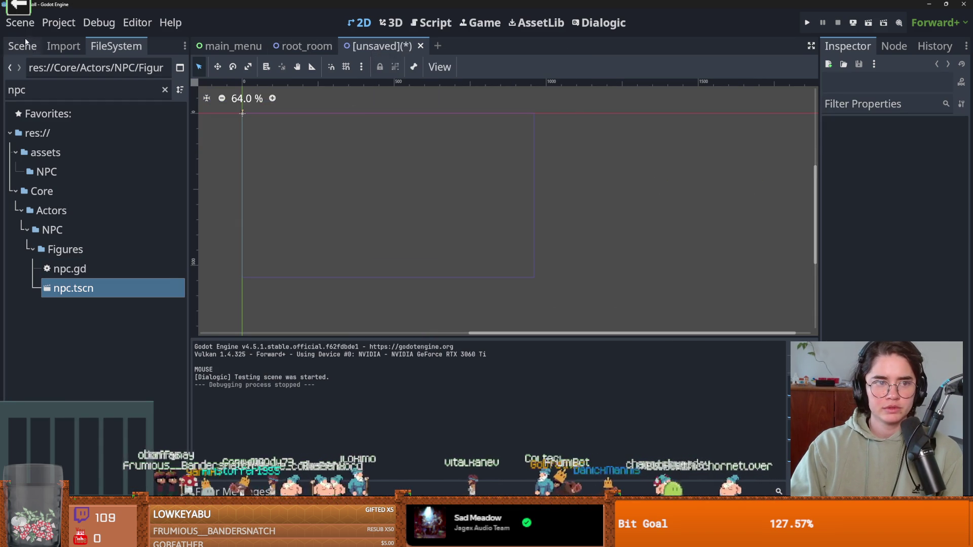
Inspect the new scene's node tree and frame the AnimatedSprite2D in the view.
left_click(23, 46)
left_click(59, 91)
left_click(76, 111)
key("f")
scroll(373, 209, "up", 5)
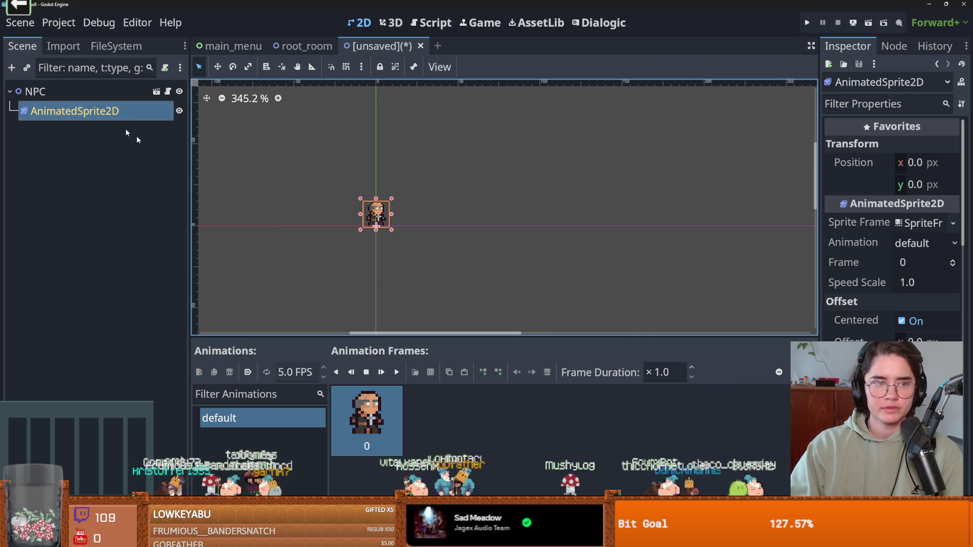
In Save Scene As, create a Normal folder under Core/Actors/NPC.
key("ctrl+s")
double_click(596, 183)
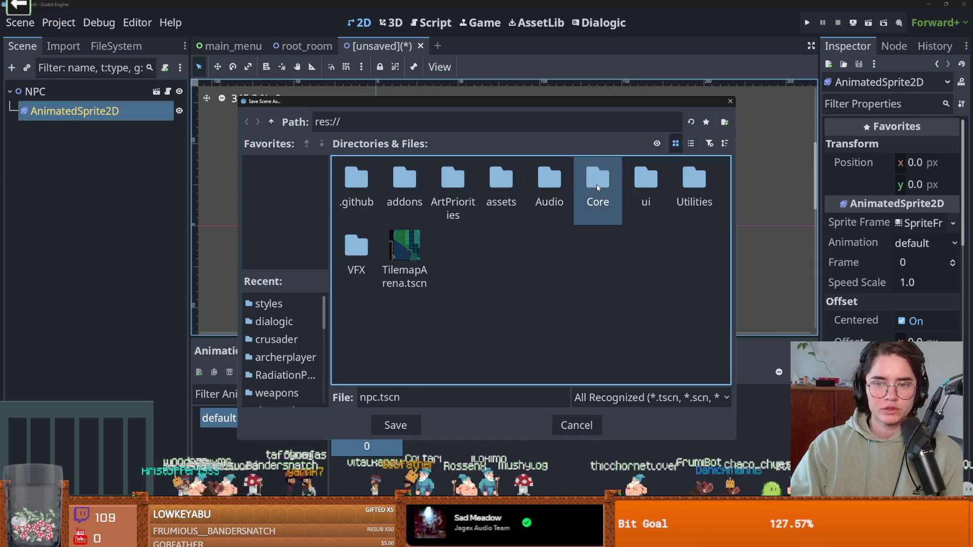
double_click(374, 182)
double_click(597, 183)
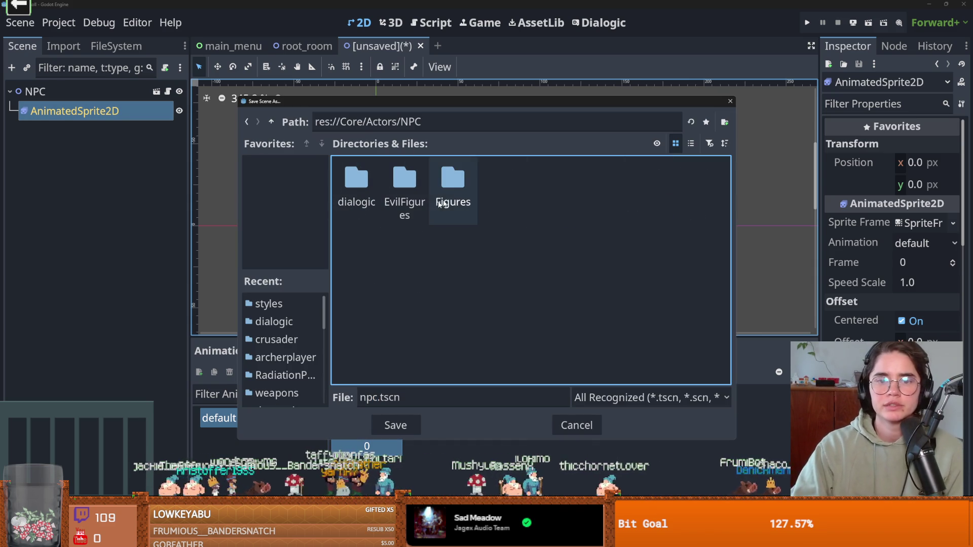
left_click(724, 122)
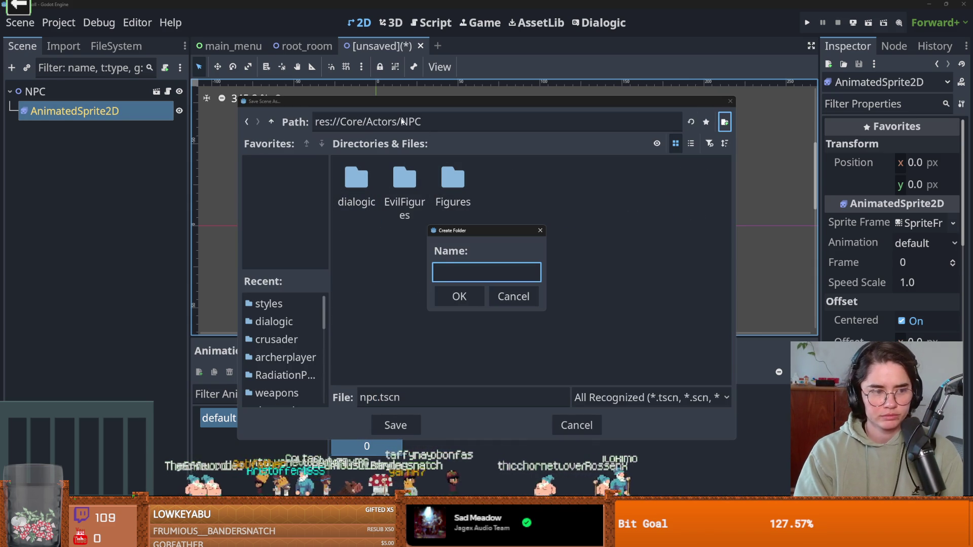
type("Di")
key("BackSpace")
key("BackSpace")
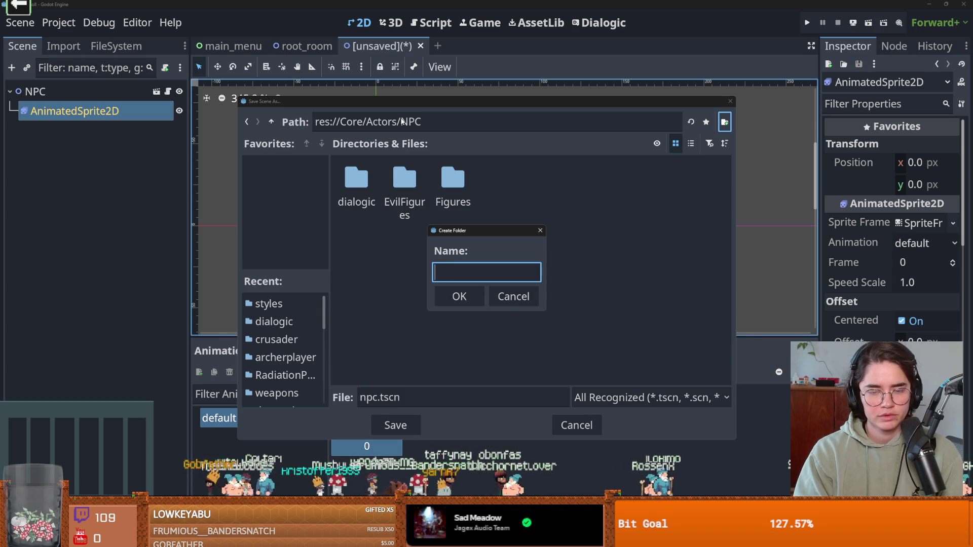
type("Normal")
key("Return")
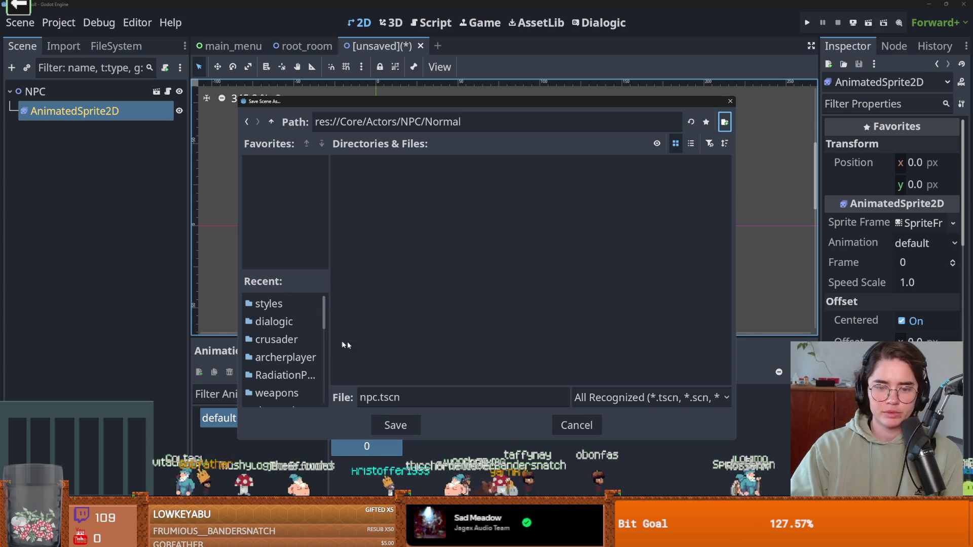
Name the file priest.tscn and save it in the Normal folder.
triple_click(384, 396)
key("BackSpace")
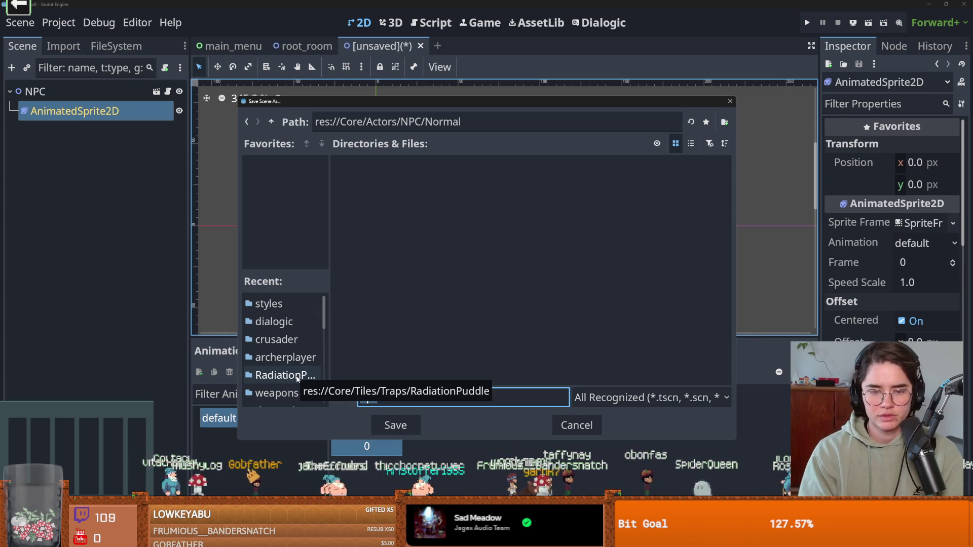
type("priest")
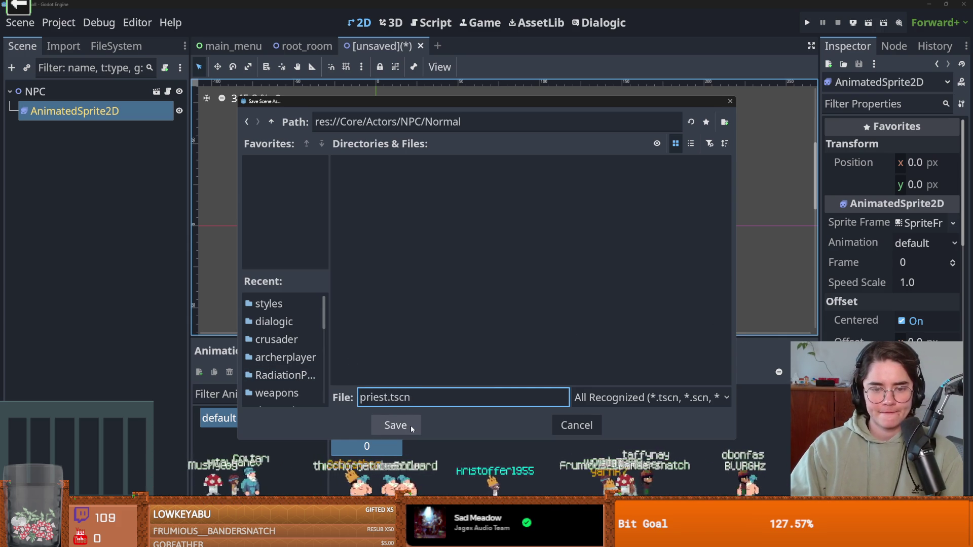
left_click(411, 424)
left_click(48, 95)
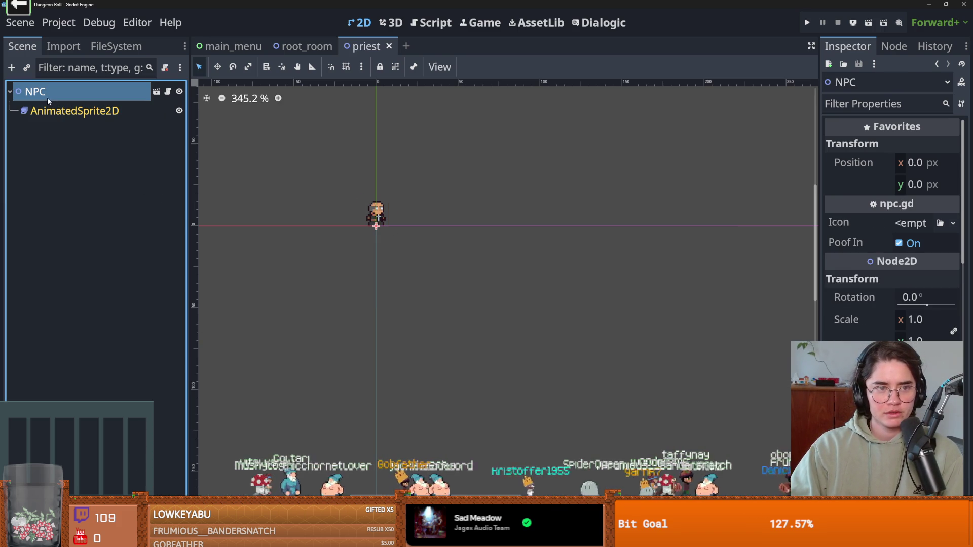
Instance dialogic_trigger.tscn as a child of the priest NPC.
left_click(21, 68)
type("dialo")
key("Return")
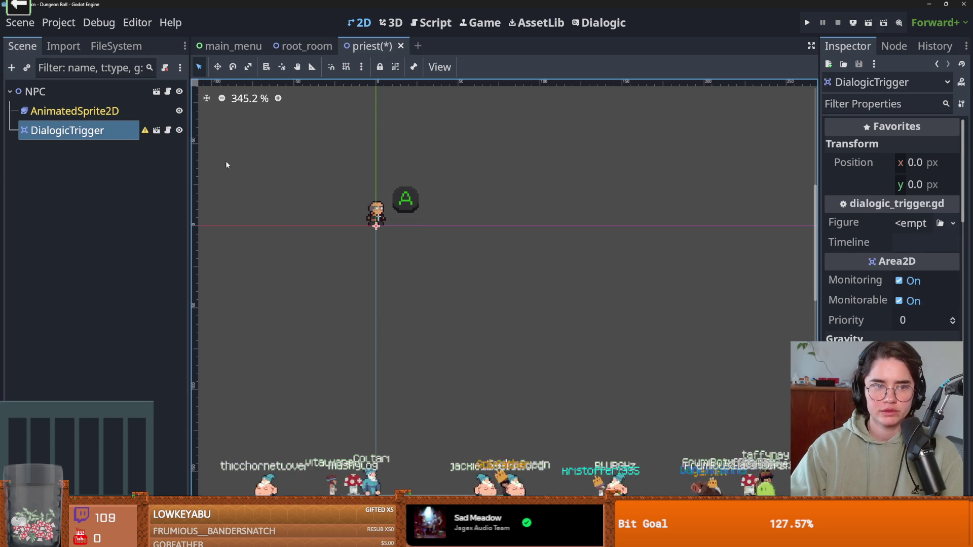
Give DialogicTrigger a CircleShape2D CollisionShape2D moved just below the sprite, and save priest.tscn.
right_click(94, 131)
left_click(146, 53)
type("c")
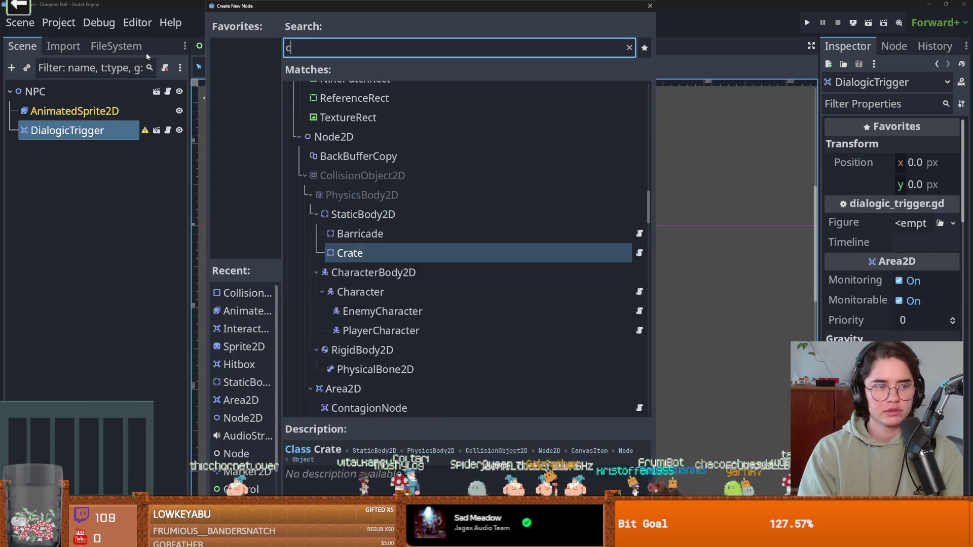
type("ollisi")
key("Return")
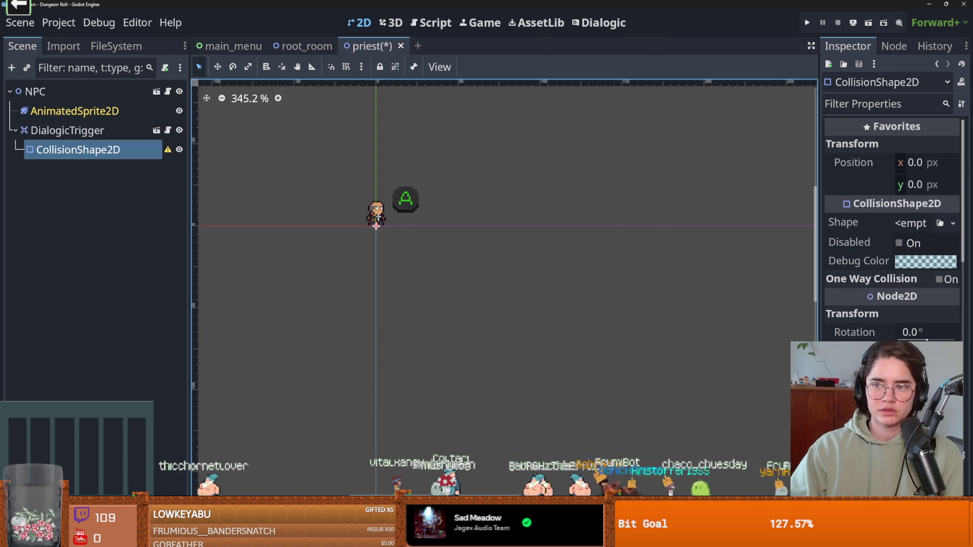
left_click(915, 223)
left_click(866, 311)
left_click_drag(376, 226, 375, 242)
key("ctrl+s")
Select DialogicTrigger and bring up the Dialogic editor.
left_click(89, 136)
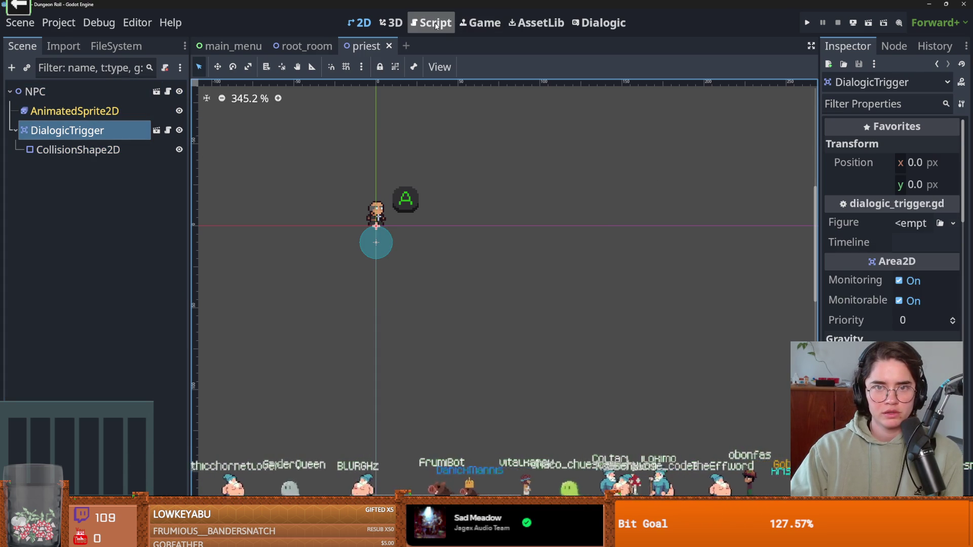
left_click(600, 23)
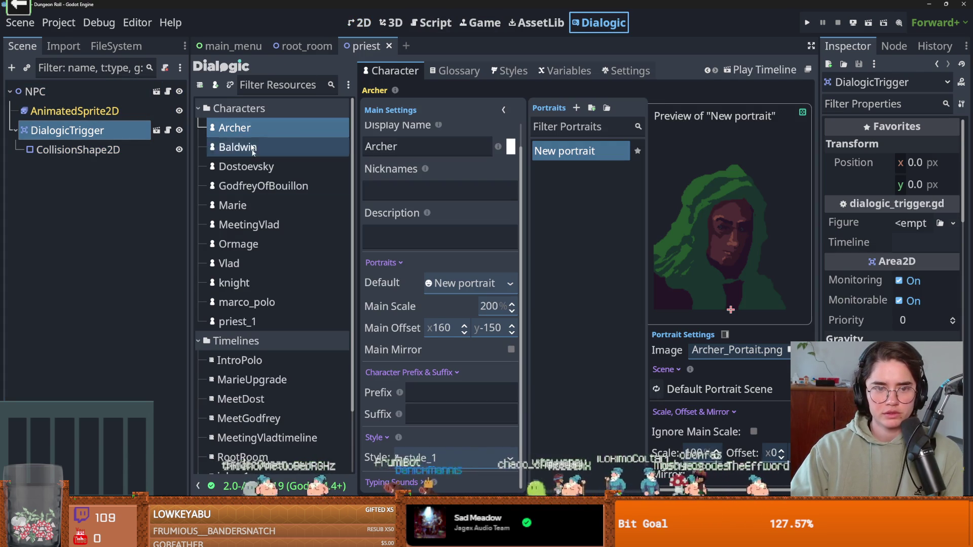
scroll(248, 311, "down", 2)
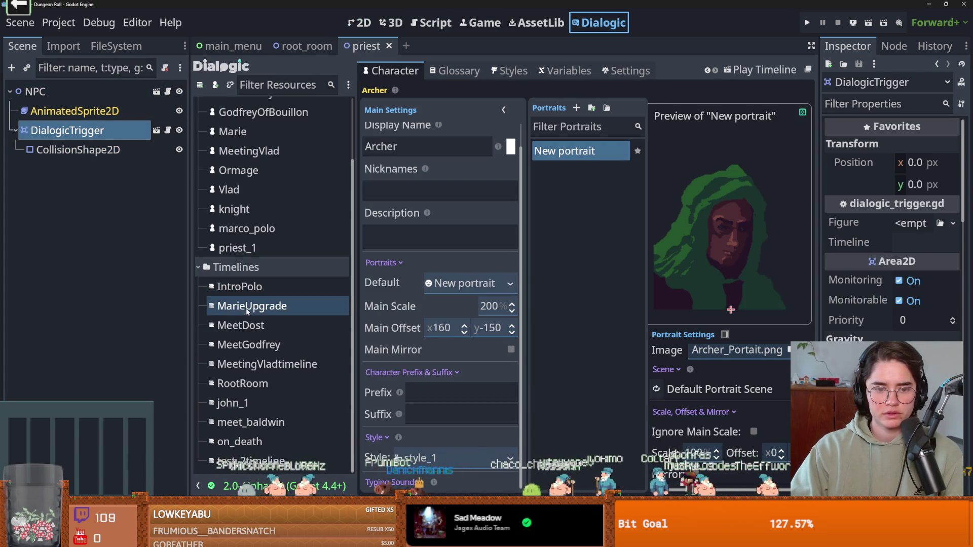
Look over the meet_baldwin and RootRoom timelines in Dialogic.
left_click(277, 423)
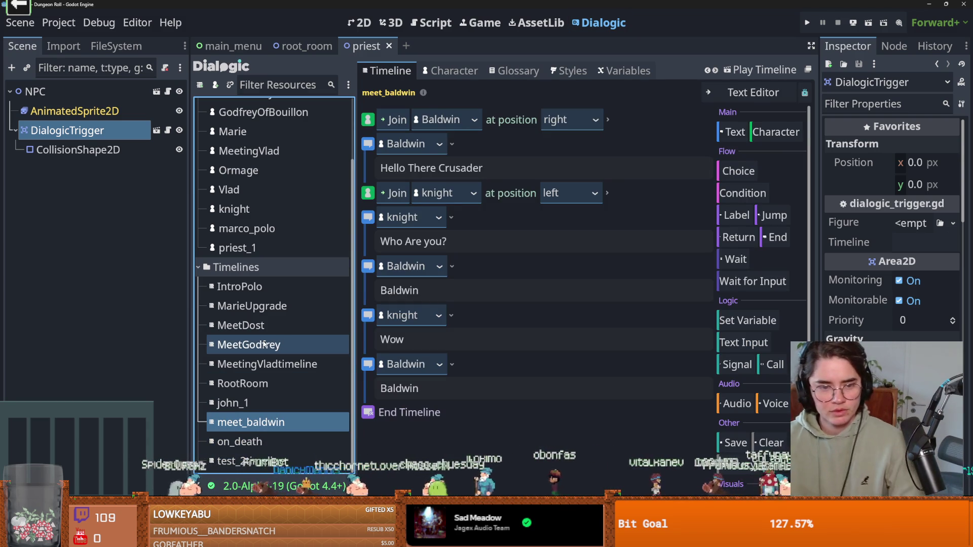
left_click(269, 379)
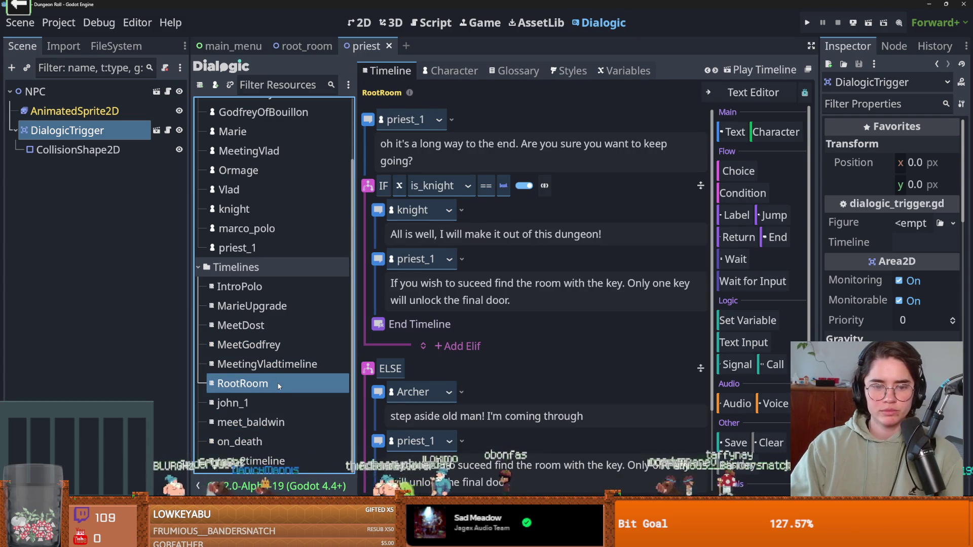
right_click(267, 385)
Set DialogicTrigger's Timeline to RootRoom, save the priest scene, and run the project.
left_click(106, 139)
left_click(917, 242)
type("RootRoom")
key("ctrl+s")
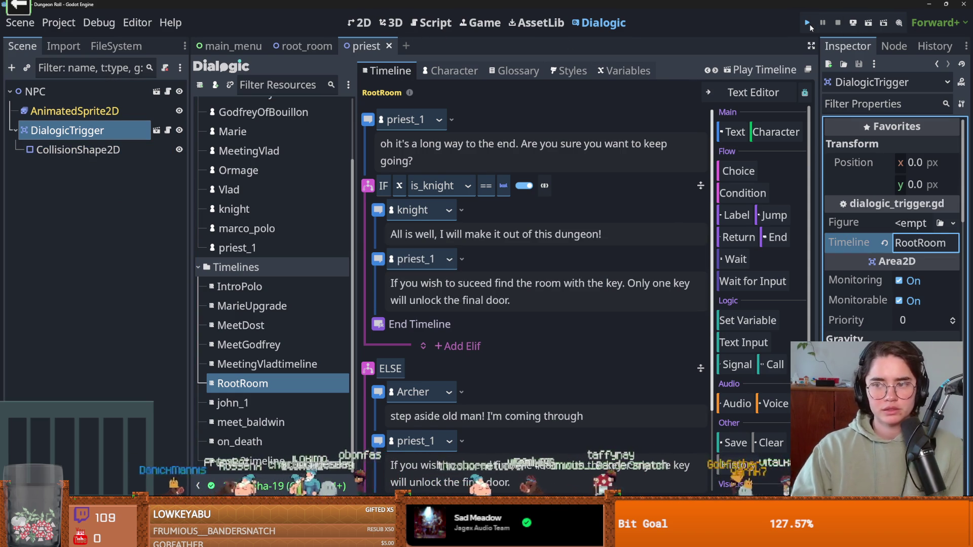
left_click(809, 25)
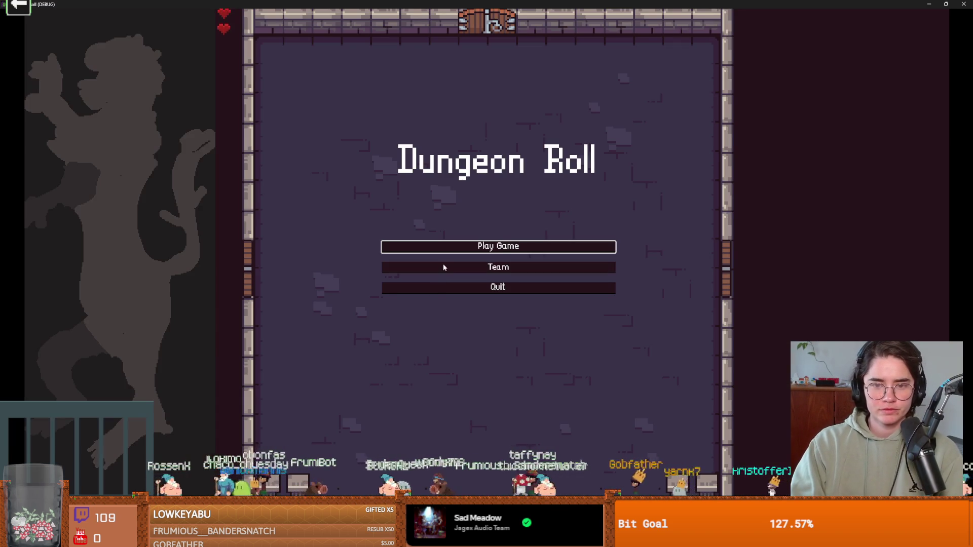
Play as the Crusader, walking right and up across the starting room, then close the game.
left_click(442, 265)
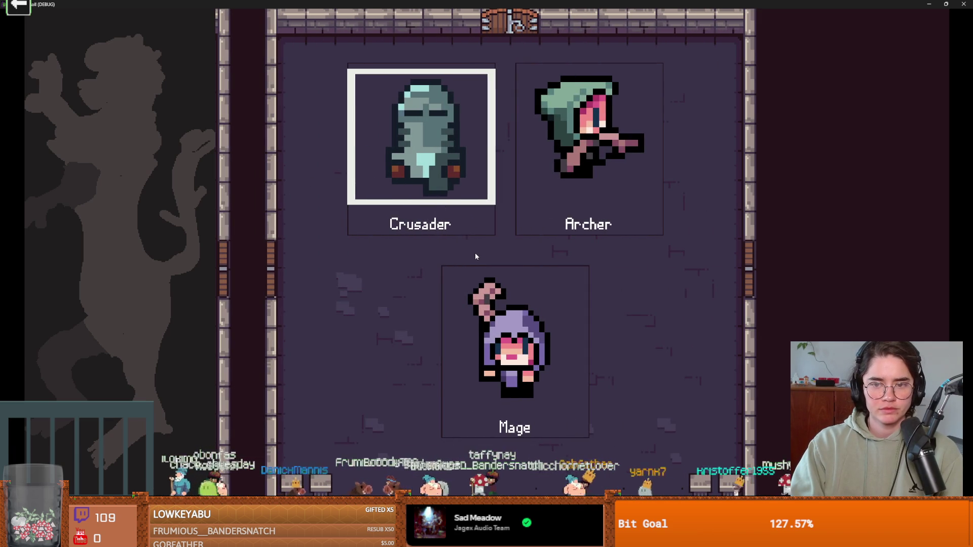
key("Return")
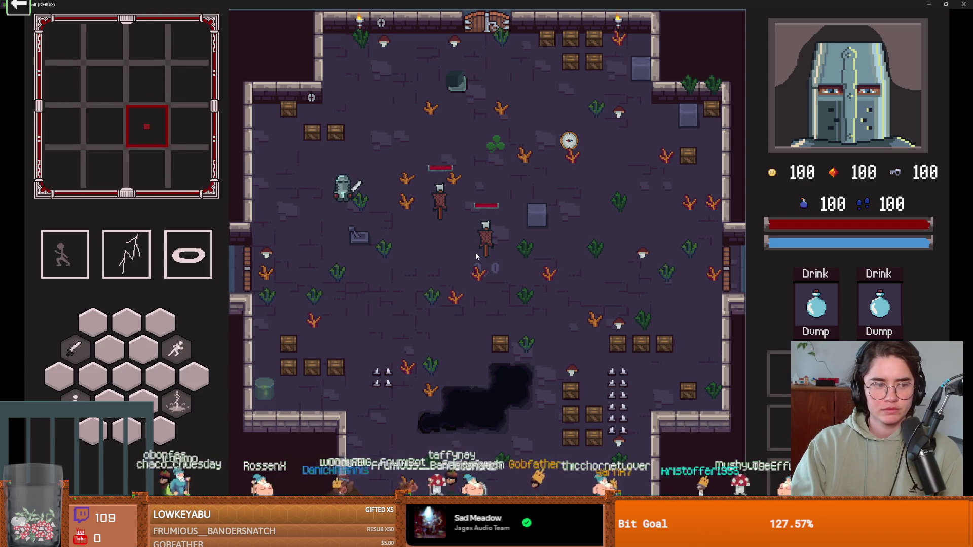
key("d")
key("w")
key("d")
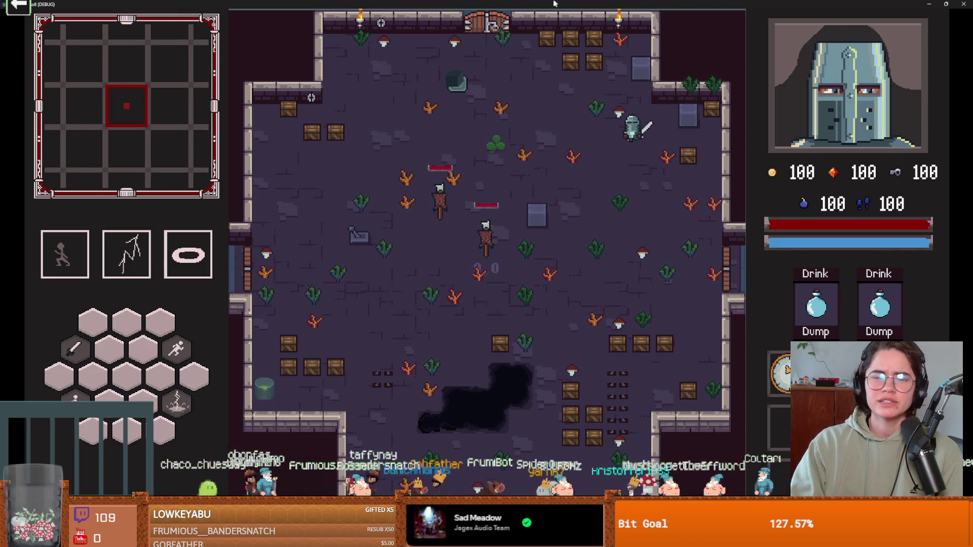
key("super+Down")
left_click(573, 203)
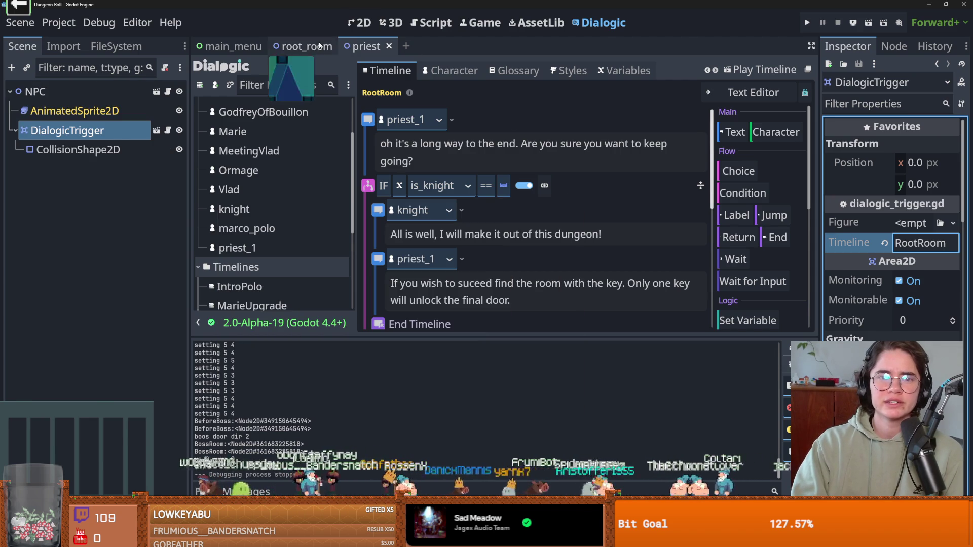
Instance the priest scene into root_room and place it near the top wall.
left_click(304, 46)
left_click(368, 23)
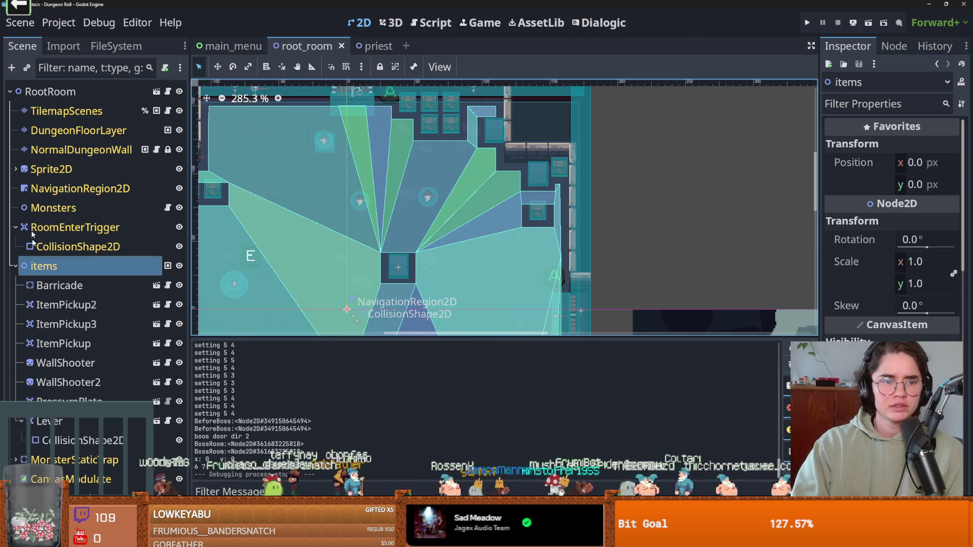
left_click(24, 69)
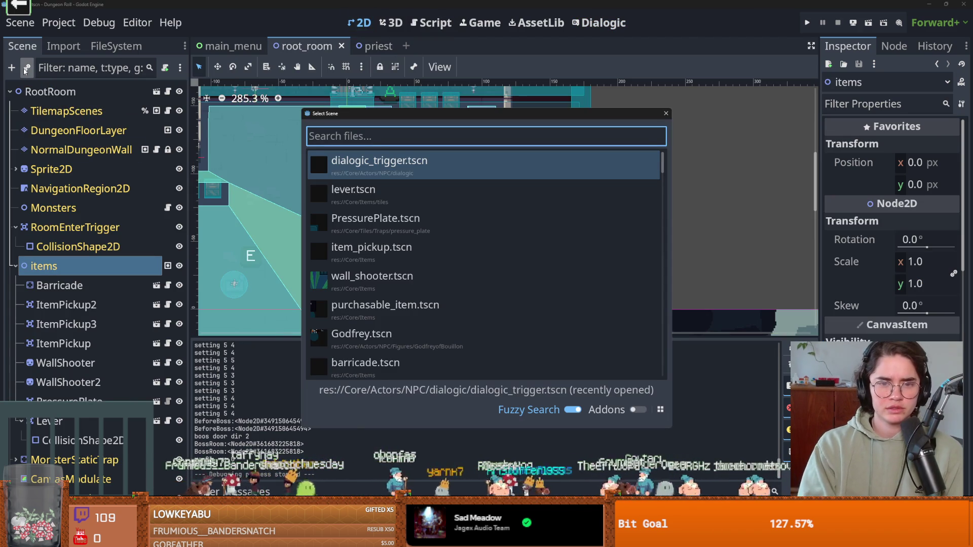
type("pirest")
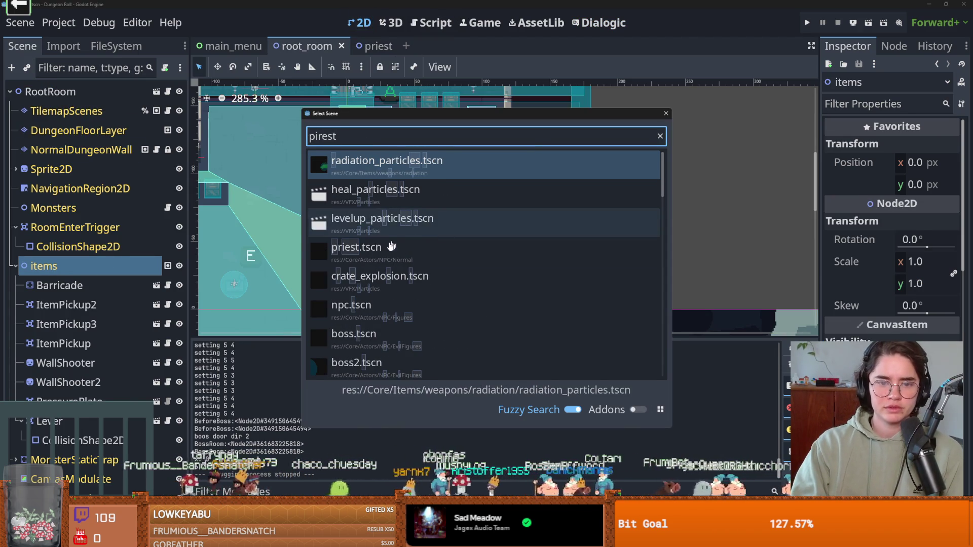
double_click(398, 245)
right_click(449, 161)
left_click(471, 206)
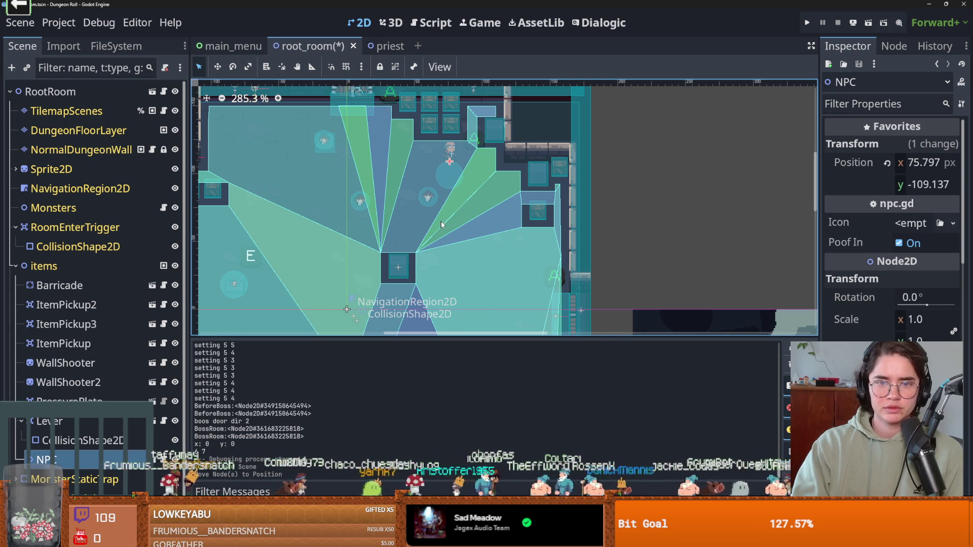
Save and test-run as the Crusader, walking up toward the priest, then close the game.
left_click(807, 23)
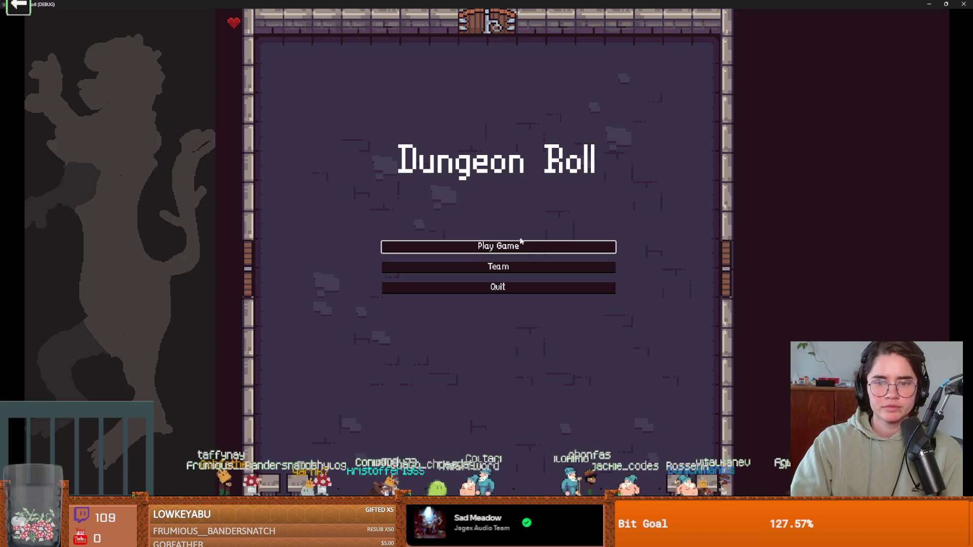
left_click(498, 246)
left_click(434, 208)
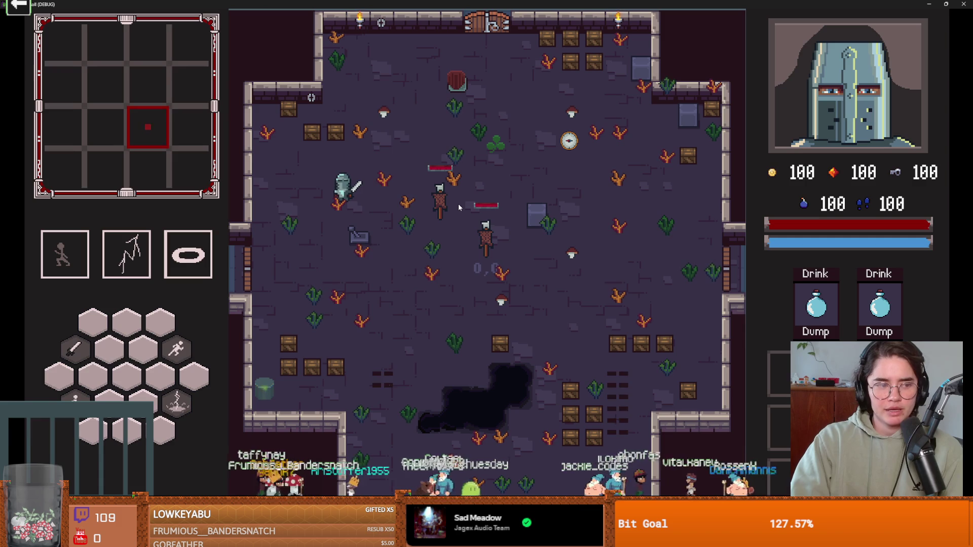
key("d")
key("w")
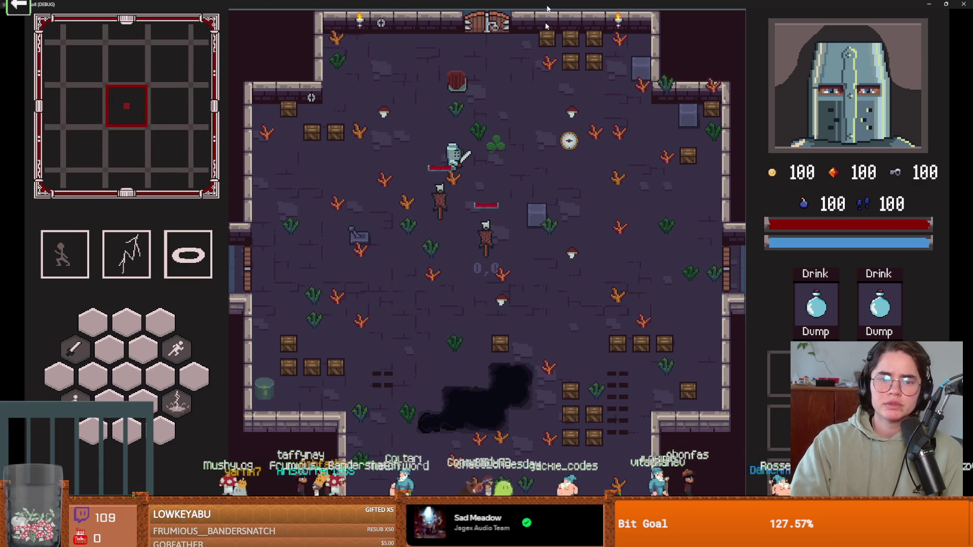
key("super+Down")
left_click(544, 157)
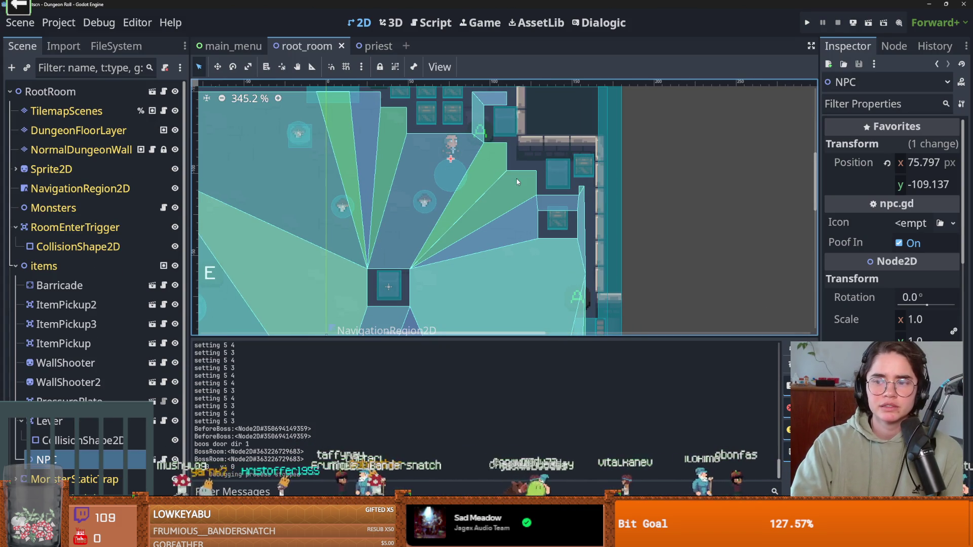
Raise the priest NPC's Z Index to 1 and save root_room.
scroll(911, 324, "down", 10)
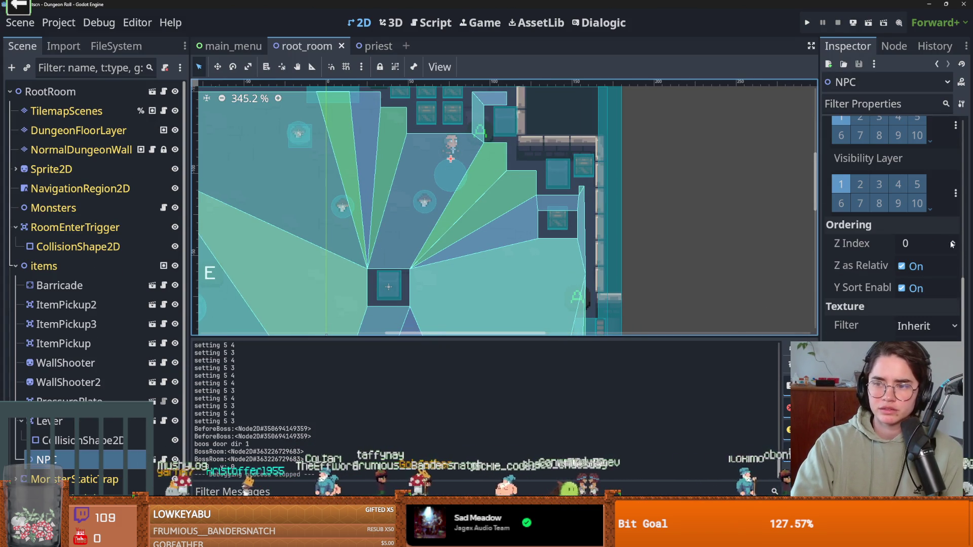
left_click(952, 242)
key("ctrl+s")
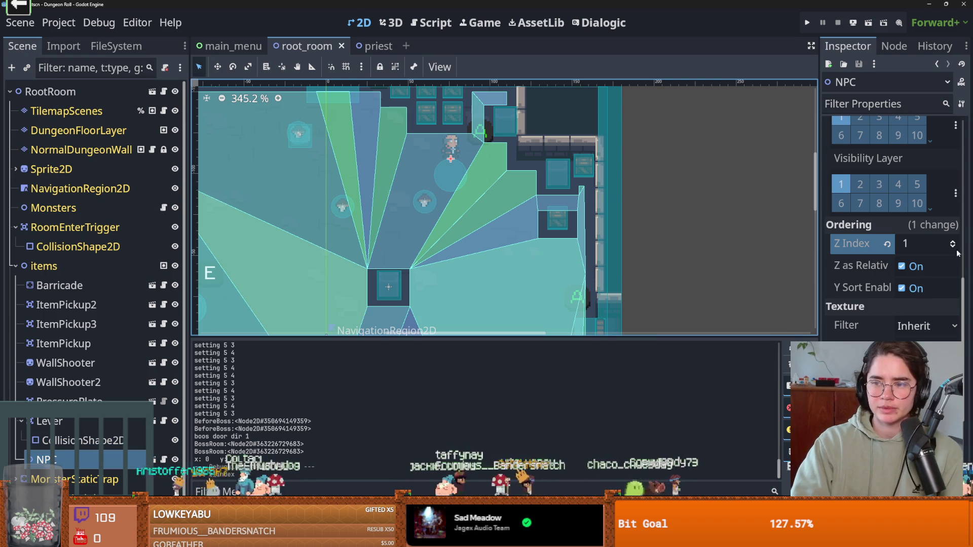
In the priest scene, make the AnimatedSprite's default animation autoplay on load.
left_click(152, 460)
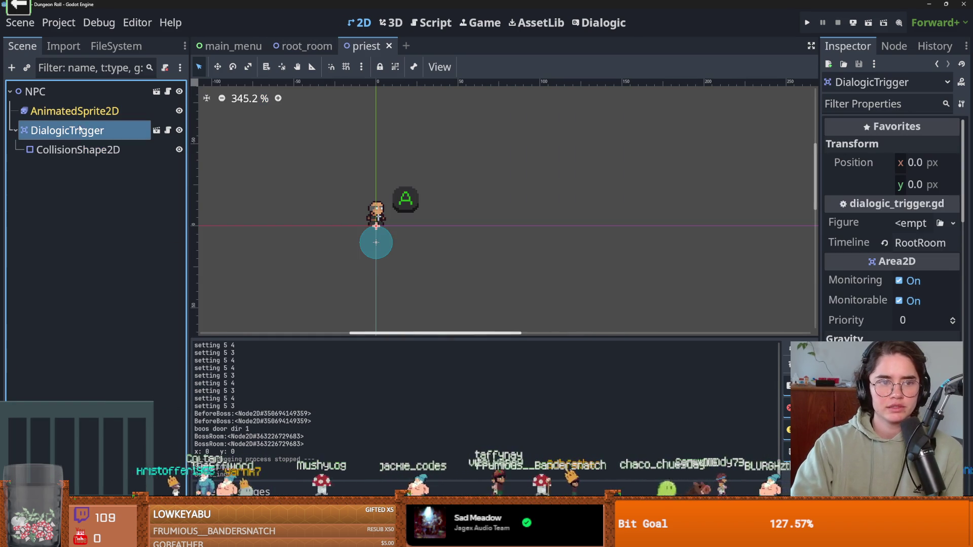
left_click(75, 111)
left_click(248, 375)
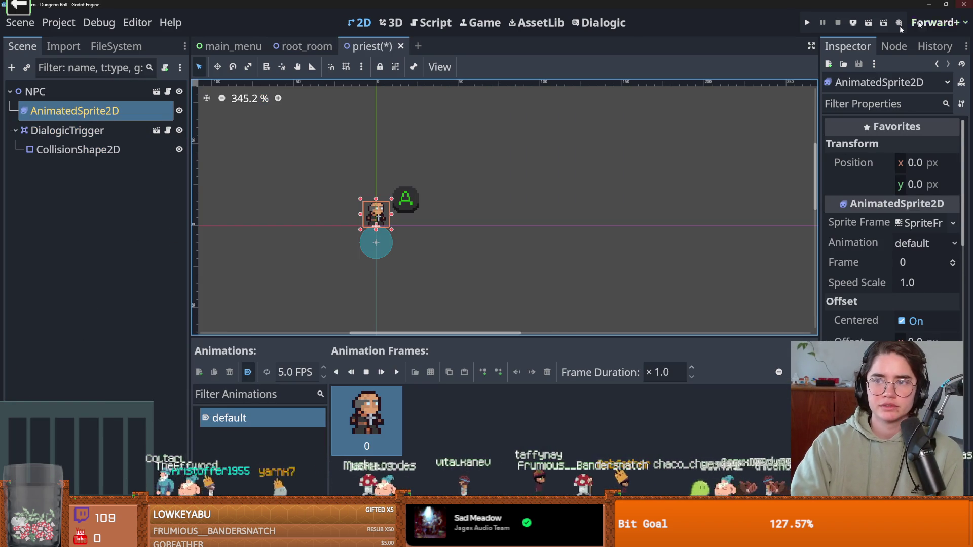
Save and test-run a new game as the Crusader, then close the game.
left_click(807, 24)
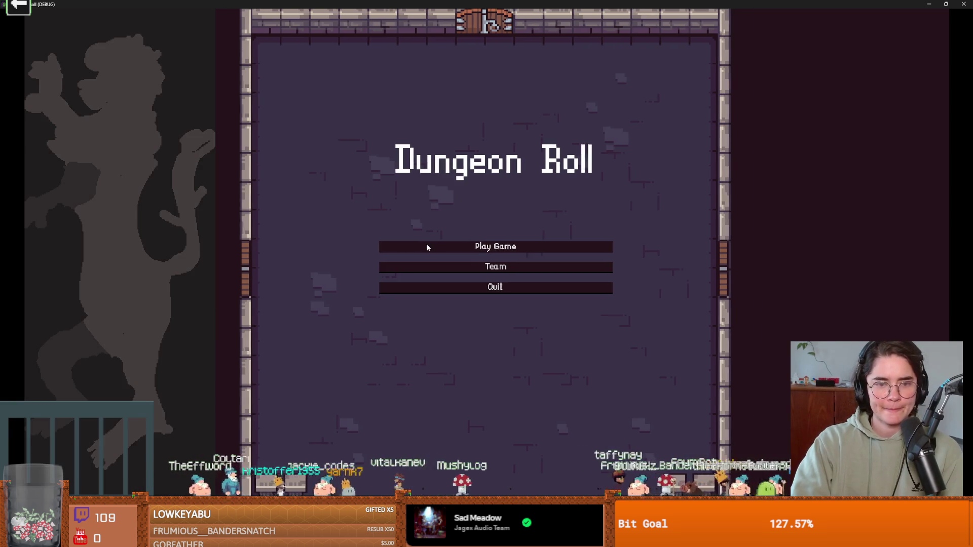
left_click(426, 244)
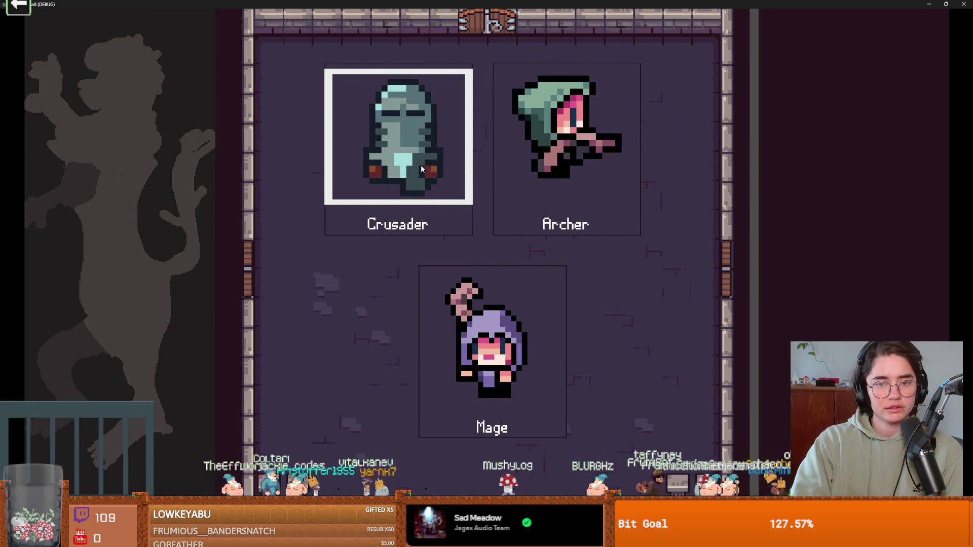
left_click(420, 165)
key("super+Down")
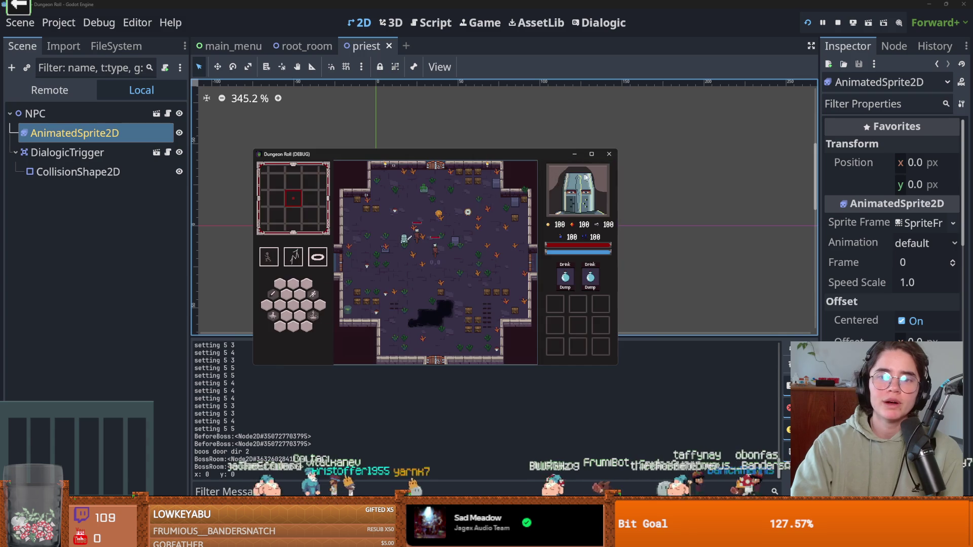
left_click(610, 155)
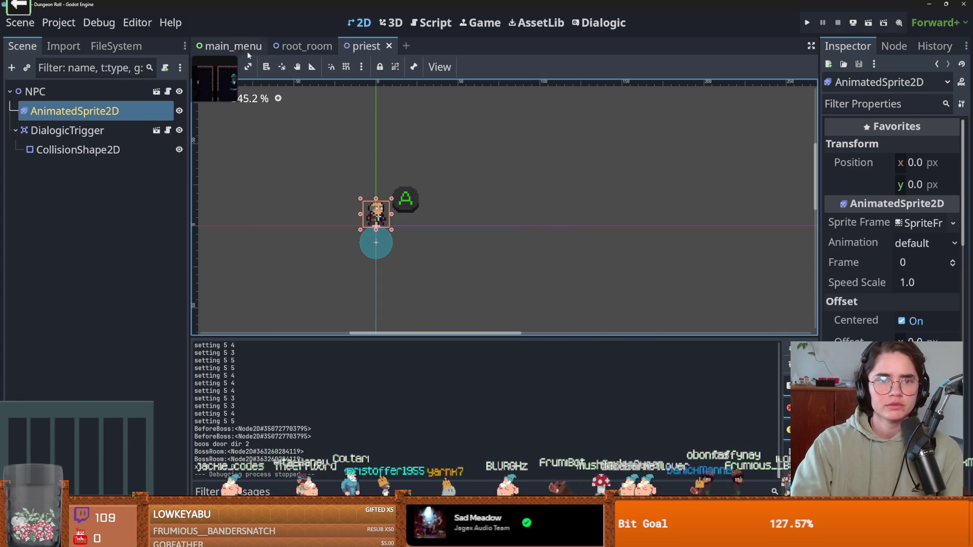
In root_room, view npc.gd, switch off the NPC's Poof In, then save and run.
left_click(302, 45)
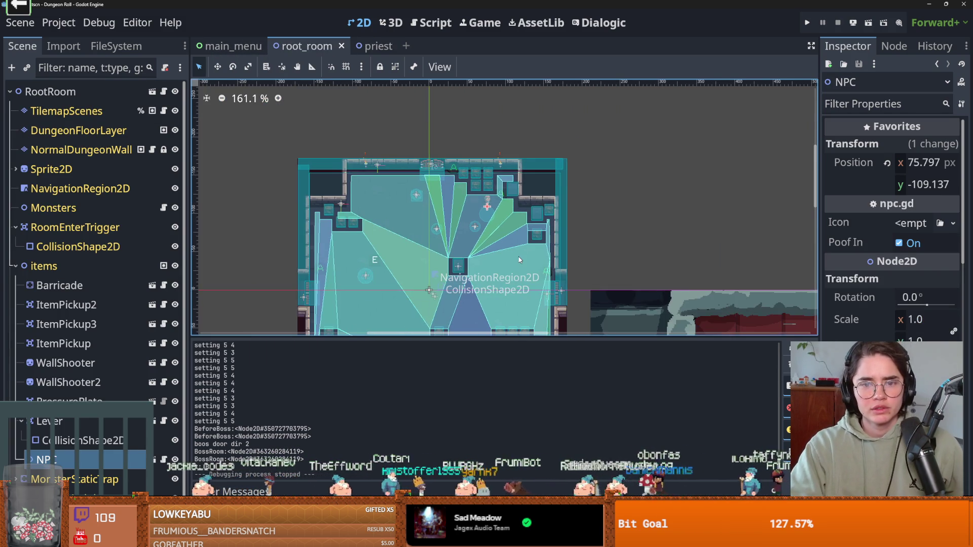
scroll(521, 247, "up", 1)
scroll(537, 199, "up", 3)
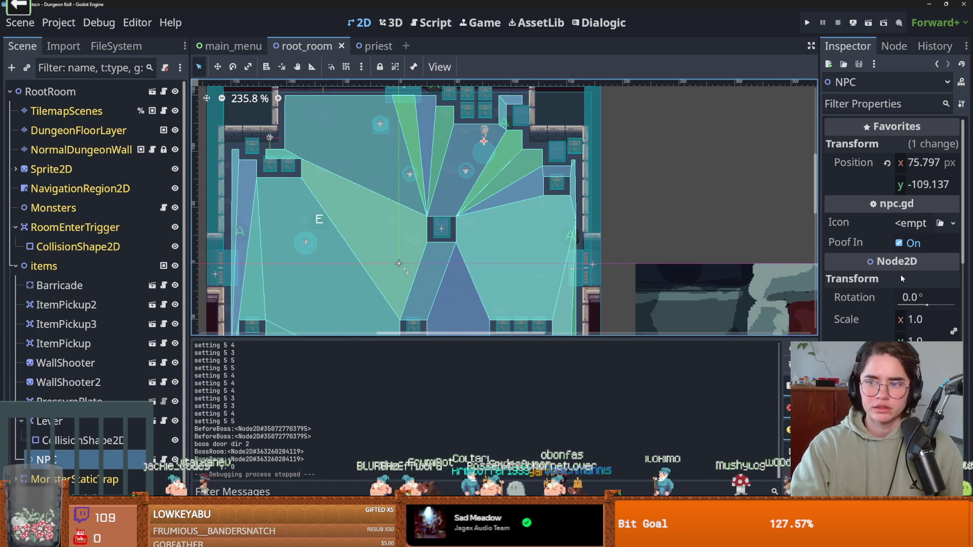
key("ctrl+F3")
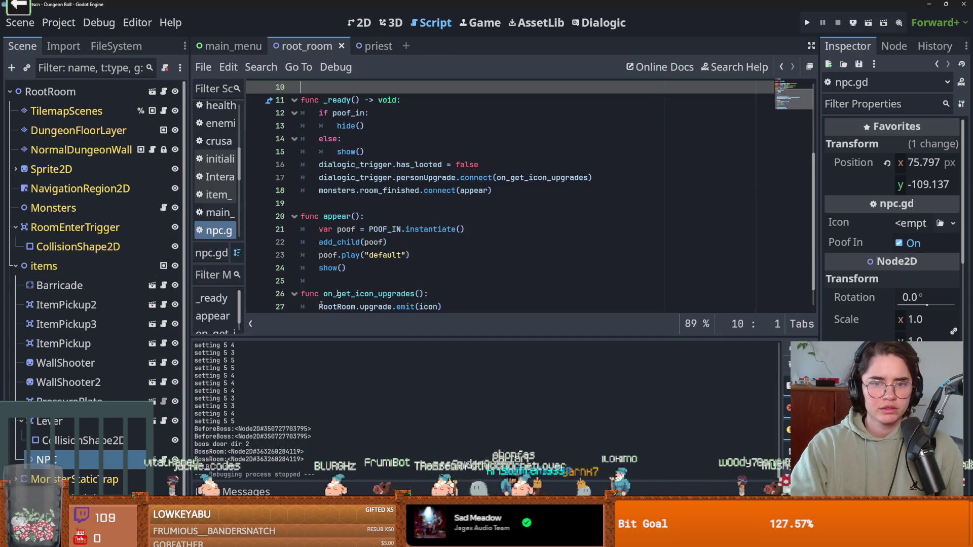
scroll(373, 277, "up", 2)
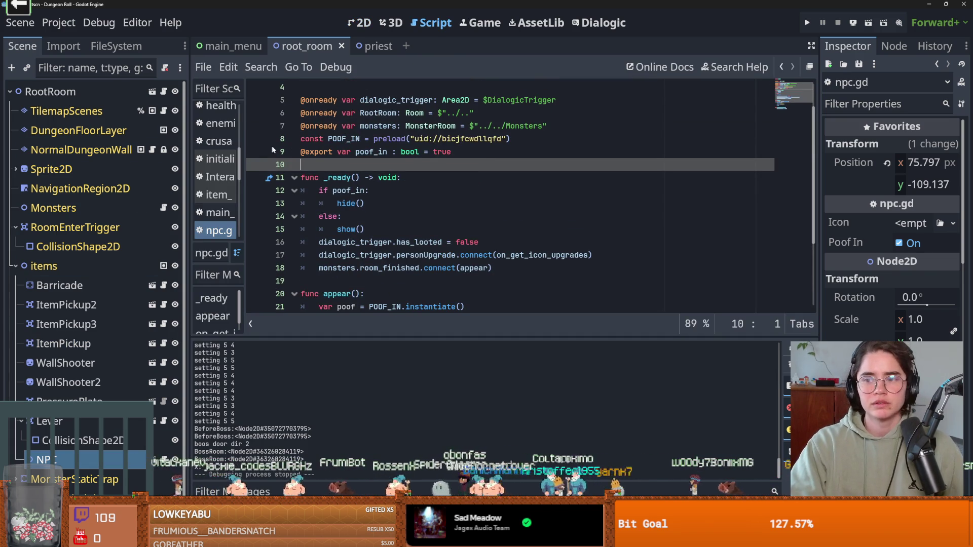
left_click(897, 244)
left_click(806, 22)
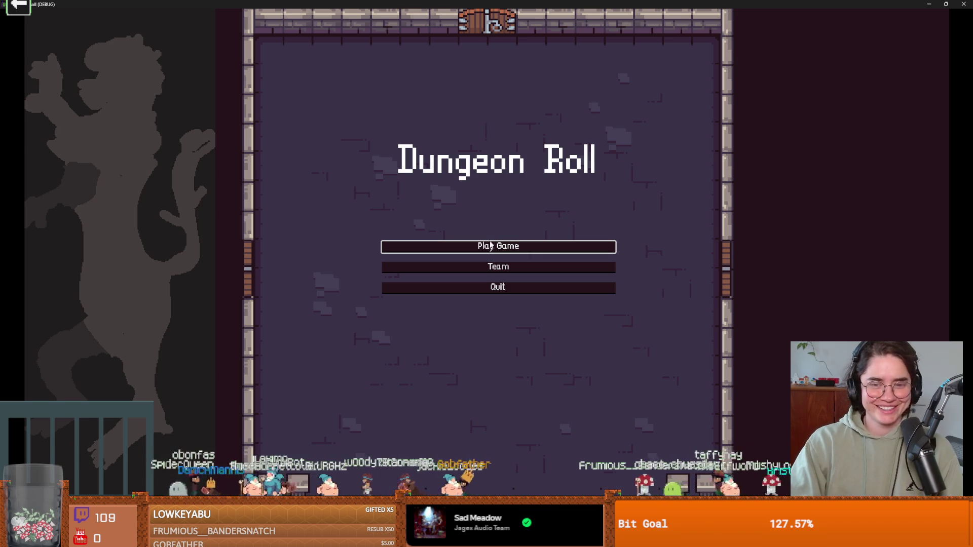
As the Crusader, walk to old man John and go through his dialogue twice.
left_click(491, 245)
left_click(404, 195)
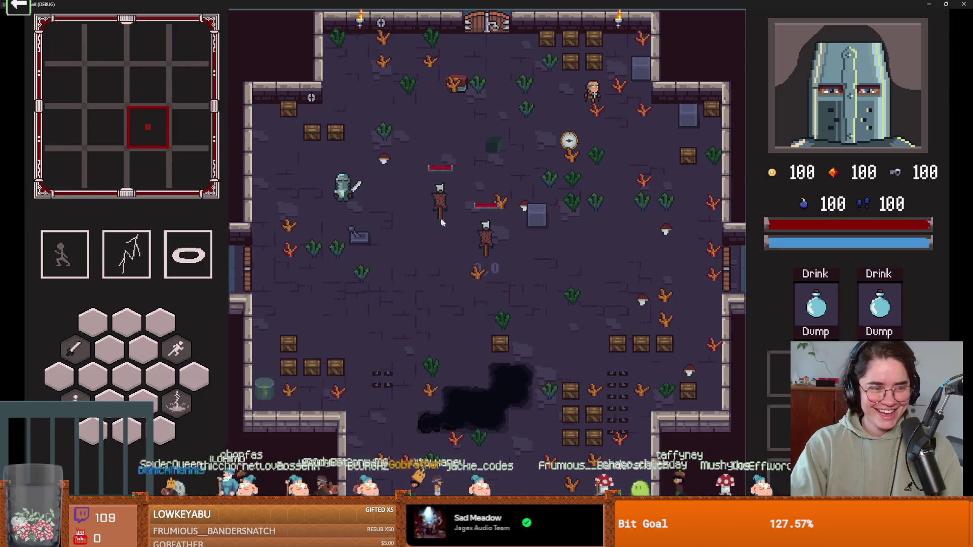
key("s")
key("d")
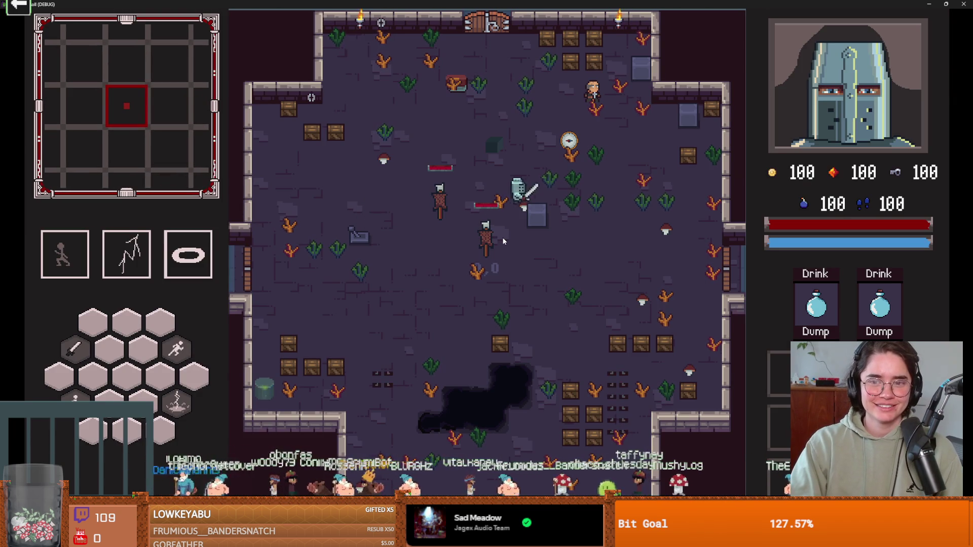
key("e")
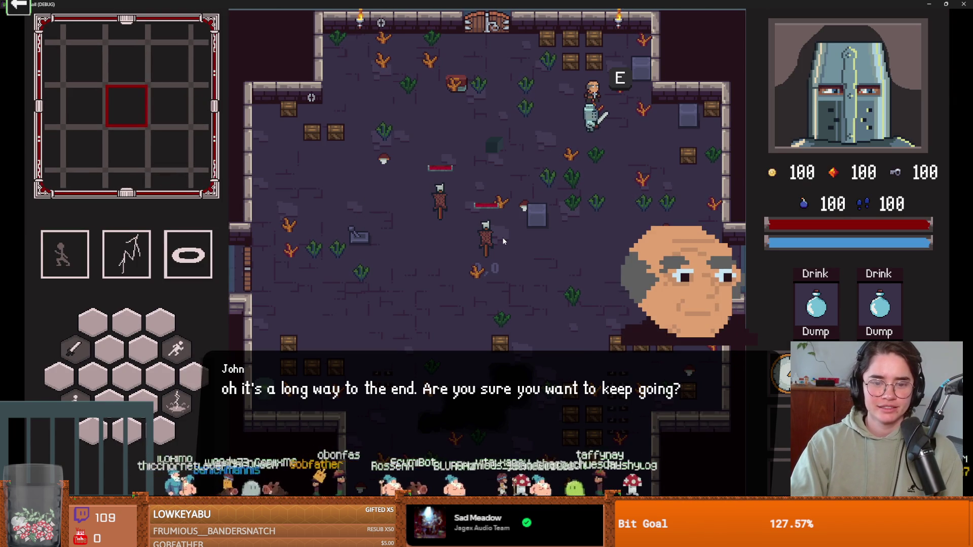
key("e")
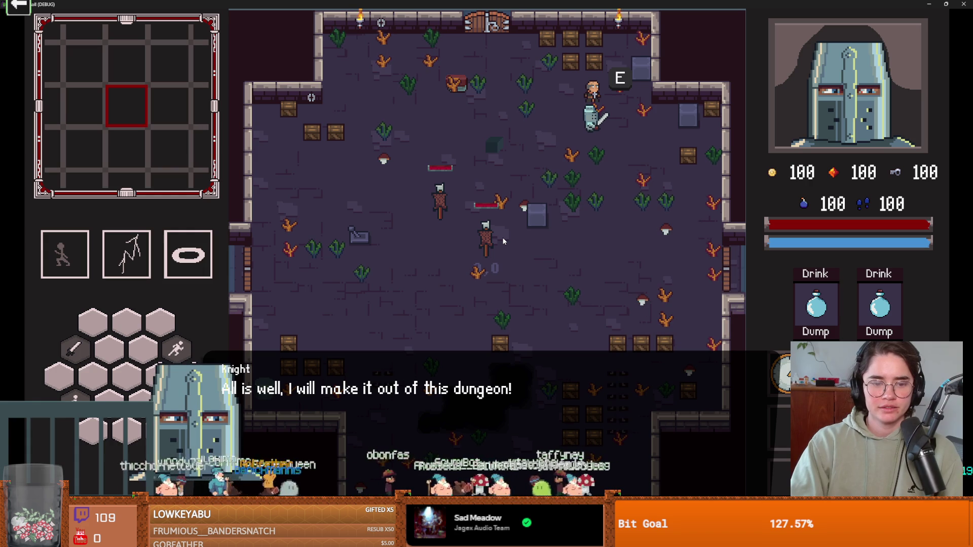
key("e")
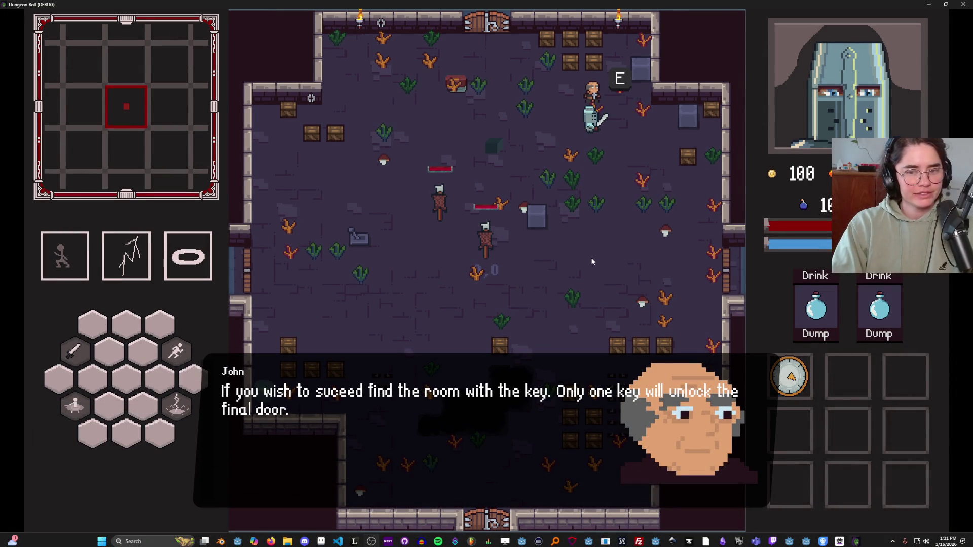
key("e")
key("e")
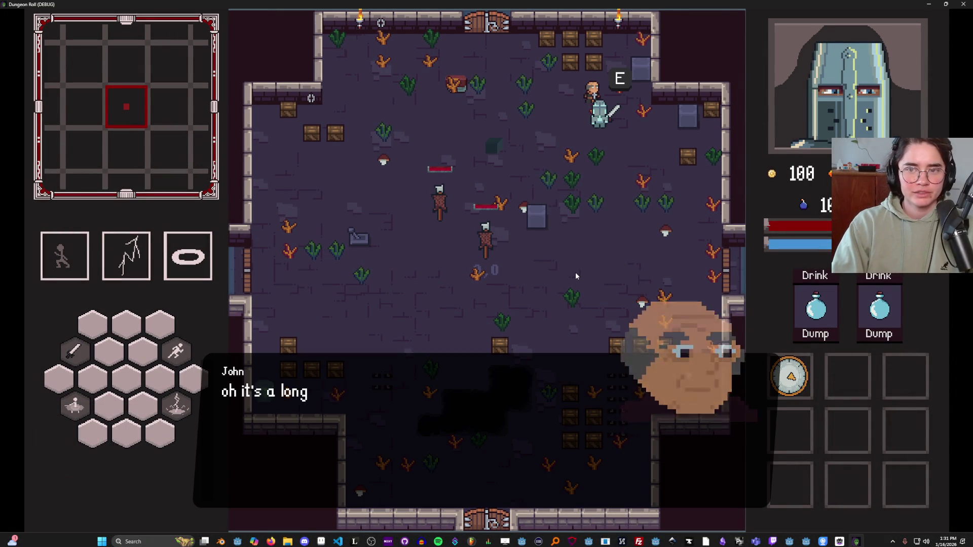
key("e")
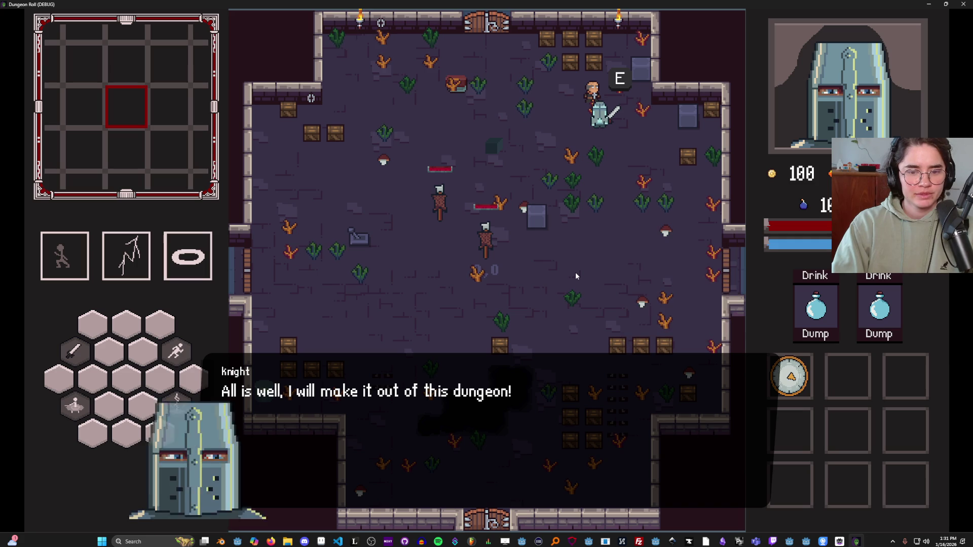
key("e")
key("e")
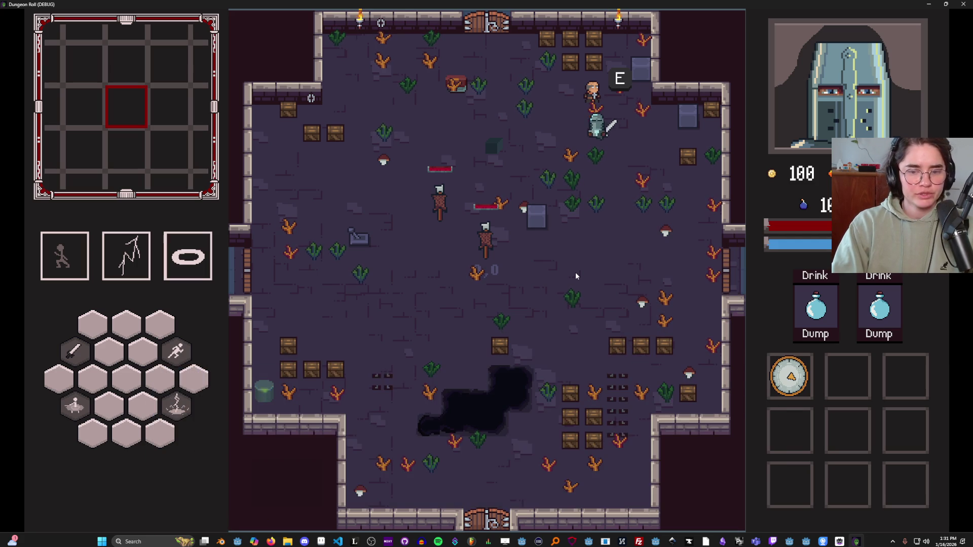
Restart with another hero, dash to John for the Archer's line, then close the game.
key("Escape")
left_click(460, 369)
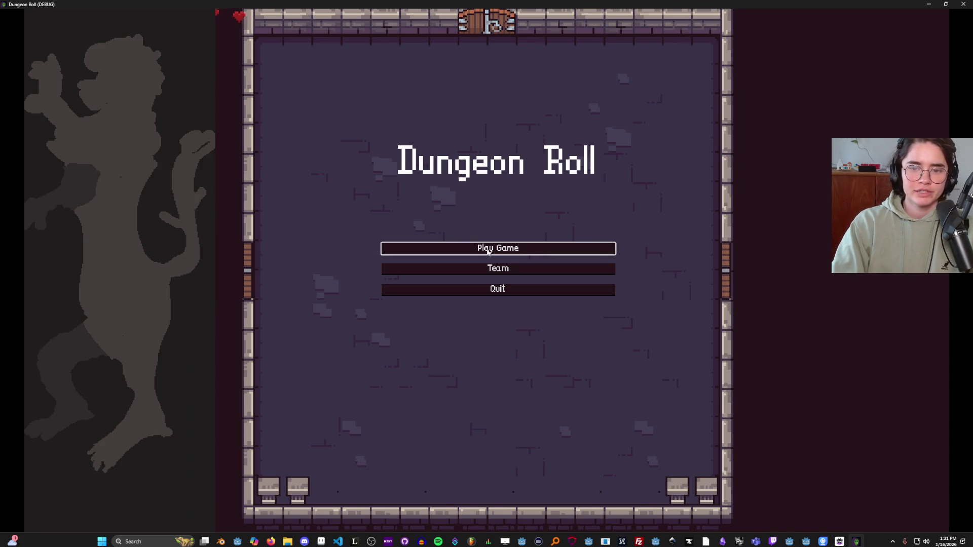
left_click(488, 250)
left_click(401, 136)
key("d")
key("w")
key("space")
key("e")
key("e")
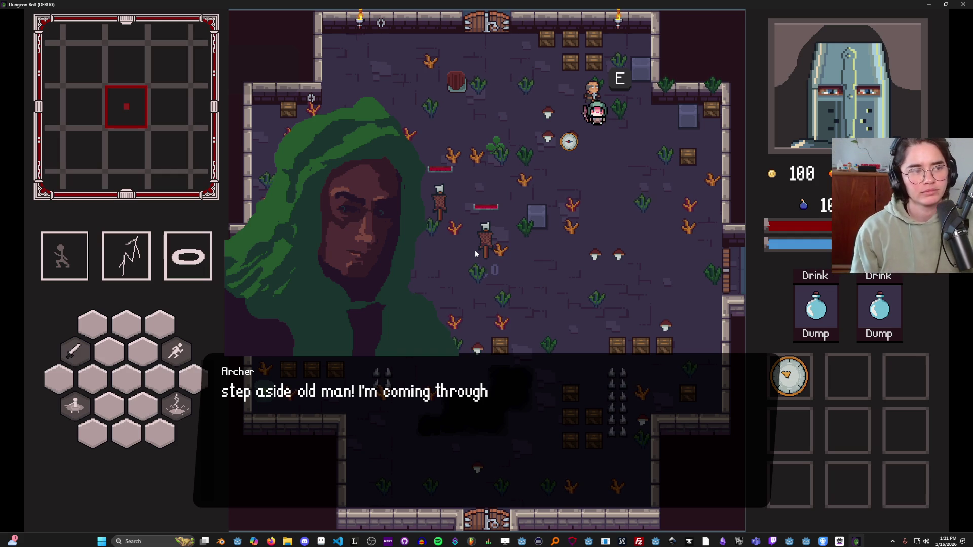
key("super+Down")
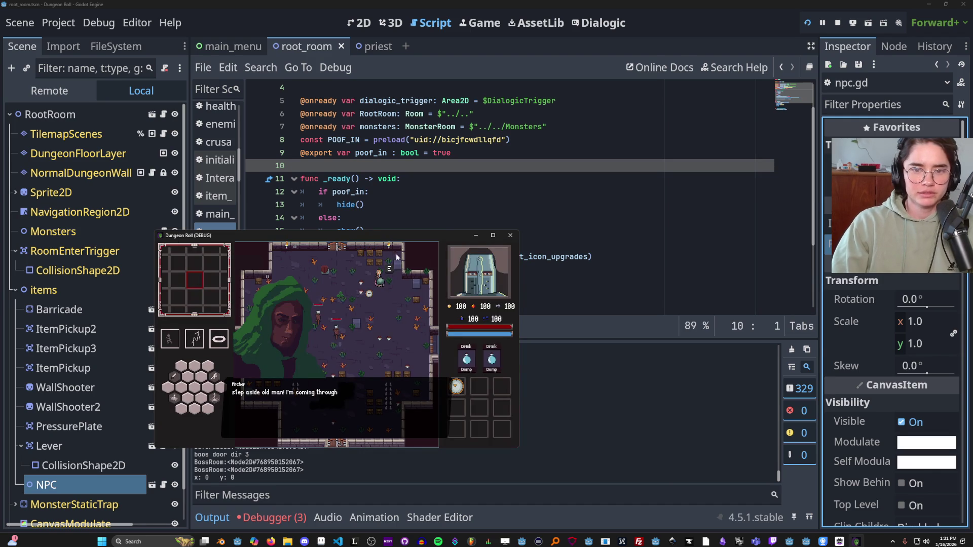
left_click(509, 235)
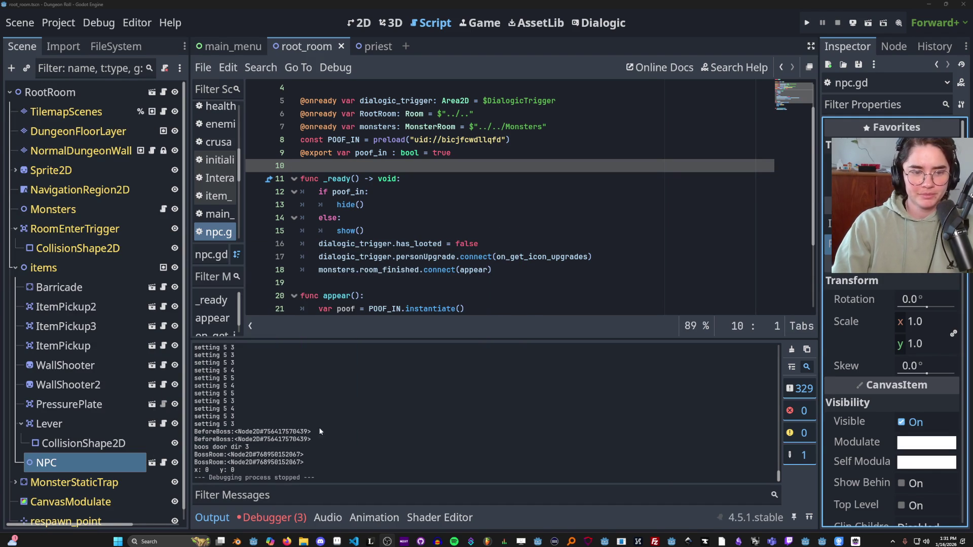
Save root_room, then open ArtPriorities/HIGHPRIORITY from the FileSystem dock in the file manager.
left_click(15, 268)
key("ctrl+s")
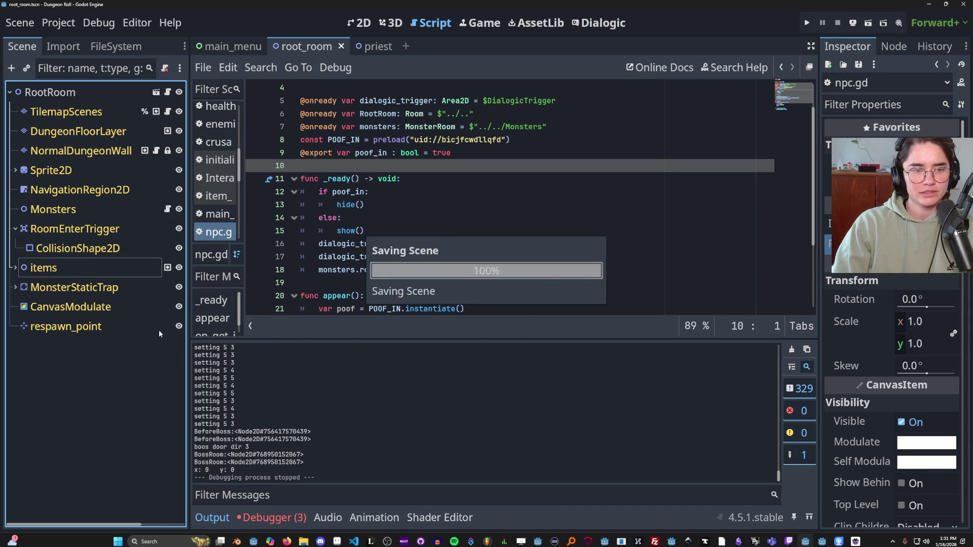
left_click(116, 46)
left_click(162, 92)
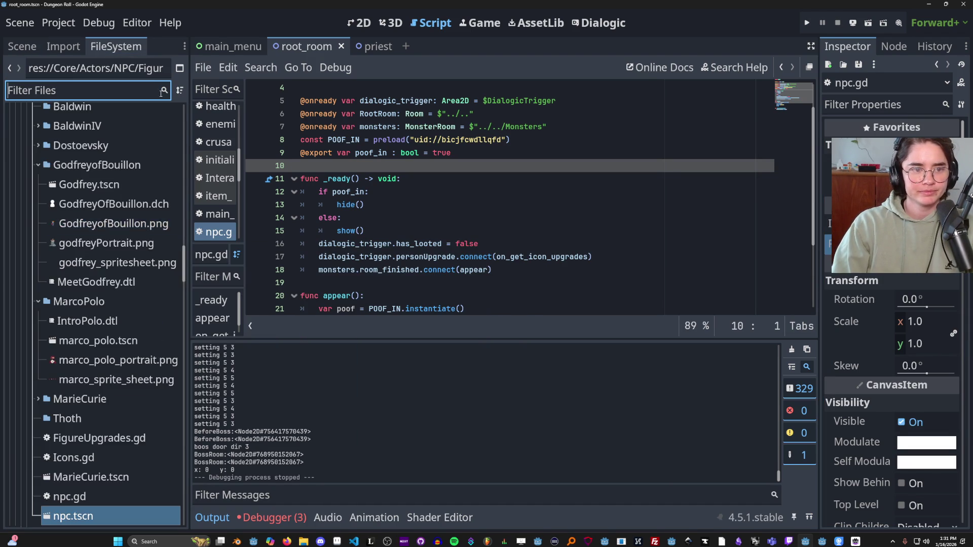
scroll(113, 353, "down", 5)
scroll(113, 353, "up", 10)
scroll(113, 353, "up", 15)
left_click(15, 218)
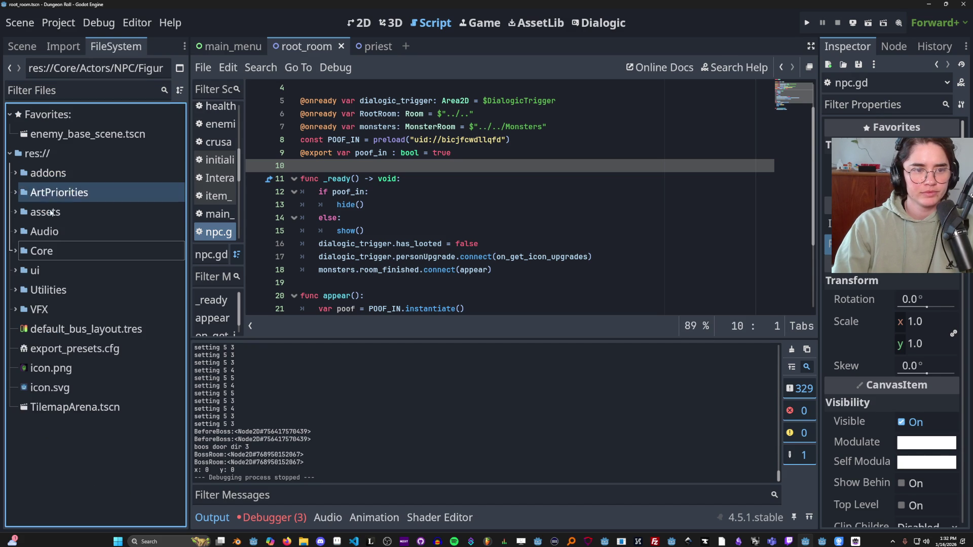
left_click(15, 192)
right_click(76, 213)
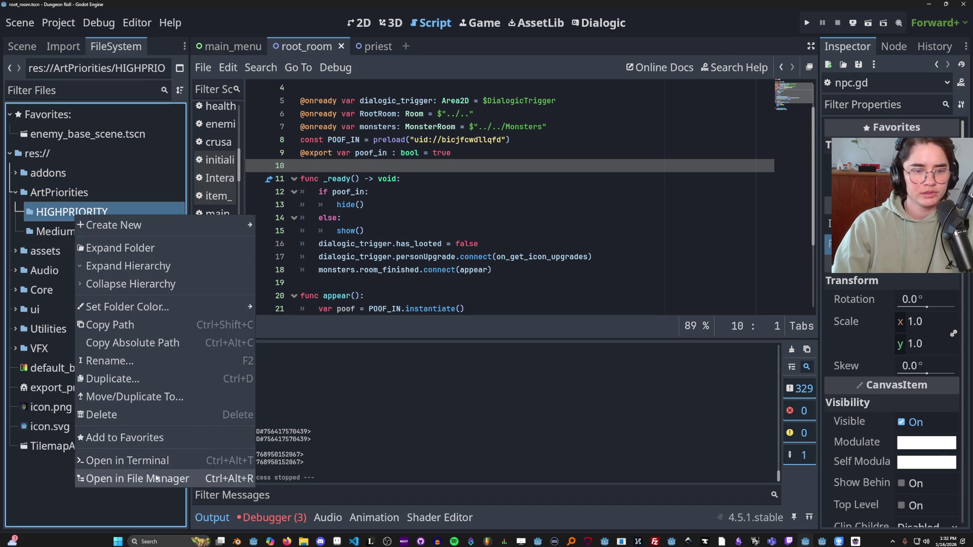
left_click(144, 479)
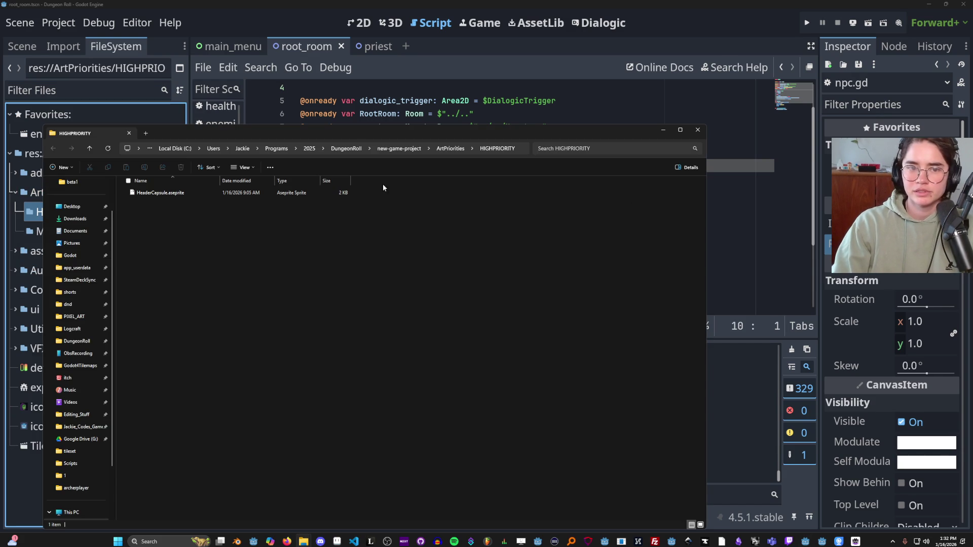
Move the file manager aside and glance at Aseprite before returning to Godot.
left_click_drag(357, 138, 972, 137)
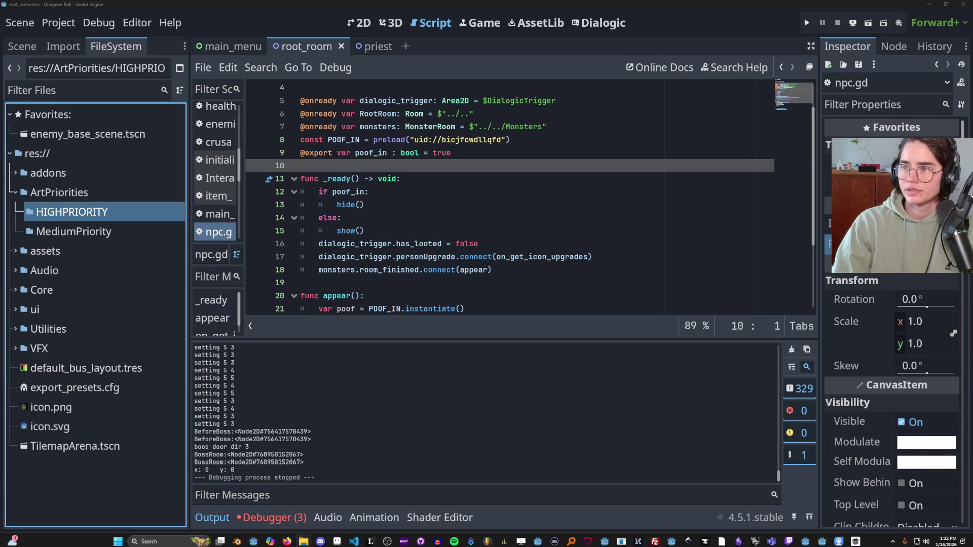
key("alt+Tab")
scroll(355, 331, "up", 3)
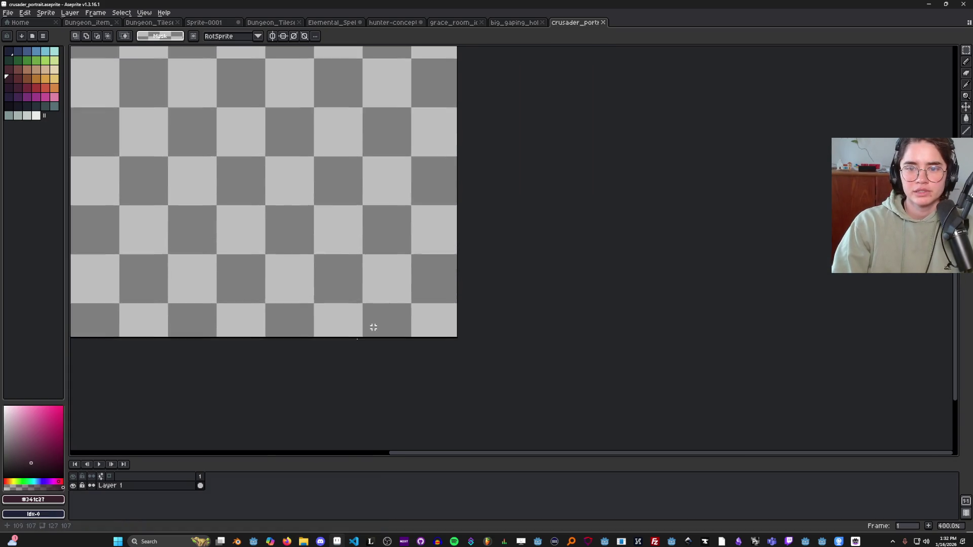
scroll(406, 364, "down", 1)
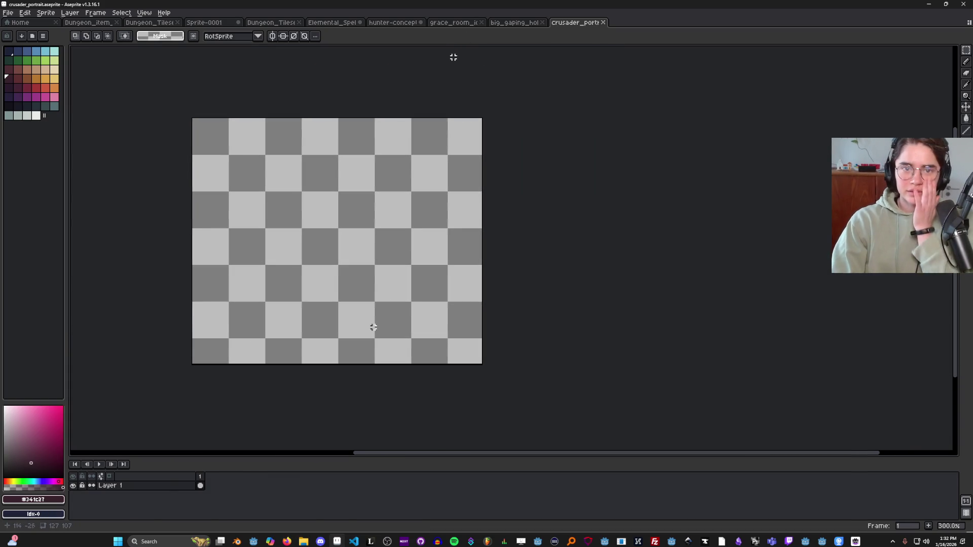
key("alt+Tab")
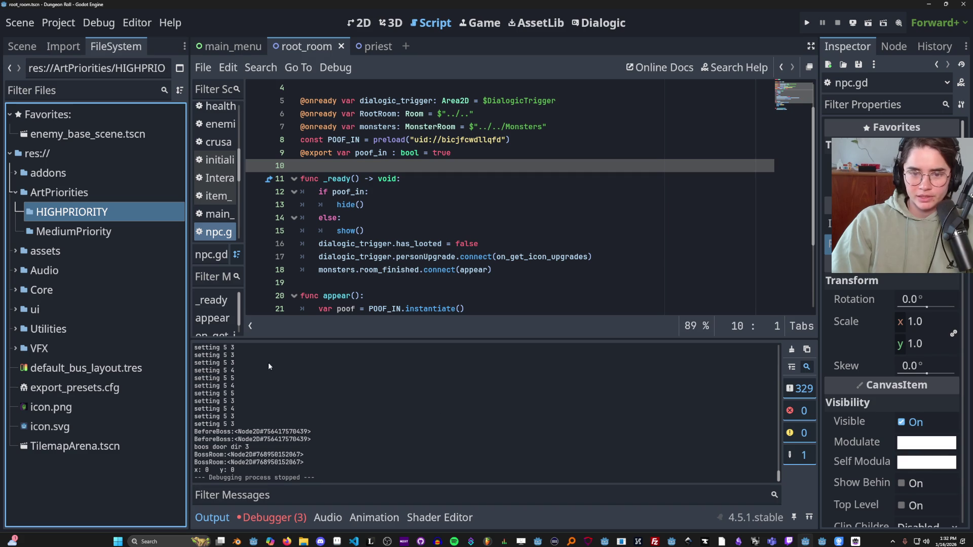
Filter files by 'crusader', open the Jackalaka folder in the file manager, then go to Aseprite.
left_click(92, 91)
type("cru")
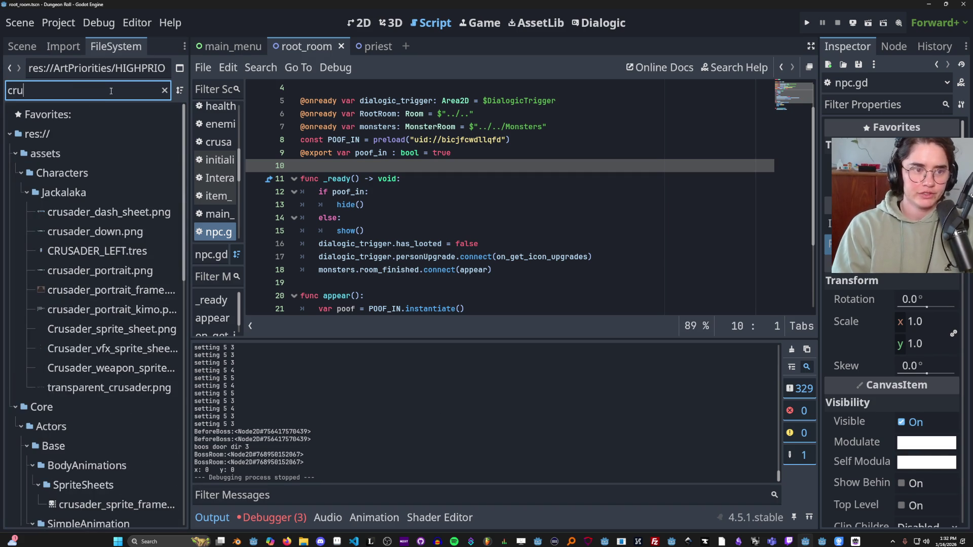
type("sader")
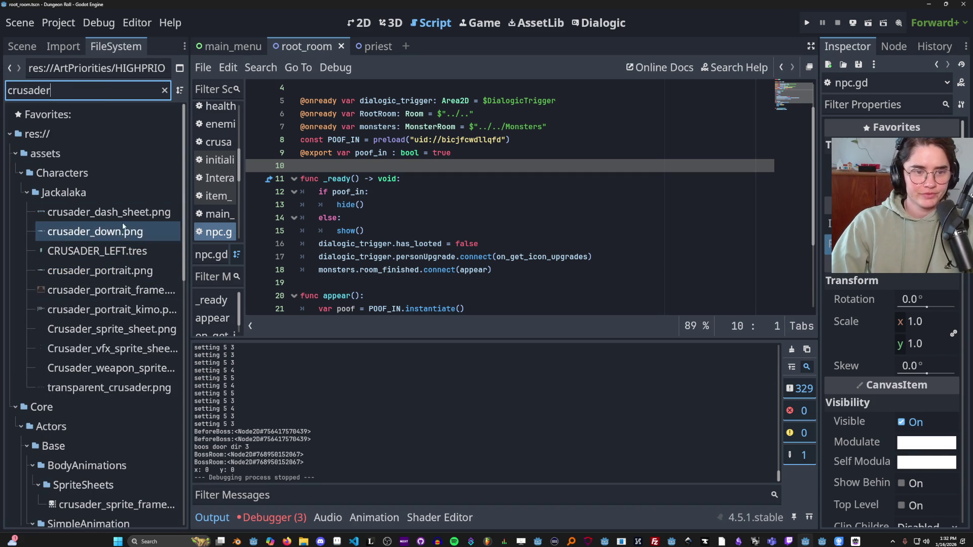
right_click(66, 192)
left_click(152, 455)
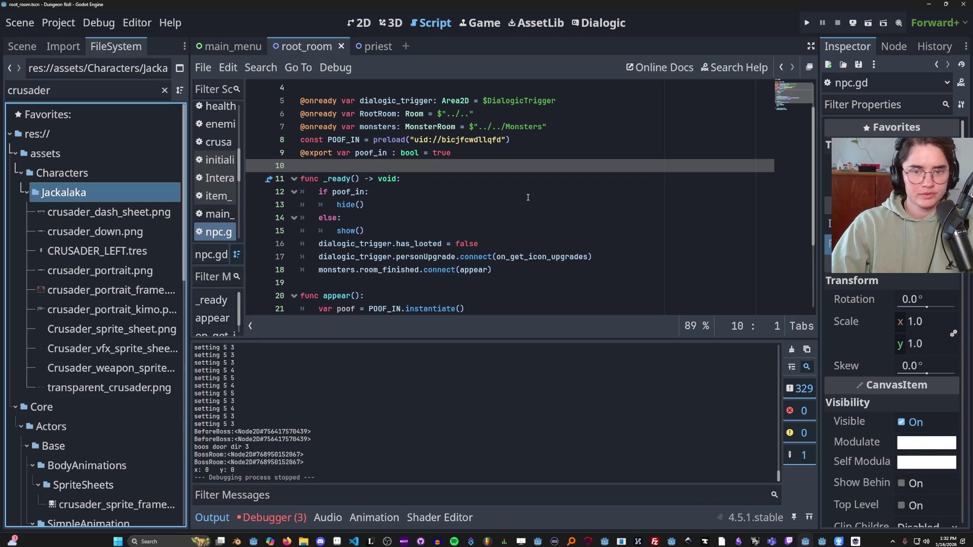
key("alt+Tab")
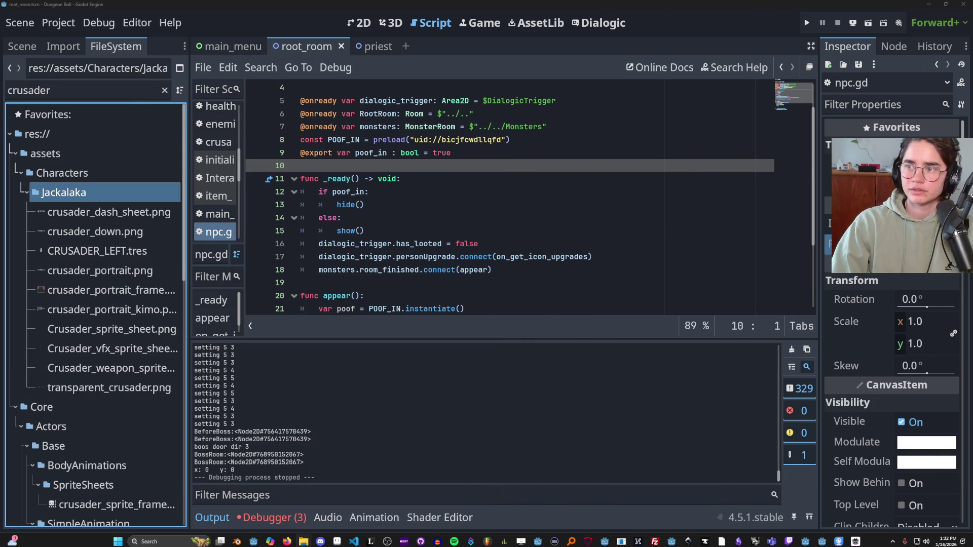
left_click(337, 541)
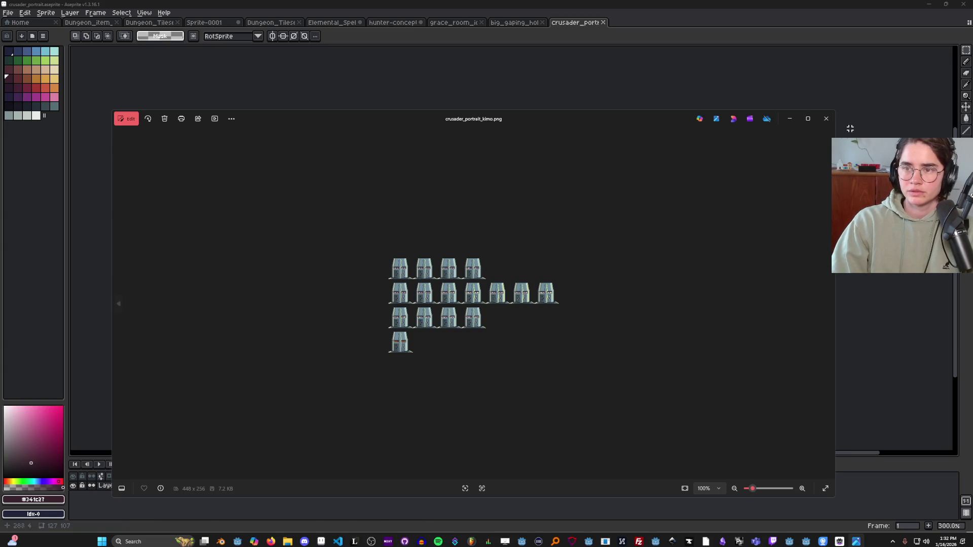
Copy one helmet from crusader_portrait_kimo.png, trying then cancelling a paste in crusader_portrait.
left_click(825, 118)
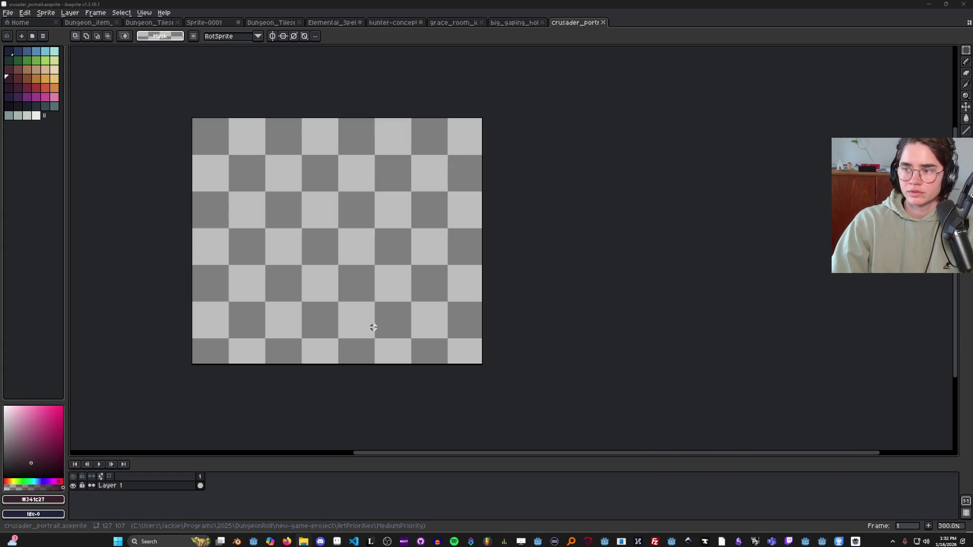
scroll(535, 102, "up", 3)
scroll(539, 139, "down", 3)
scroll(390, 201, "up", 3)
scroll(390, 201, "down", 1)
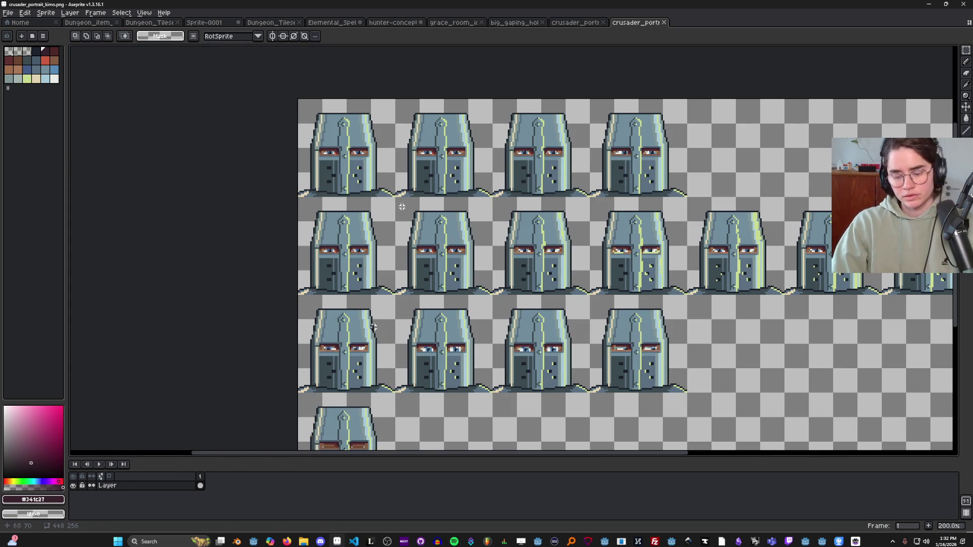
scroll(393, 196, "up", 1)
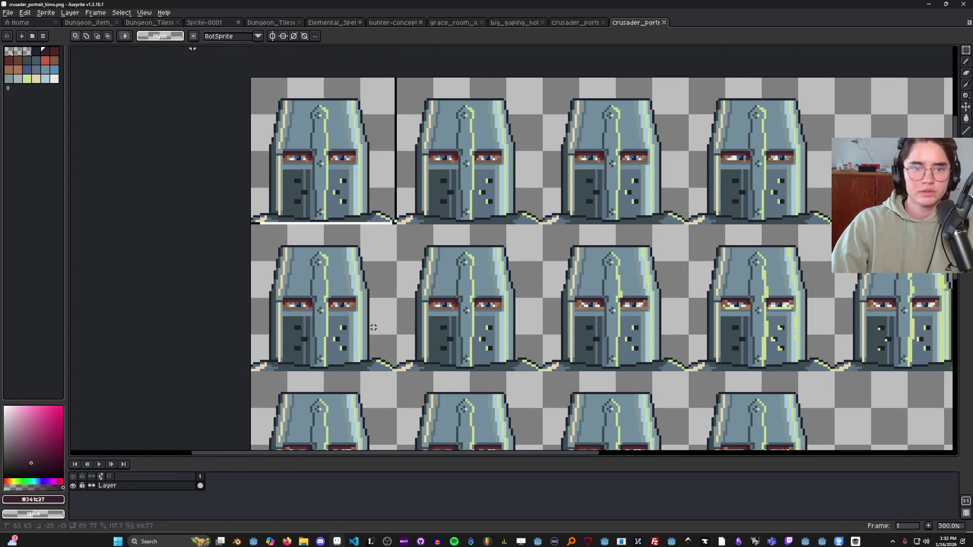
key("ctrl+c")
key("ctrl+shift+Tab")
key("ctrl+v")
mouse_move(306, 208)
left_mouse_down()
mouse_move(442, 275)
mouse_move(463, 304)
left_mouse_up()
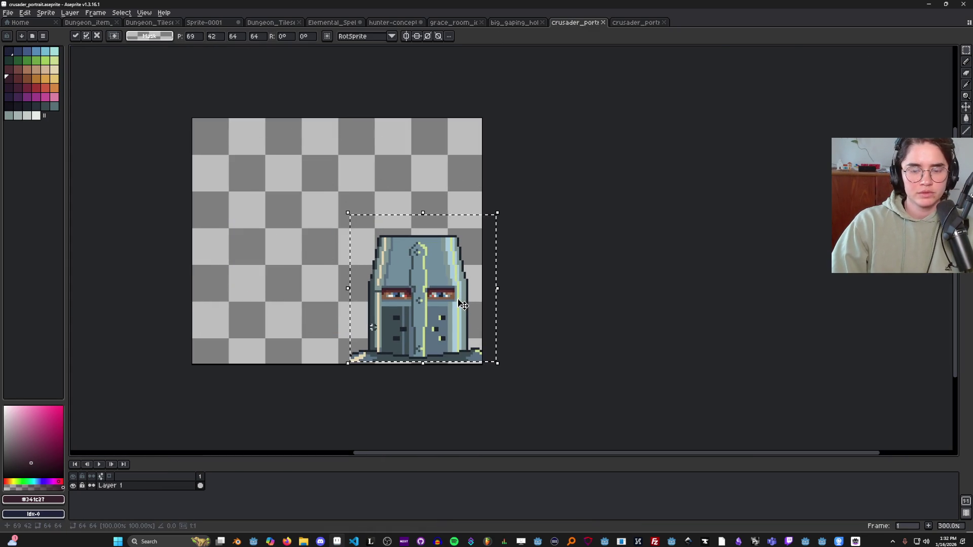
key("Escape")
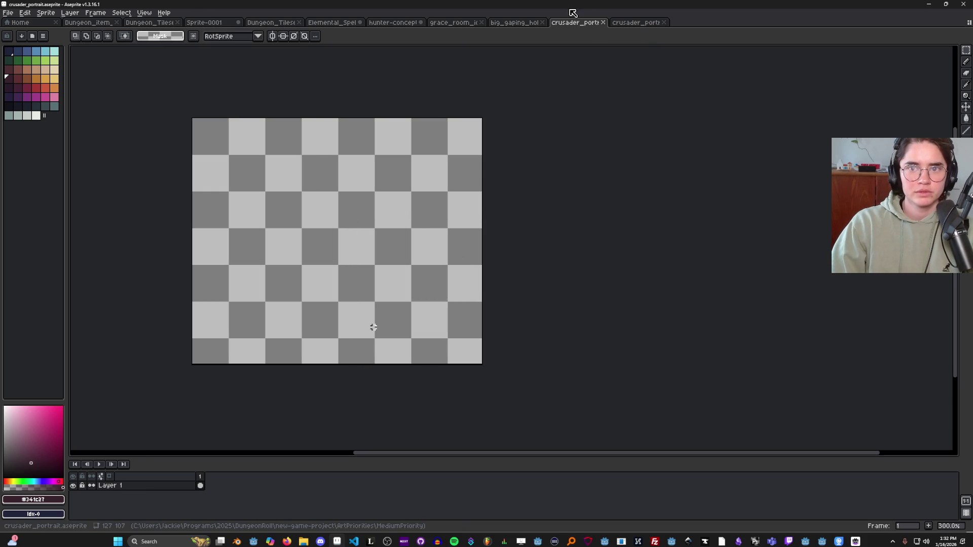
Create a new Sprite-0002, paste the helmet into it, and close the helmet sheet.
left_click(8, 13)
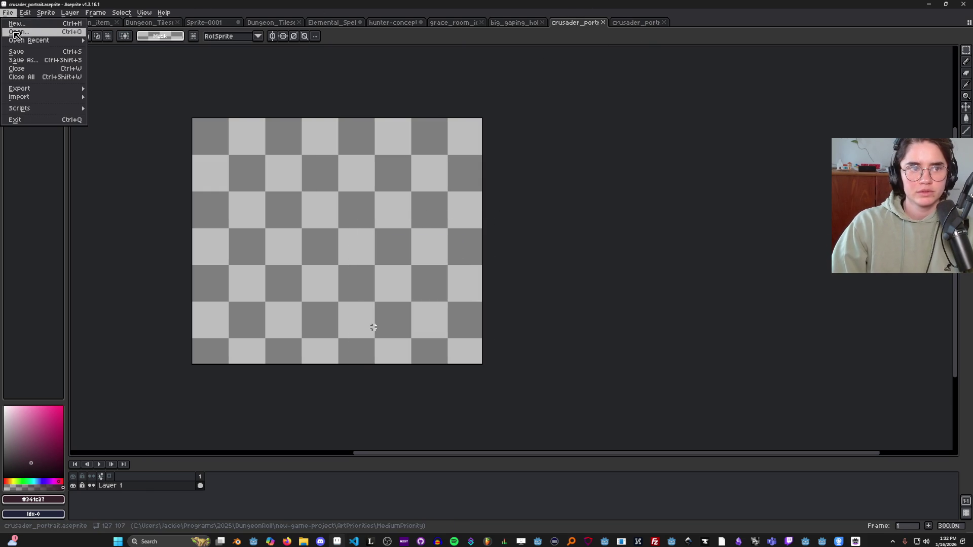
left_click(17, 24)
left_click(468, 349)
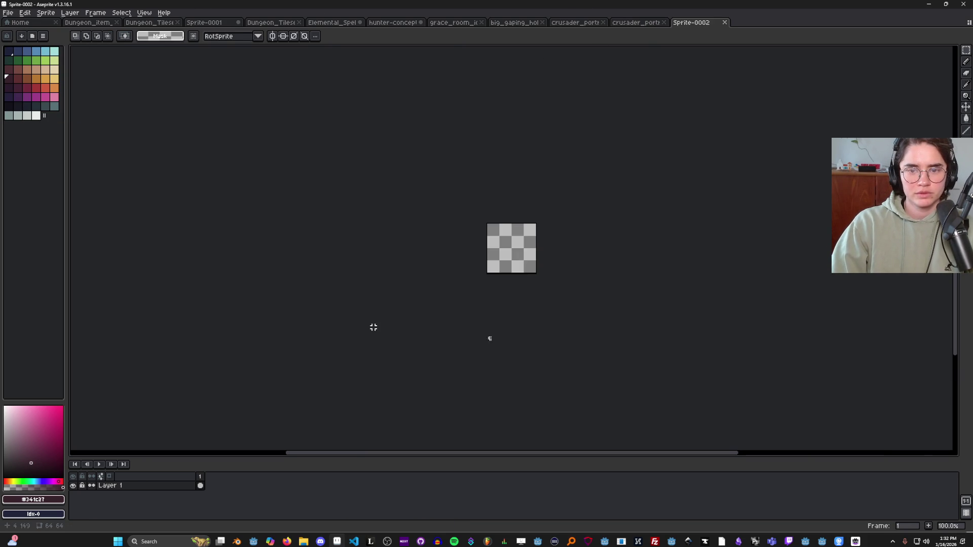
key("ctrl+v")
left_click(633, 22)
left_click(664, 23)
Dock Sprite-0002's helmet reference on the right beside the crusader_portrait canvas.
mouse_move(610, 32)
left_mouse_down()
mouse_move(634, 28)
mouse_move(958, 109)
mouse_move(931, 114)
left_mouse_up()
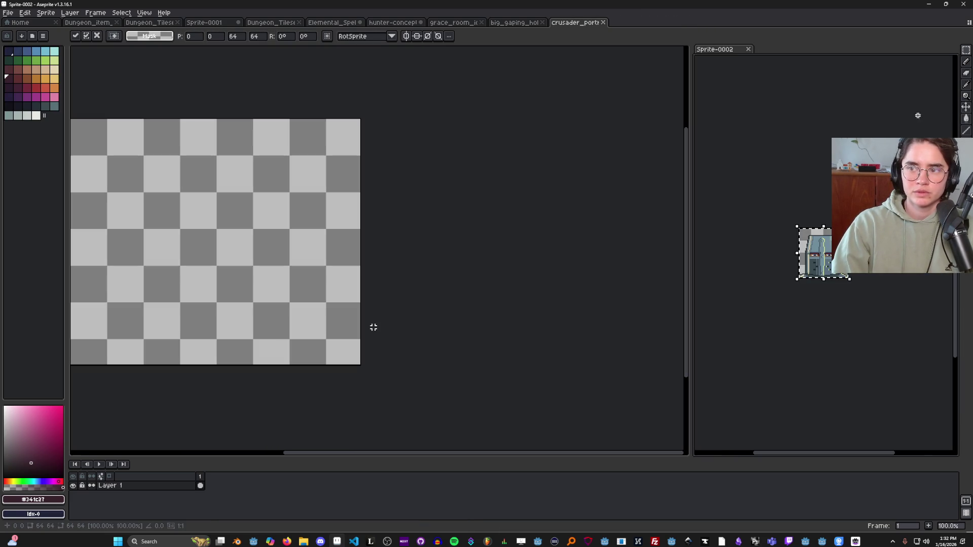
scroll(698, 271, "up", 4)
left_click(351, 274)
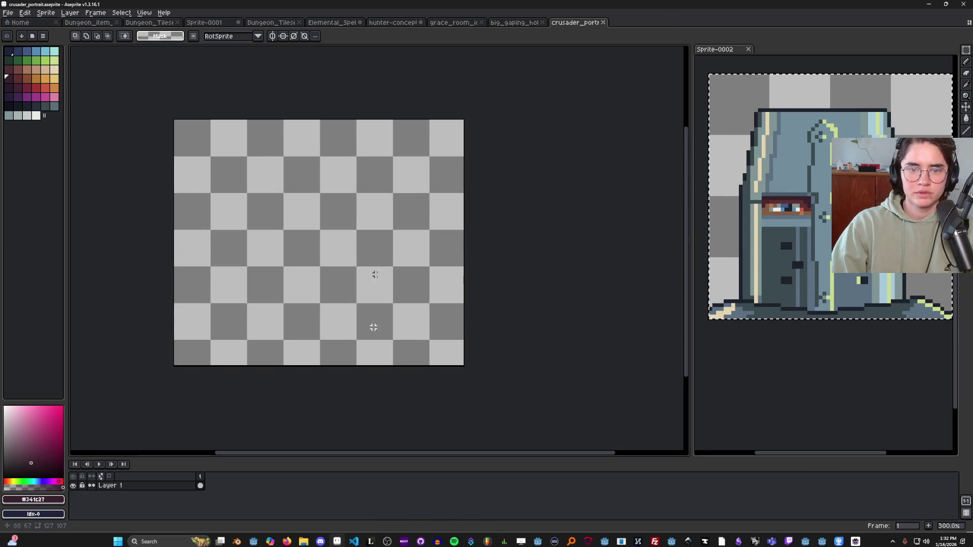
key("ctrl+Tab")
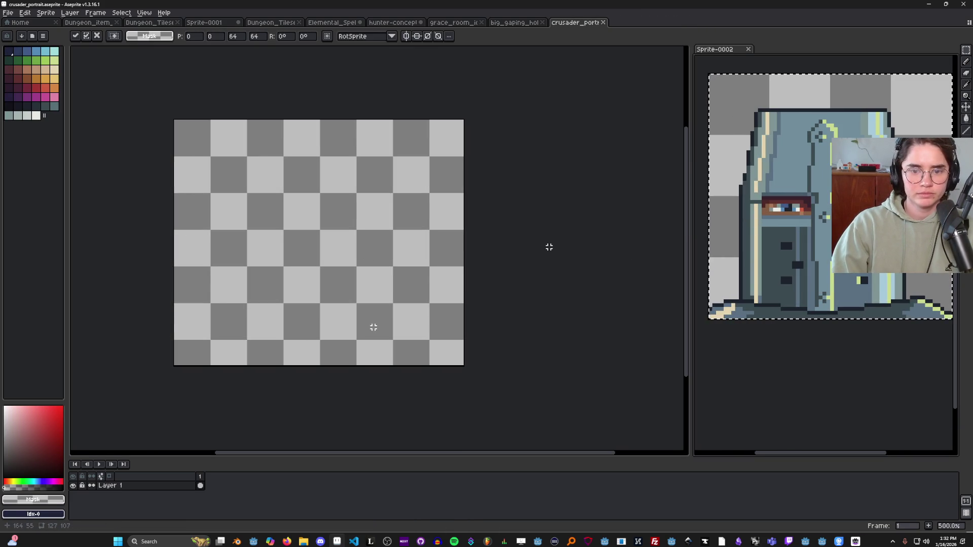
left_click(548, 247)
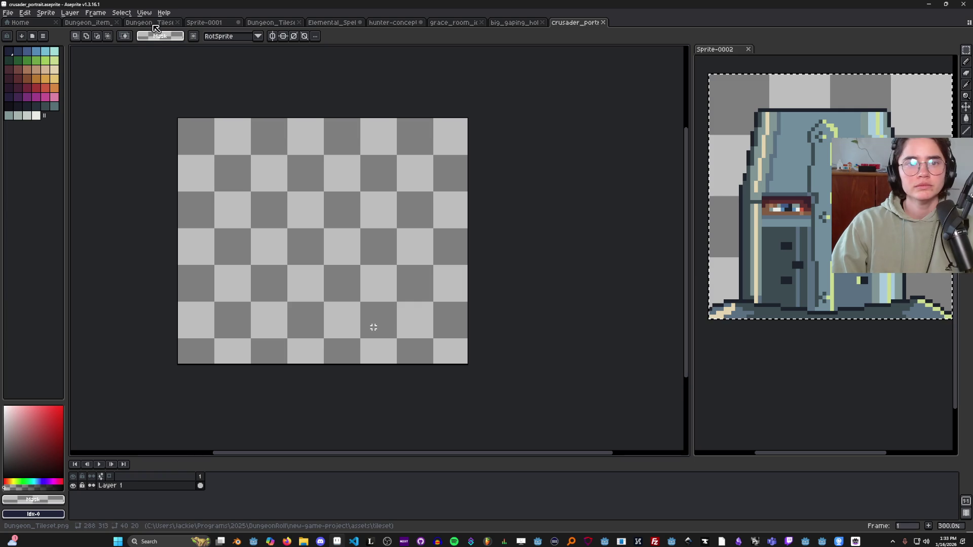
Check the canvas sizes of hunter-concept and crusader_portrait, cancelling without changes.
left_click(404, 29)
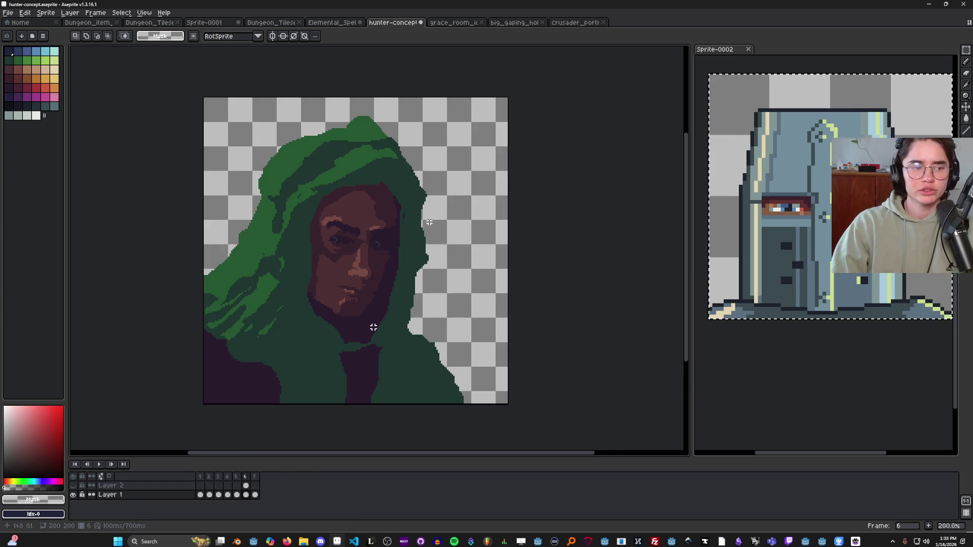
key("ctrl+alt+c")
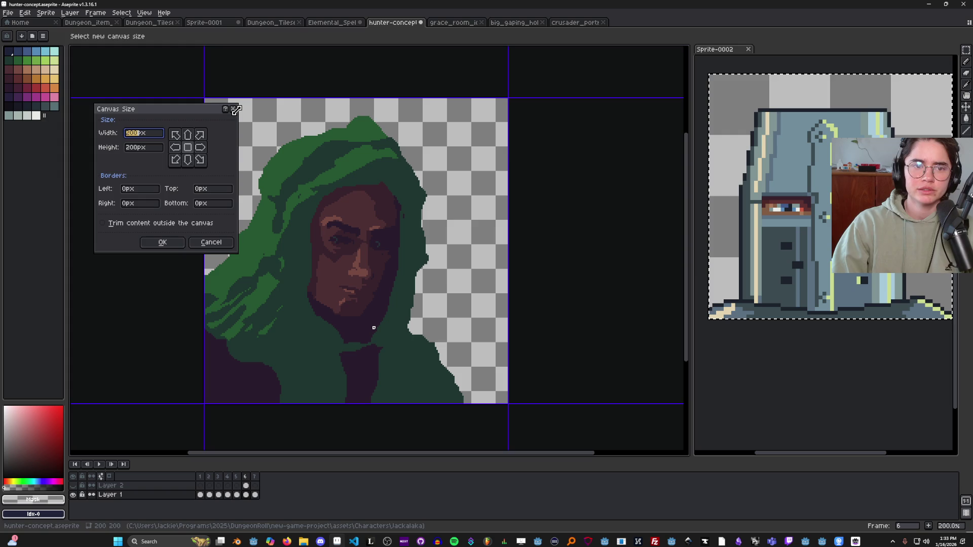
key("Escape")
left_click(575, 23)
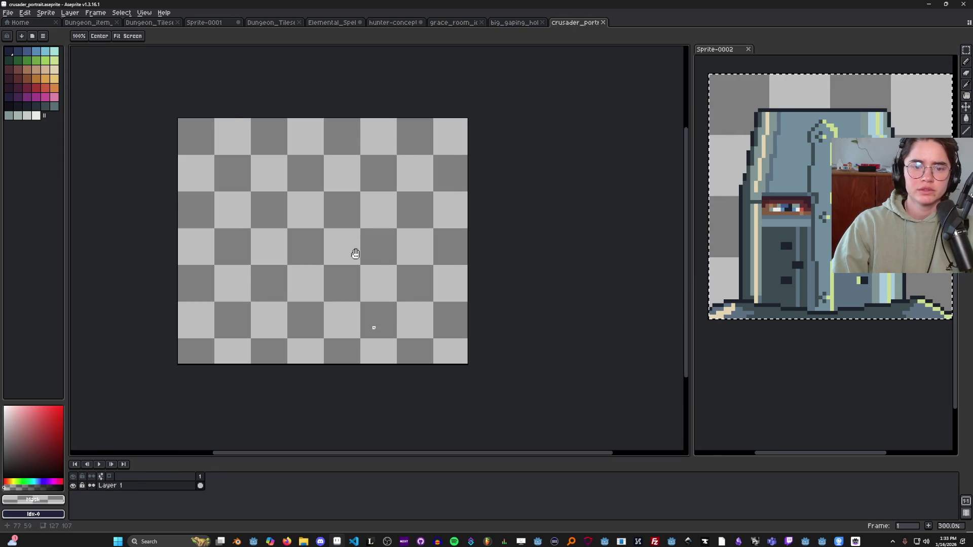
key("ctrl+alt+c")
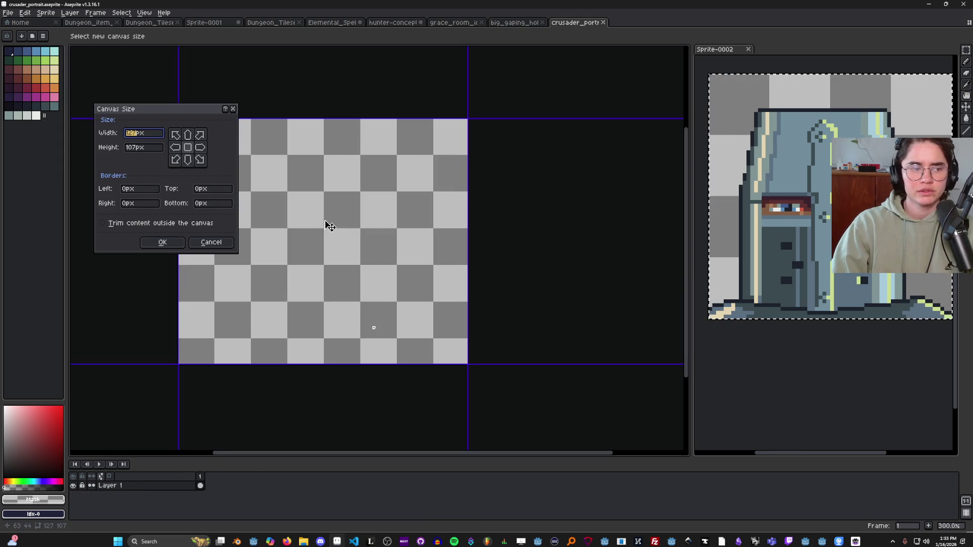
left_click(236, 111)
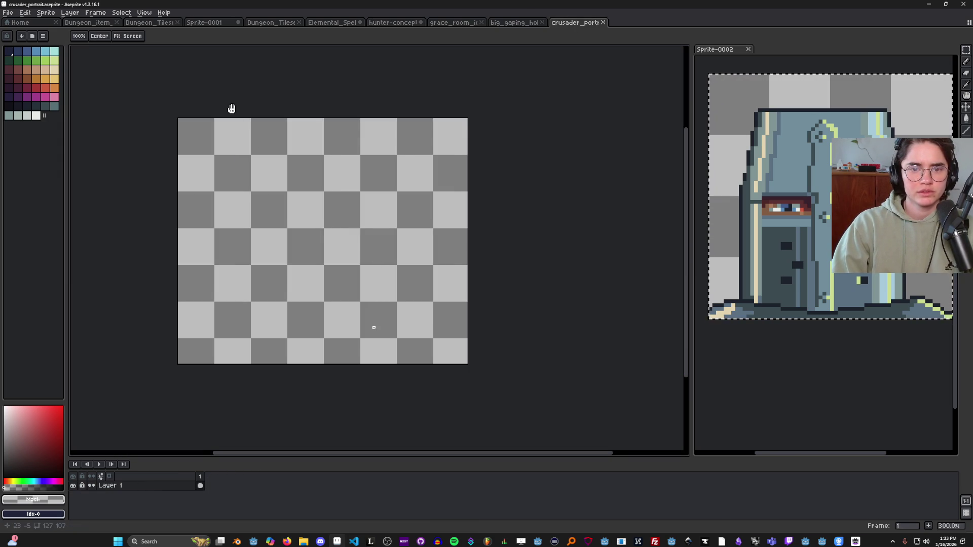
Set the brush to 2px and sample the helmet's blue-grey #70909e as the drawing colour.
scroll(287, 213, "up", 1)
scroll(334, 204, "down", 1)
key("plus")
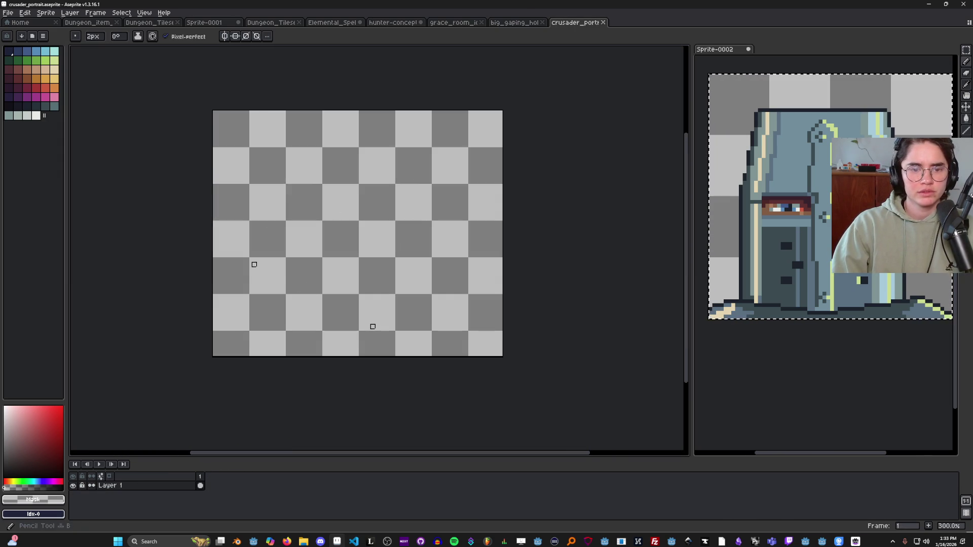
key("minus")
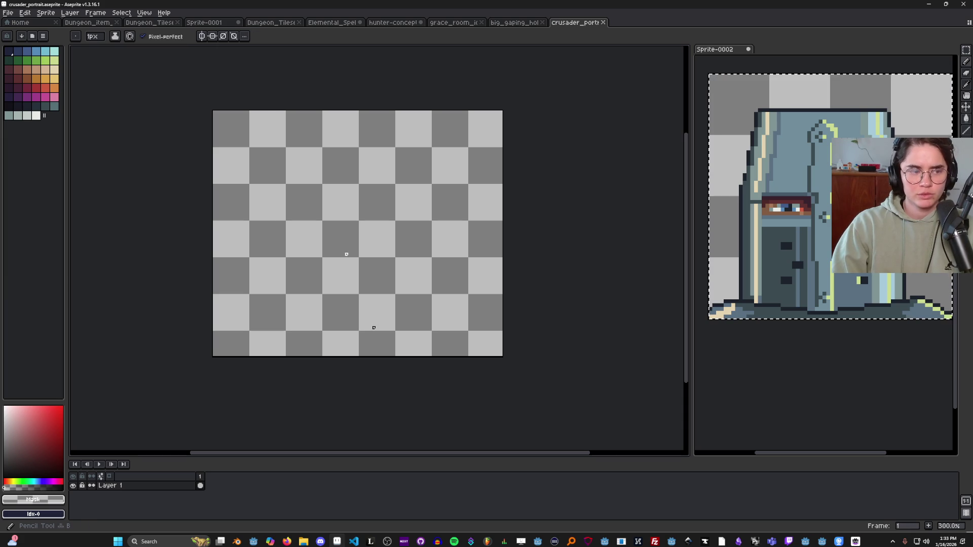
key("plus")
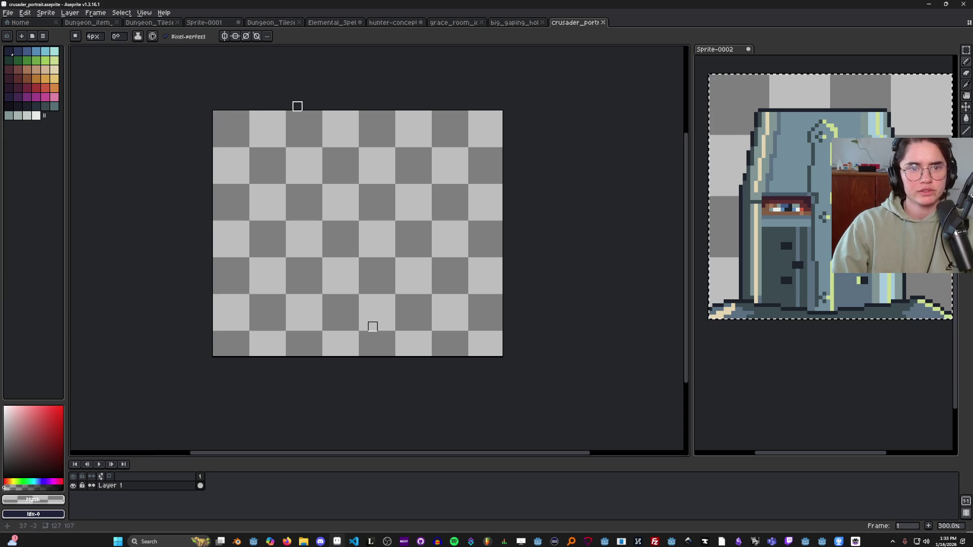
left_click(784, 212, "alt")
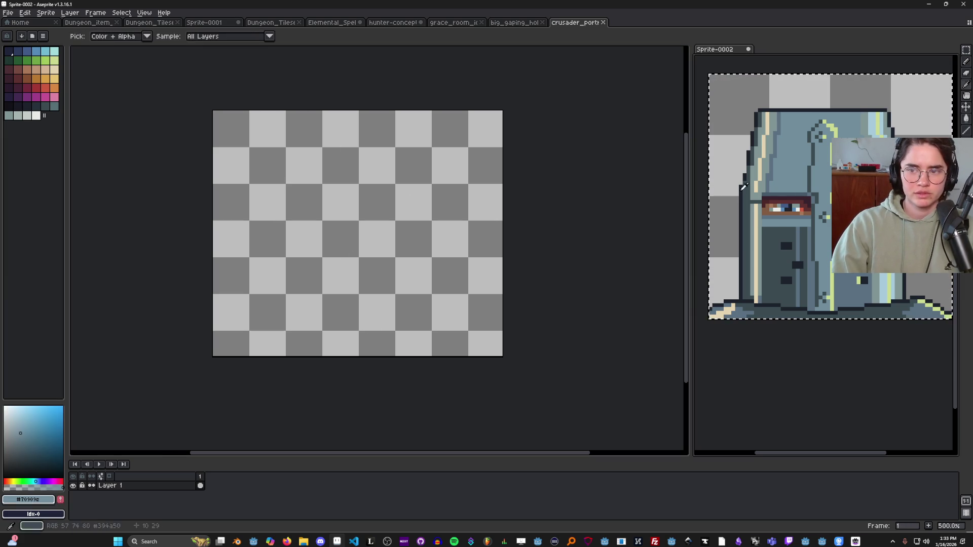
Switch to a round 12px brush, then paint and undo a test stroke.
left_click(76, 36)
left_click(77, 48)
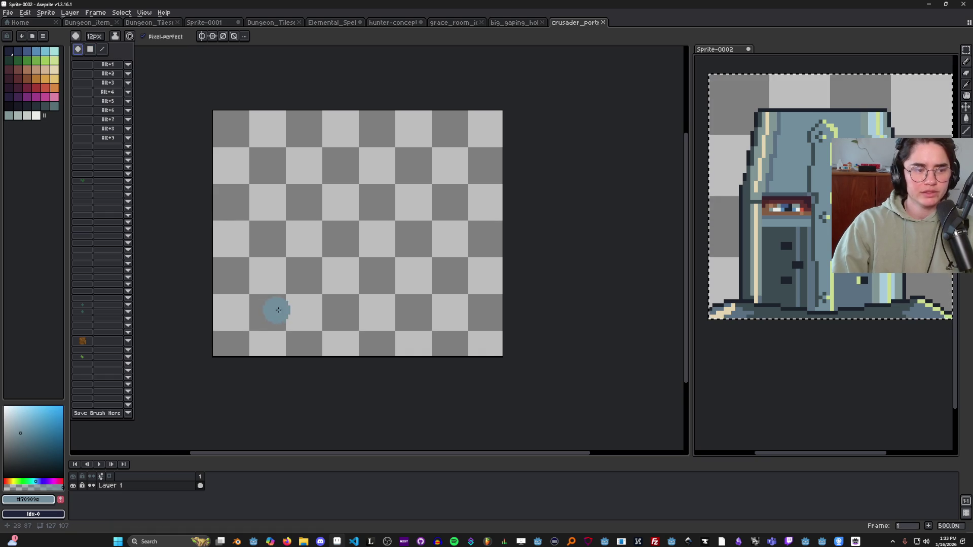
left_click_drag(257, 329, 267, 169)
key("ctrl+z")
key("ctrl+z")
key("ctrl+z")
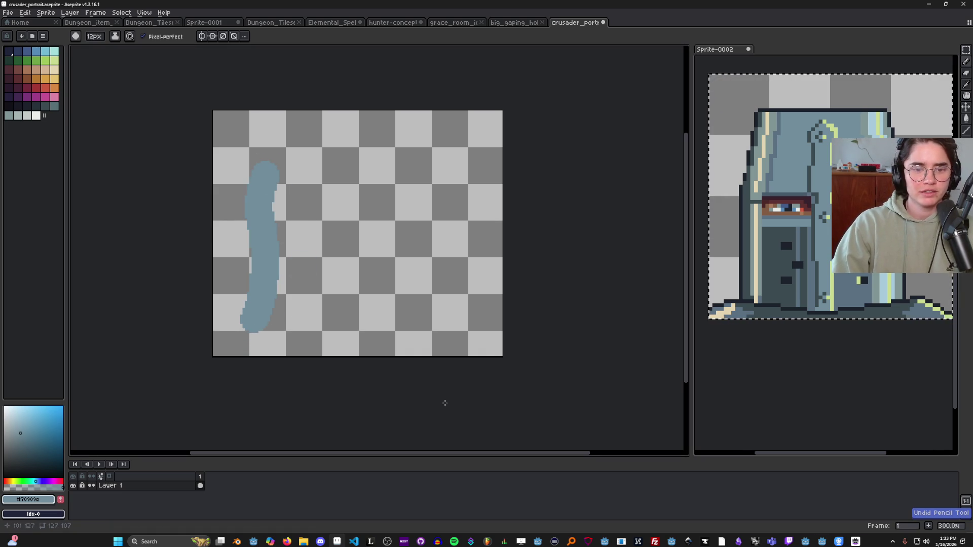
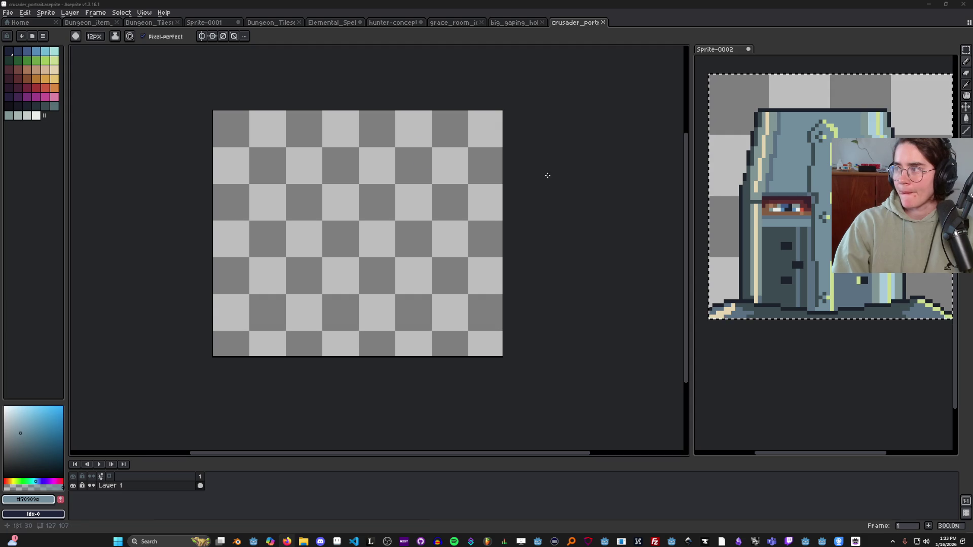
Outline the slanted helmet body in blue-grey and bucket-fill it.
mouse_move(244, 332)
left_mouse_down()
mouse_move(316, 188)
mouse_move(320, 143)
mouse_move(458, 167)
mouse_move(471, 206)
mouse_move(439, 333)
mouse_move(230, 331)
left_mouse_up()
key("g")
left_click(343, 278)
scroll(350, 296, "down", 1)
scroll(349, 296, "up", 1)
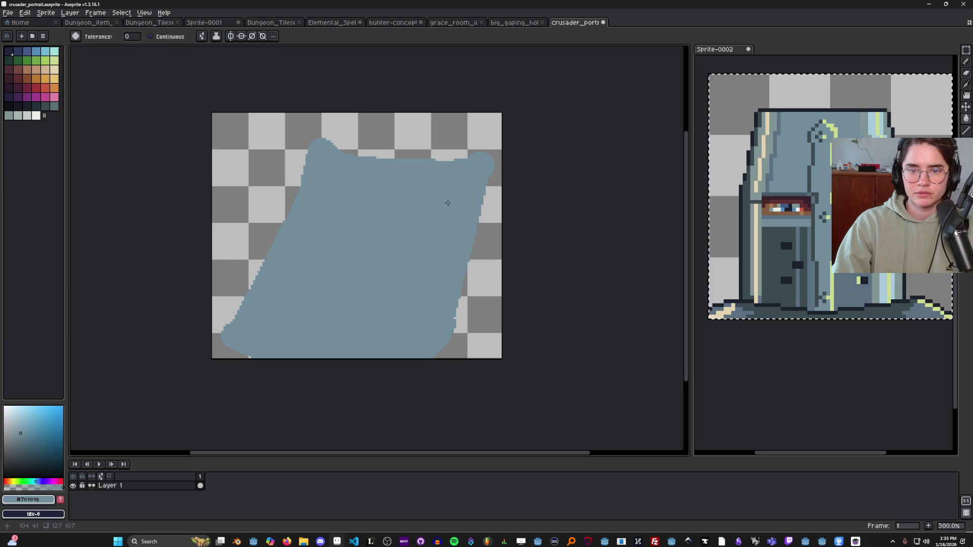
key("i")
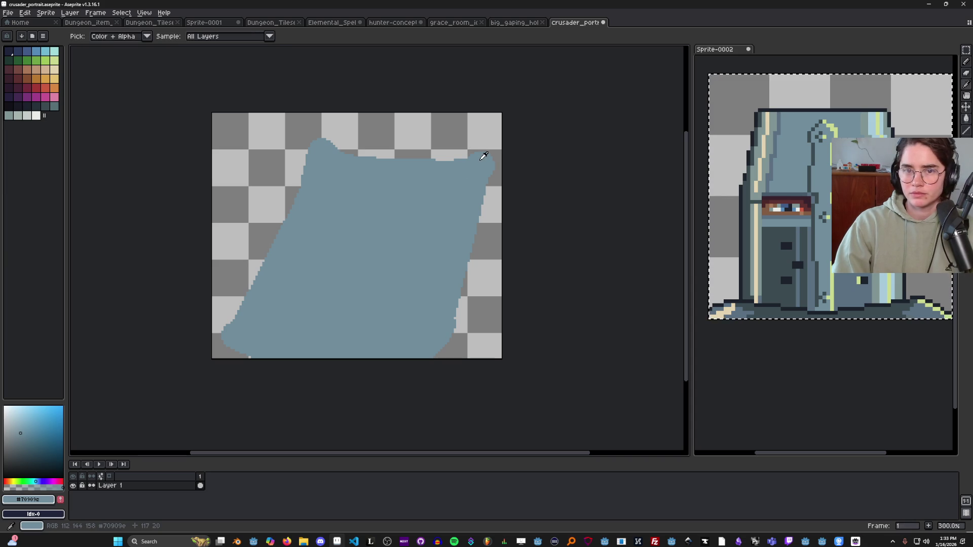
key("g")
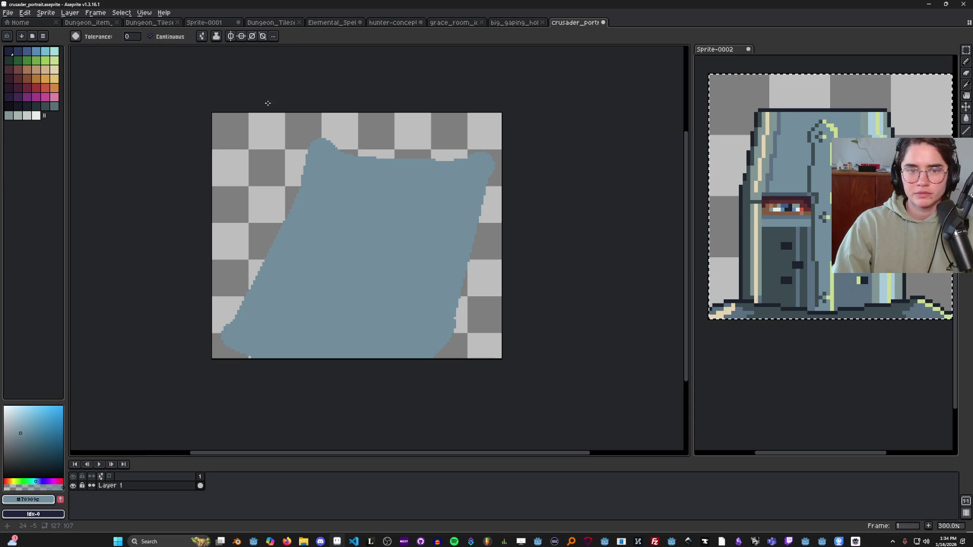
Widen the silhouette's left edge toward the lower left with the 12px Pencil.
key("b")
mouse_move(306, 134)
left_mouse_down()
mouse_move(241, 316)
mouse_move(286, 185)
left_mouse_up()
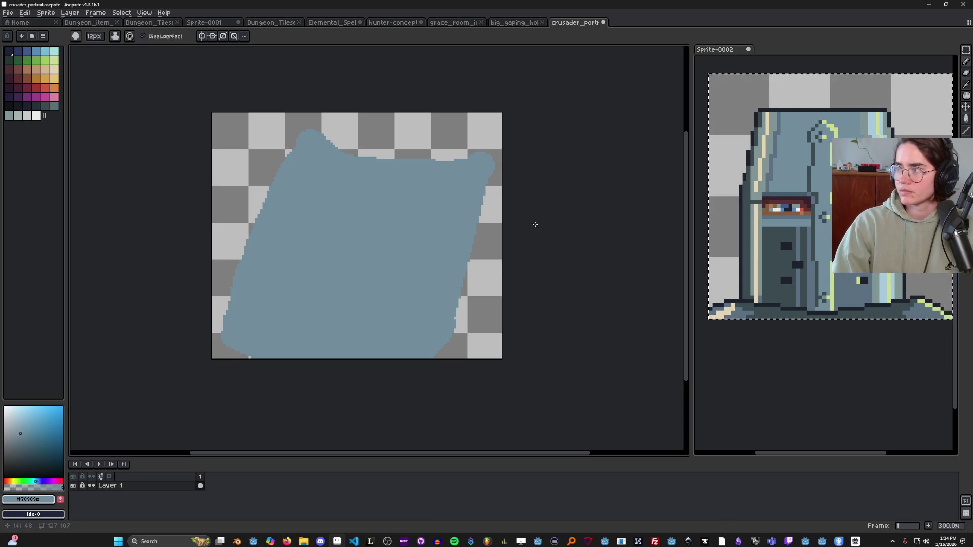
key("i")
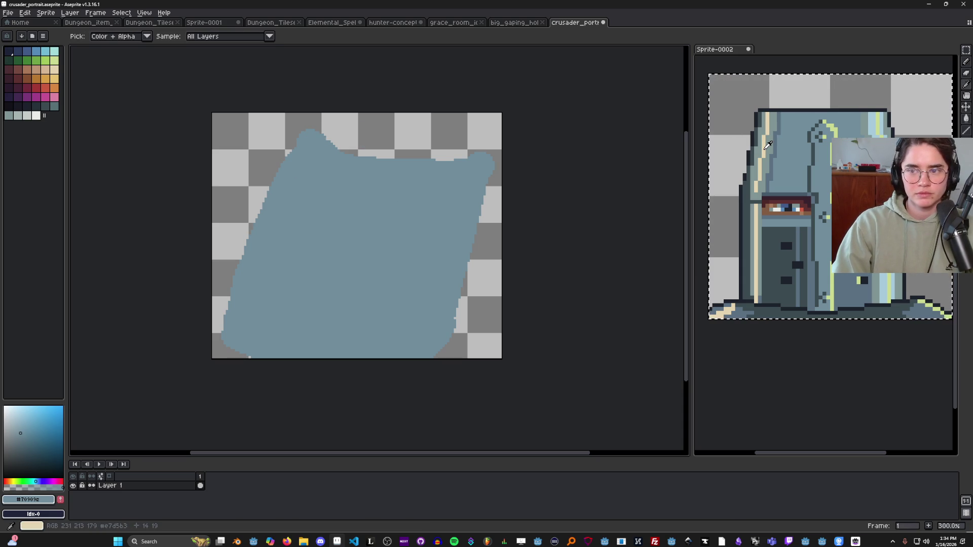
Outline an oval top in light blue from the reference with a 5px Pencil and fill it.
left_click(879, 124)
key("b")
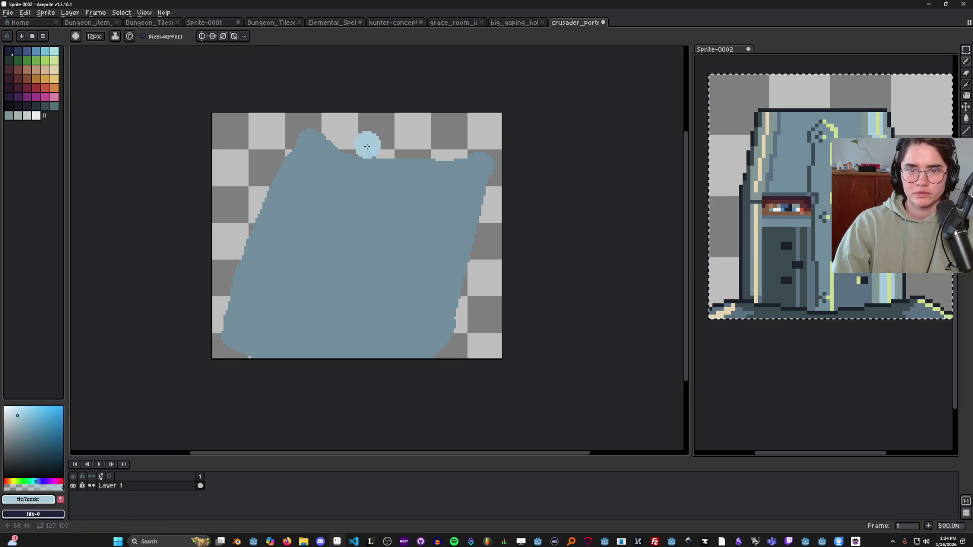
key("minus")
key("minus")
key("minus")
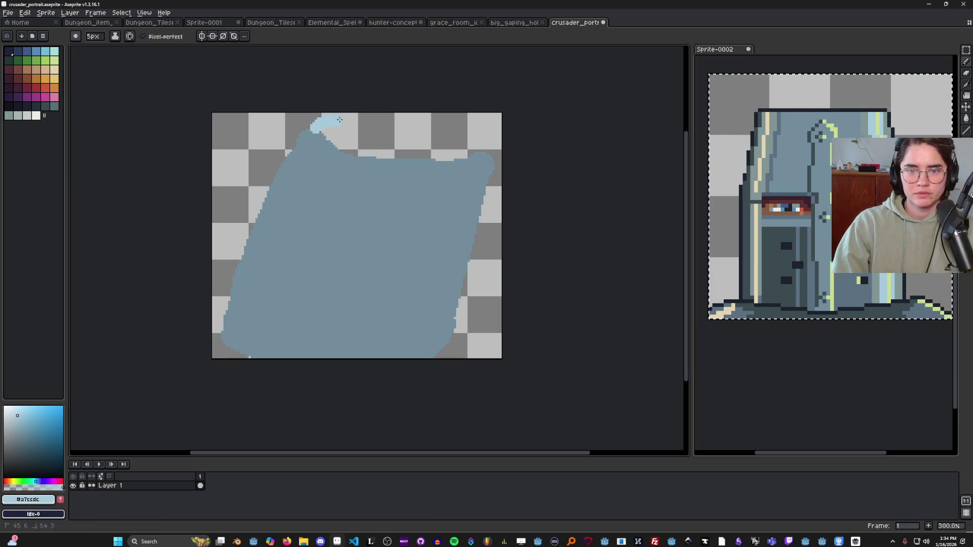
left_click_drag(311, 131, 473, 132)
key("g")
left_click(456, 147)
scroll(446, 187, "down", 1)
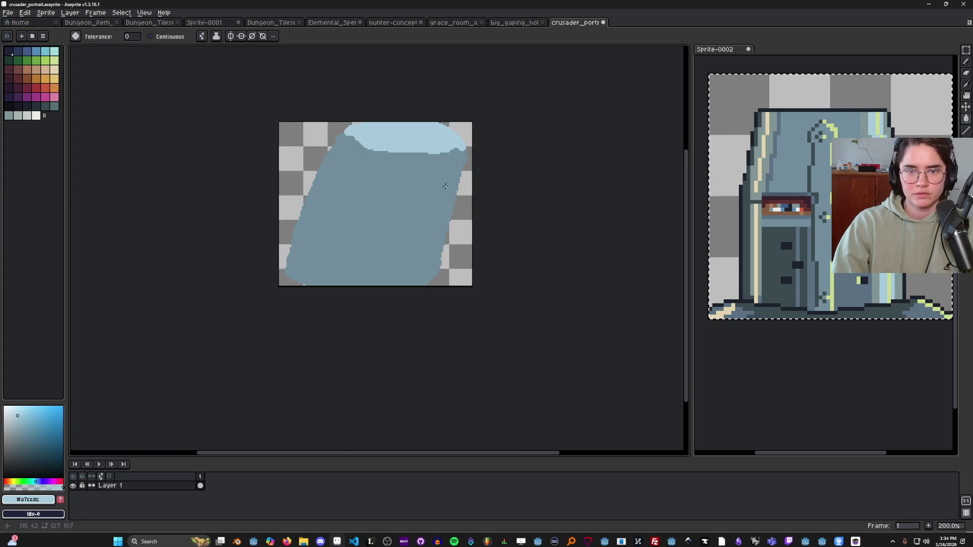
Thicken the light blue along the oval top's lower edge.
key("b")
left_click(339, 143, "alt")
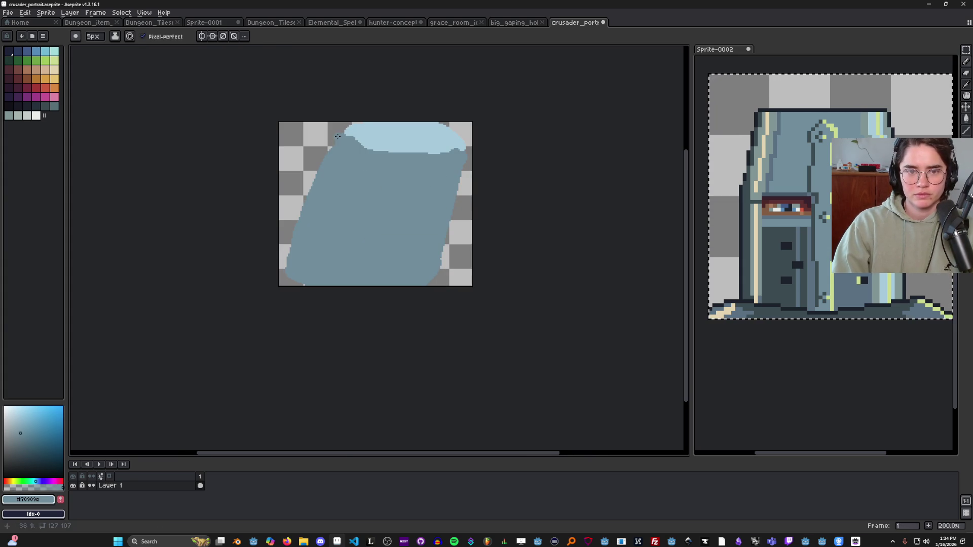
left_click(344, 130, "alt")
scroll(356, 133, "down", 1)
scroll(450, 130, "up", 2)
left_click_drag(465, 114, 331, 107)
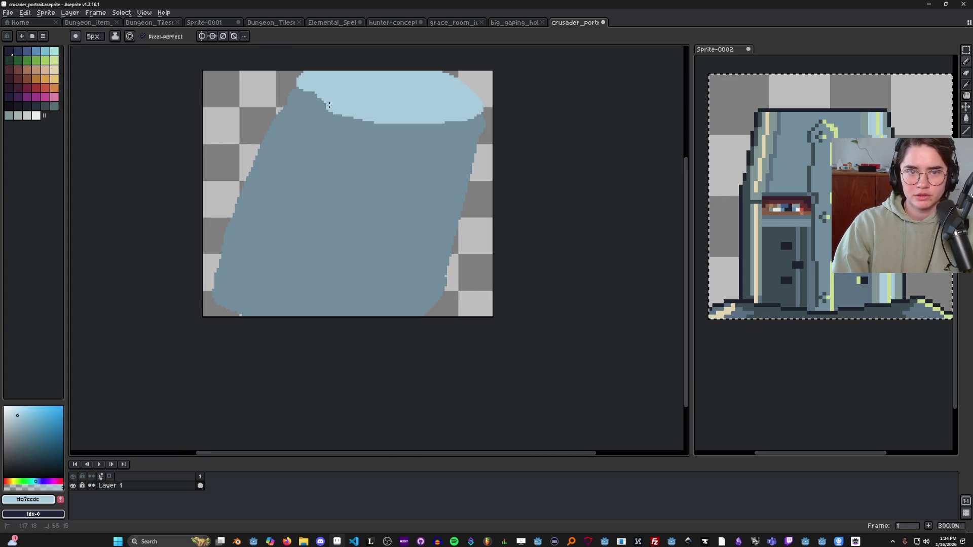
Glance at the chalice and hunter concept sprites, then return to the crusader portrait.
left_click(459, 23)
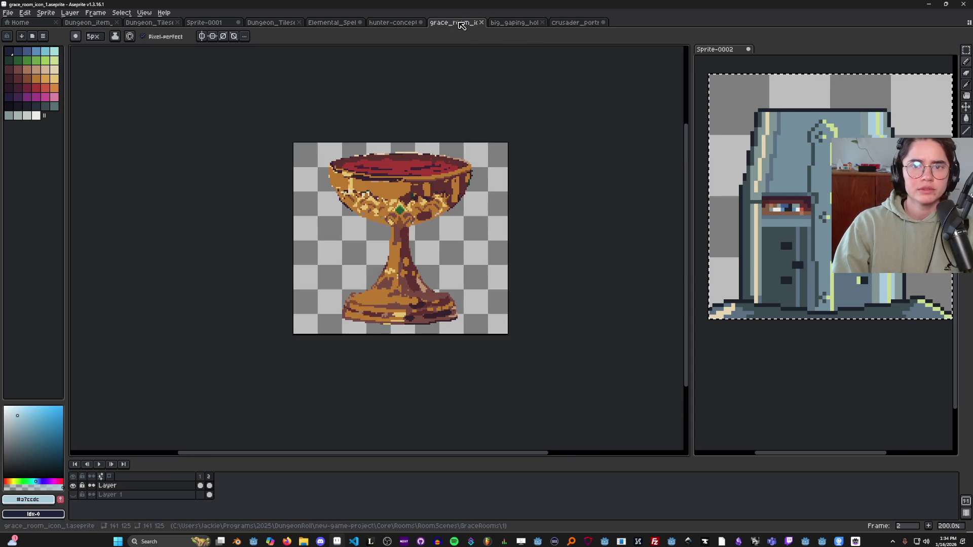
left_click(512, 22)
left_click(392, 23)
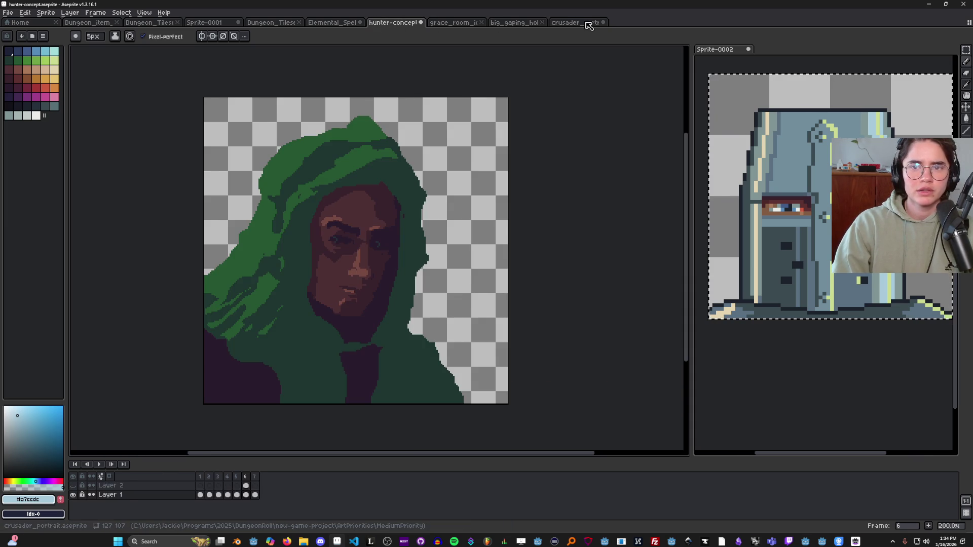
left_click(575, 22)
key("e")
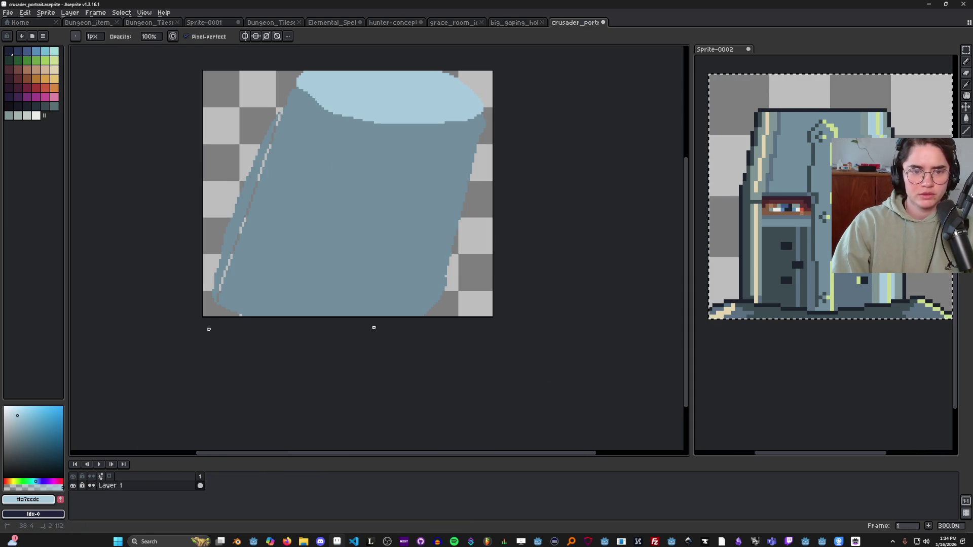
Delete the stray light fringe pixels on the cylinder's left edge using a contiguous Magic Wand selection.
key("w")
left_click(233, 212)
key("Delete")
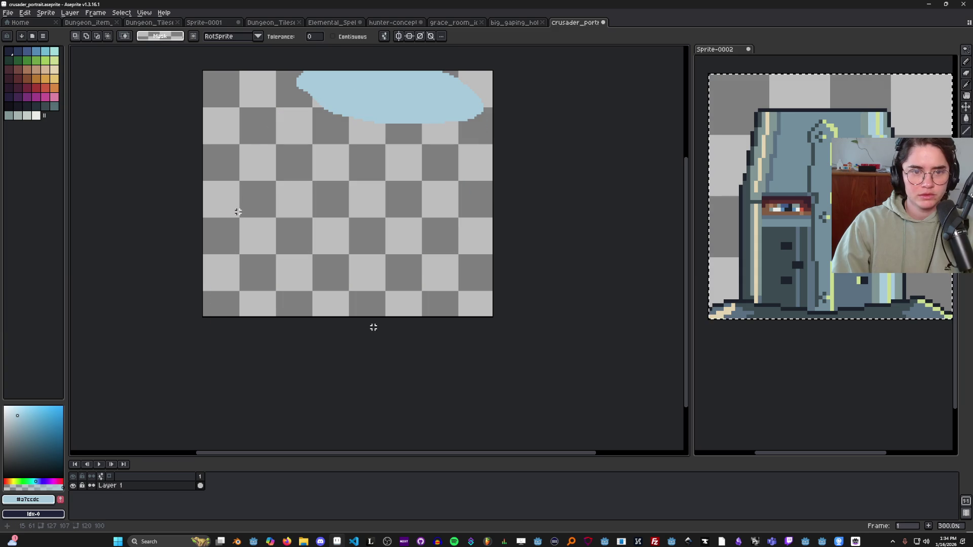
key("ctrl+z")
left_click(333, 36)
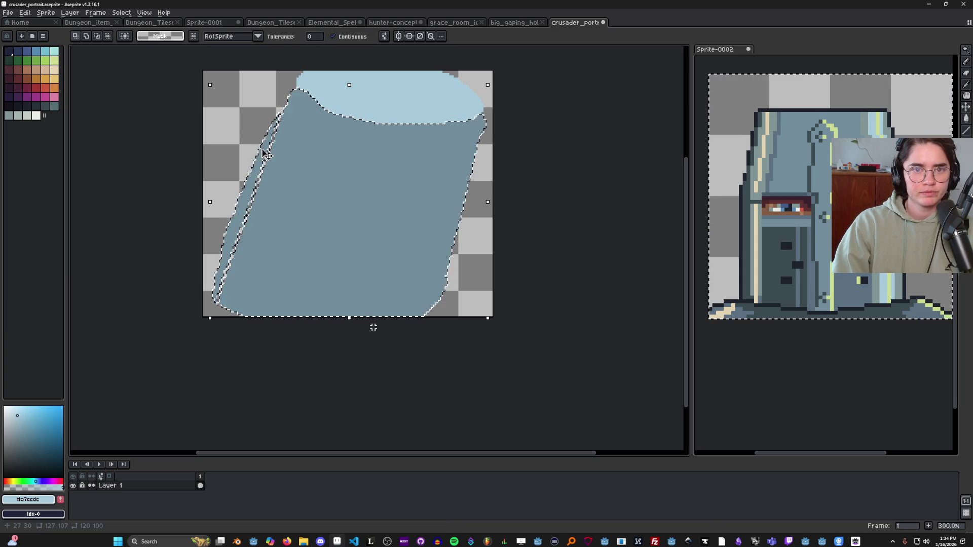
left_click(251, 173)
key("ctrl+d")
left_click(252, 167)
key("Delete")
scroll(263, 243, "down", 1)
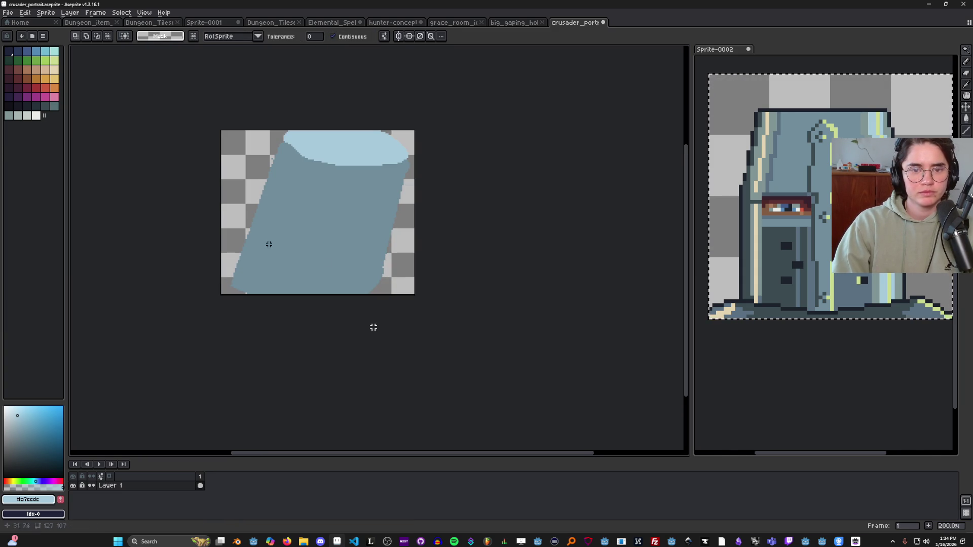
Sample dark #394a50 from the reference and select everything except the cylinder.
left_click(367, 251, "alt")
left_click(780, 309, "alt")
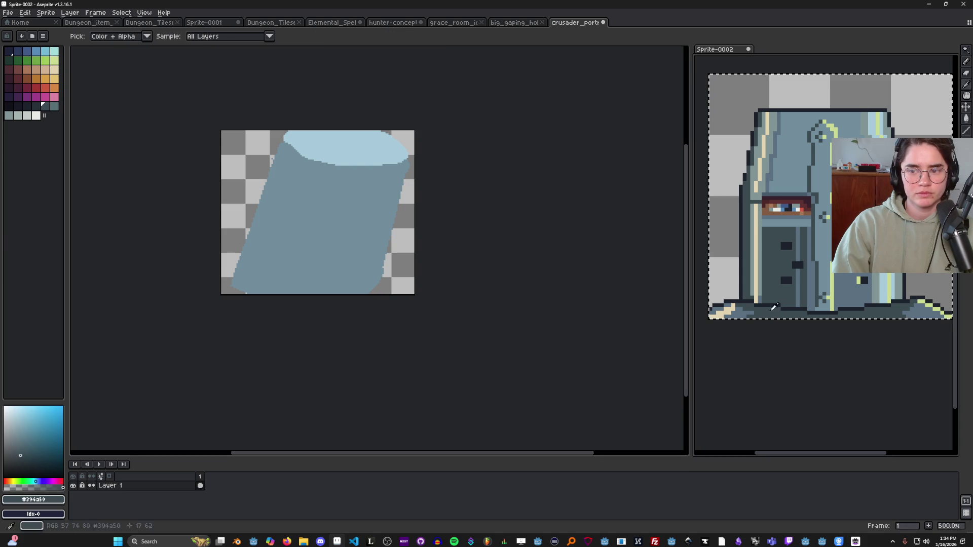
scroll(233, 269, "up", 1)
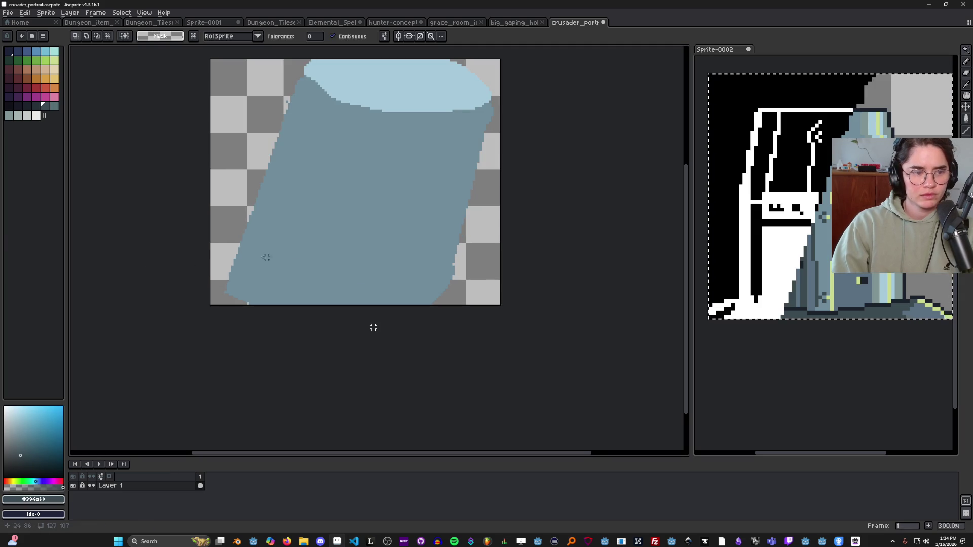
key("b")
key("w")
left_click(302, 278)
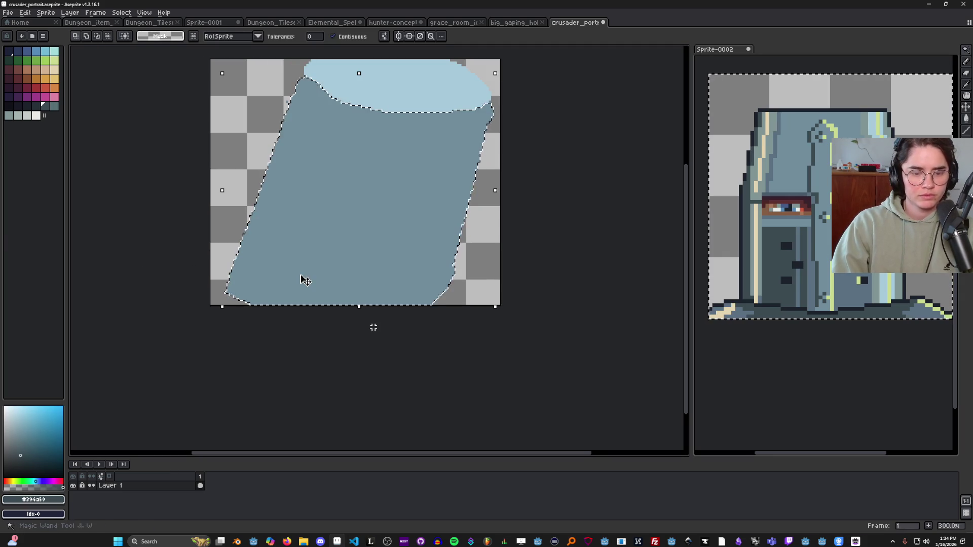
key("ctrl+shift+i")
Paint dark ground into the lower-left corner, around the lower right, and up the right edge.
key("b")
left_click_drag(235, 282, 178, 282)
mouse_move(458, 259)
left_mouse_down()
mouse_move(542, 271)
mouse_move(486, 273)
mouse_move(467, 302)
left_mouse_up()
left_click_drag(497, 225, 499, 239)
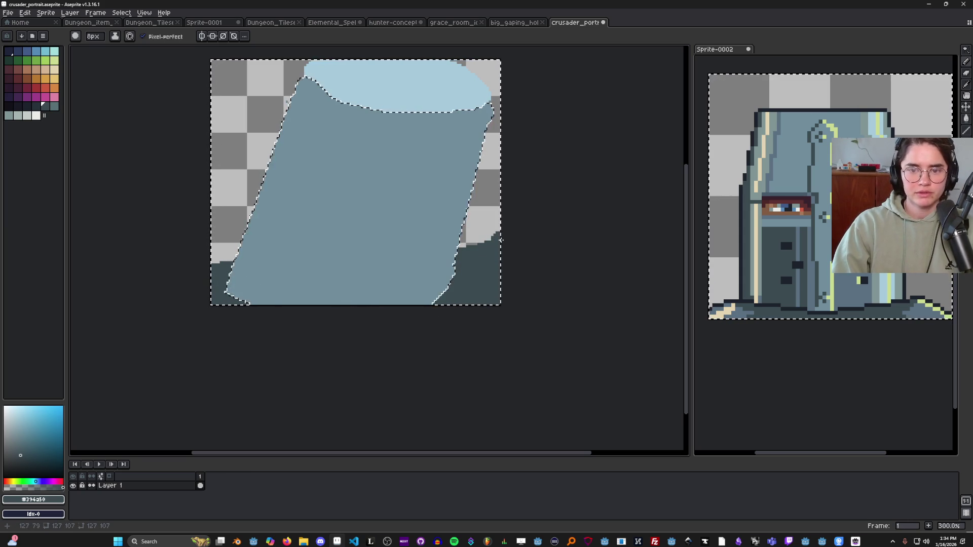
Sample the pale yellow from the reference and enlarge the brush to 3px.
key("e")
scroll(372, 326, "up", 3)
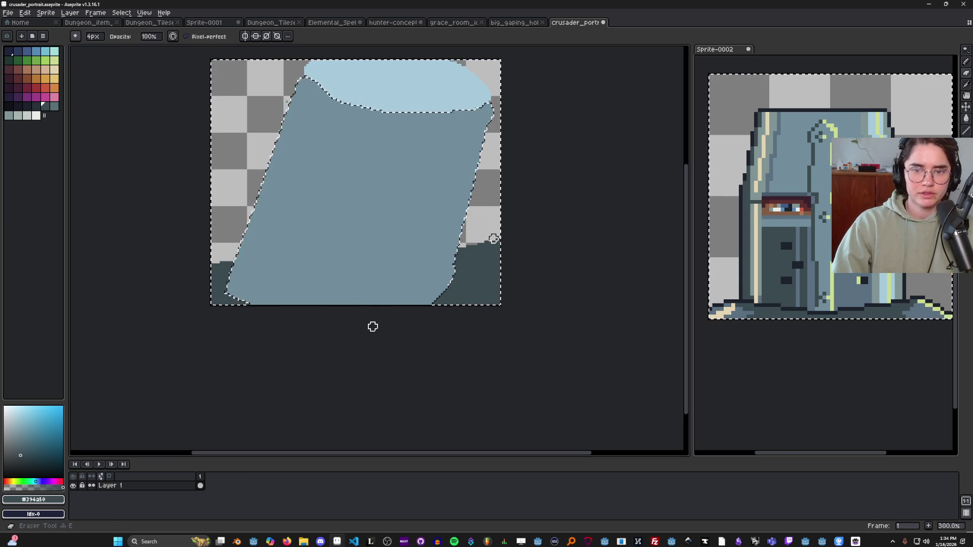
scroll(373, 327, "down", 2)
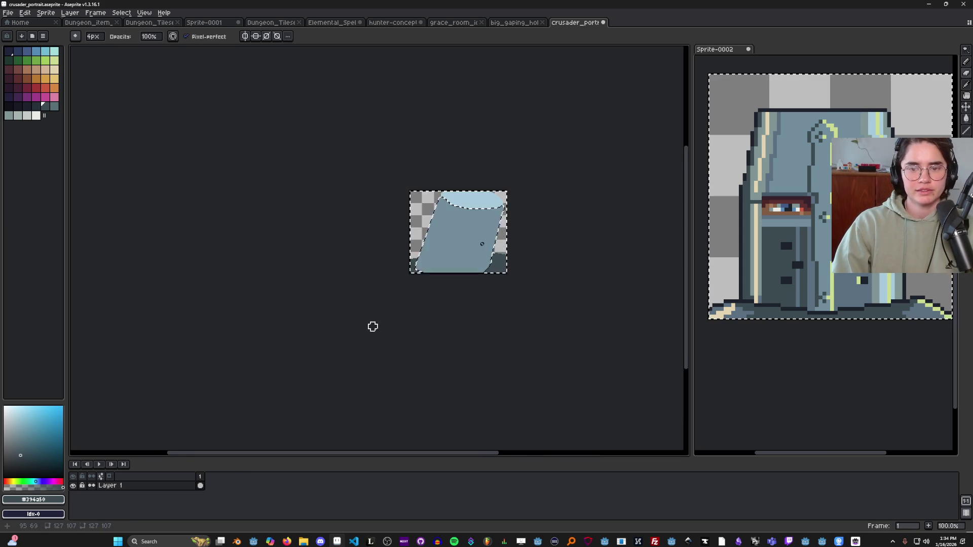
scroll(373, 326, "up", 2)
scroll(373, 327, "down", 1)
scroll(373, 326, "up", 1)
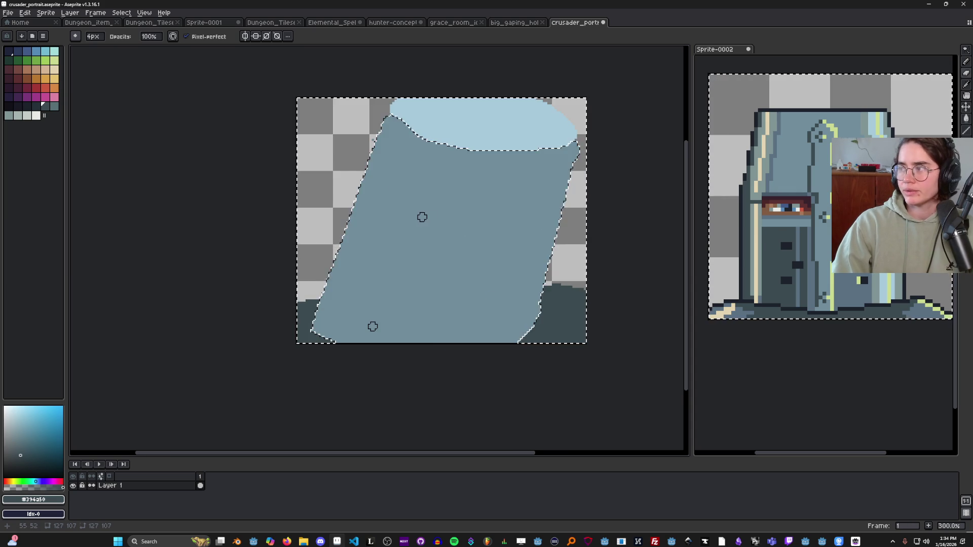
scroll(432, 219, "up", 1)
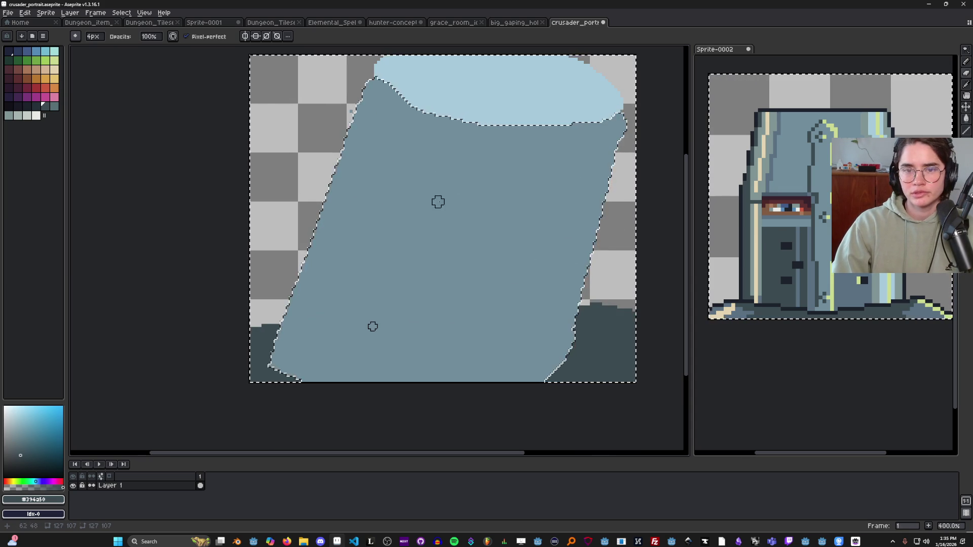
key("i")
left_click(768, 118, "alt")
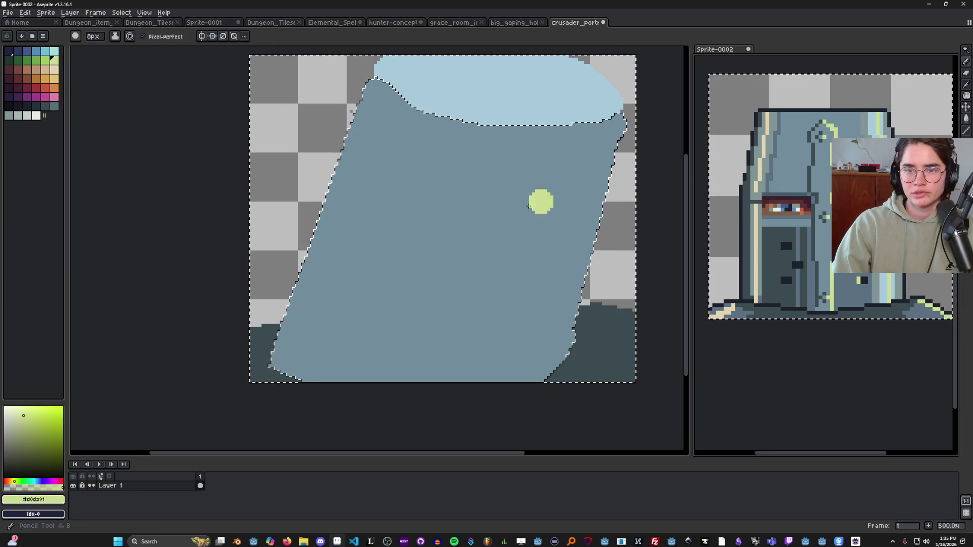
left_click(496, 148)
key("plus")
key("plus")
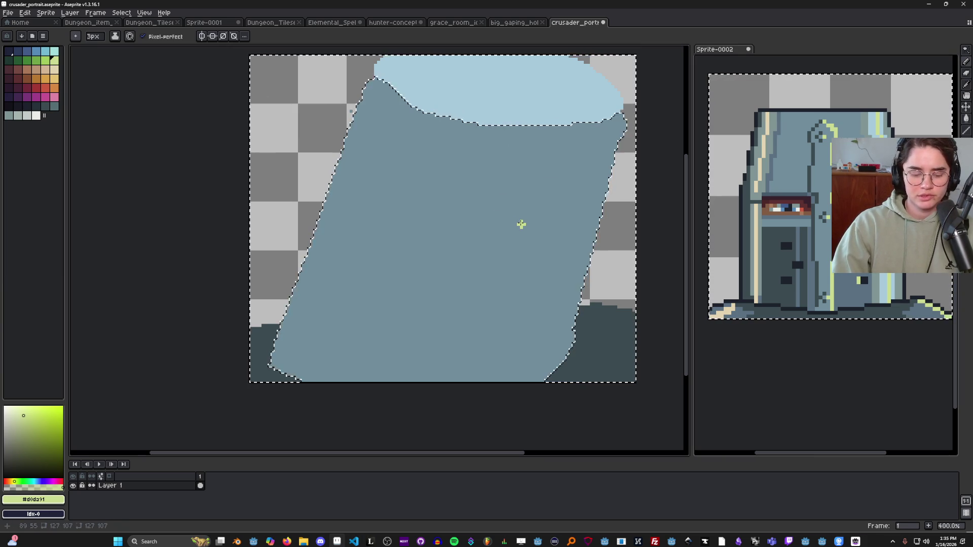
Reselect the cylinder body and trim pixels along its lower-left edge.
key("m")
key("ctrl+d")
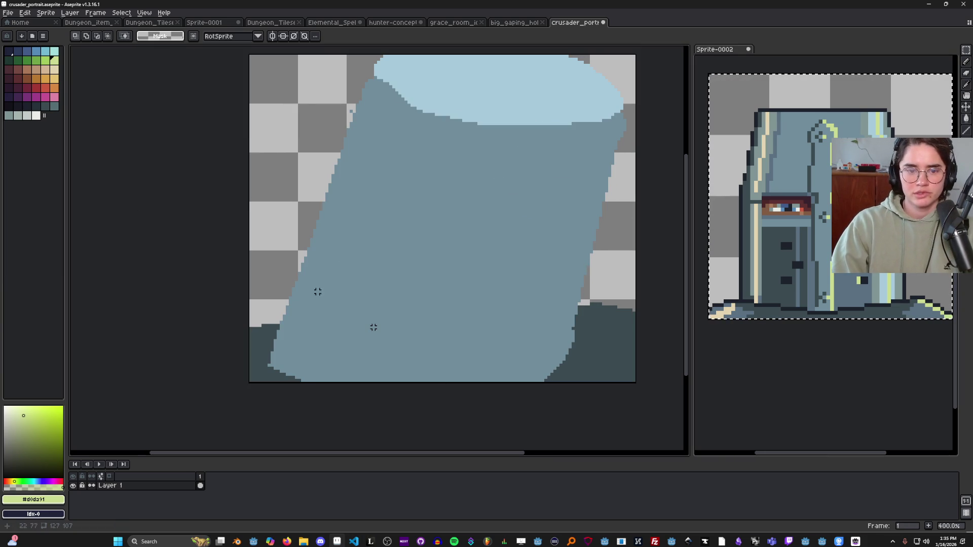
key("w")
left_click(299, 357)
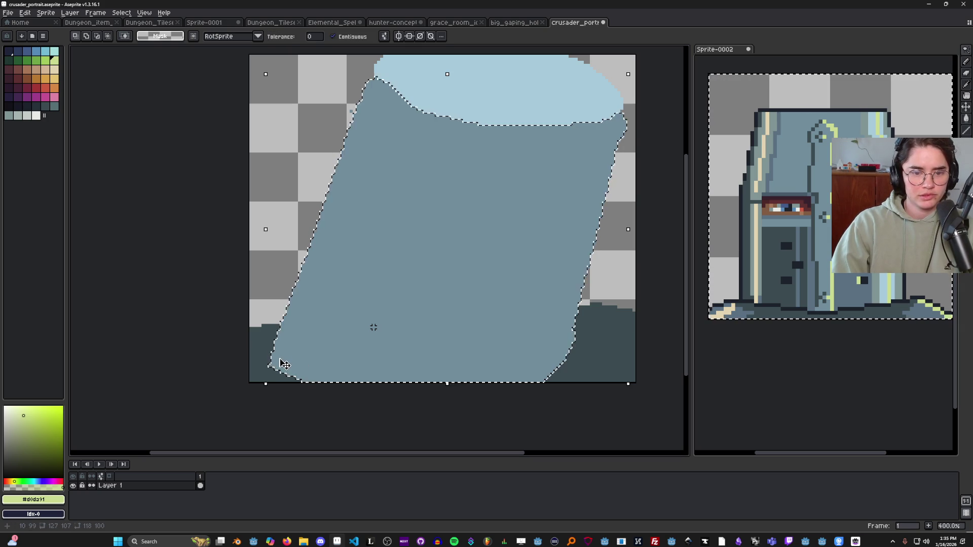
key("e")
mouse_move(271, 351)
left_mouse_down()
mouse_move(274, 337)
mouse_move(271, 365)
mouse_move(313, 373)
left_mouse_up()
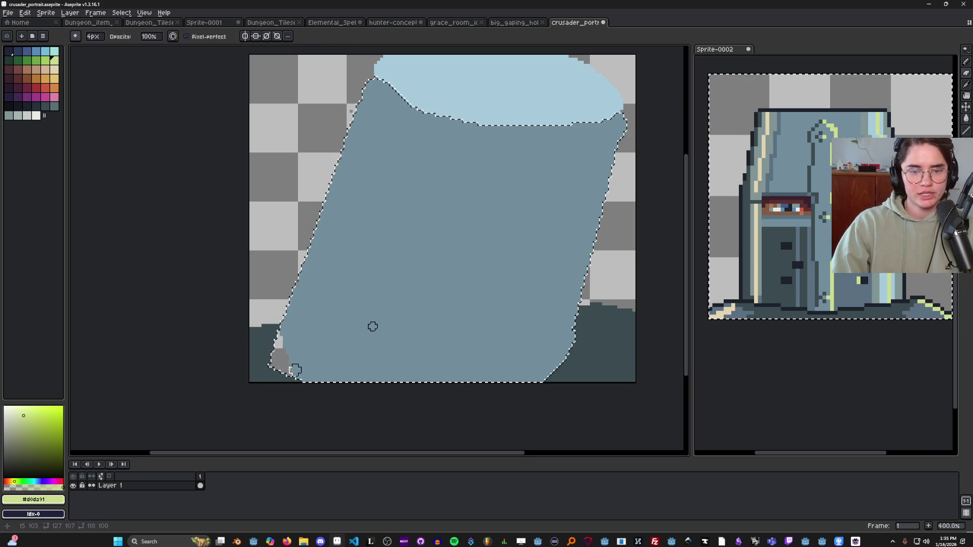
Patch the lower-left edge with dark blue-grey pixels, undoing an accidental selection fill.
left_click(266, 362, "alt")
key("g")
left_click(276, 357)
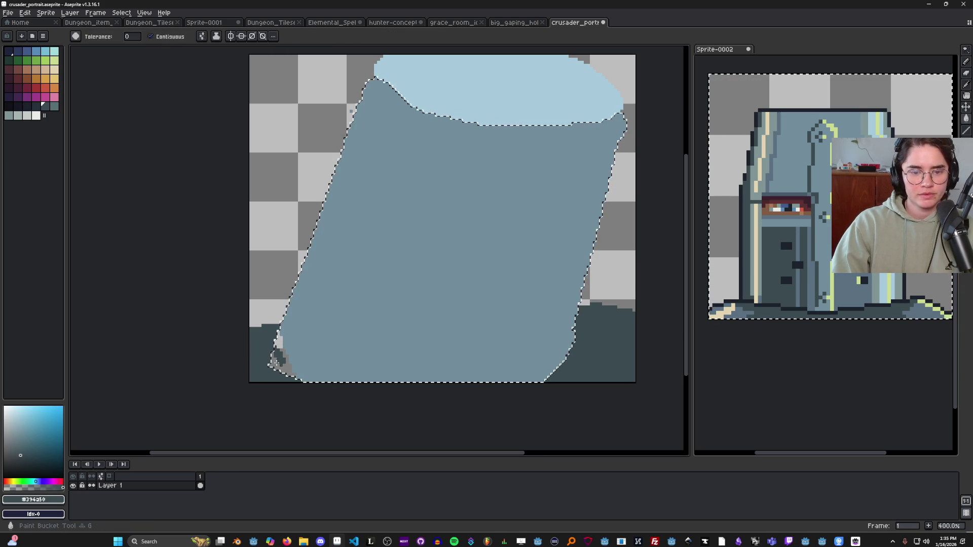
key("f")
key("ctrl+z")
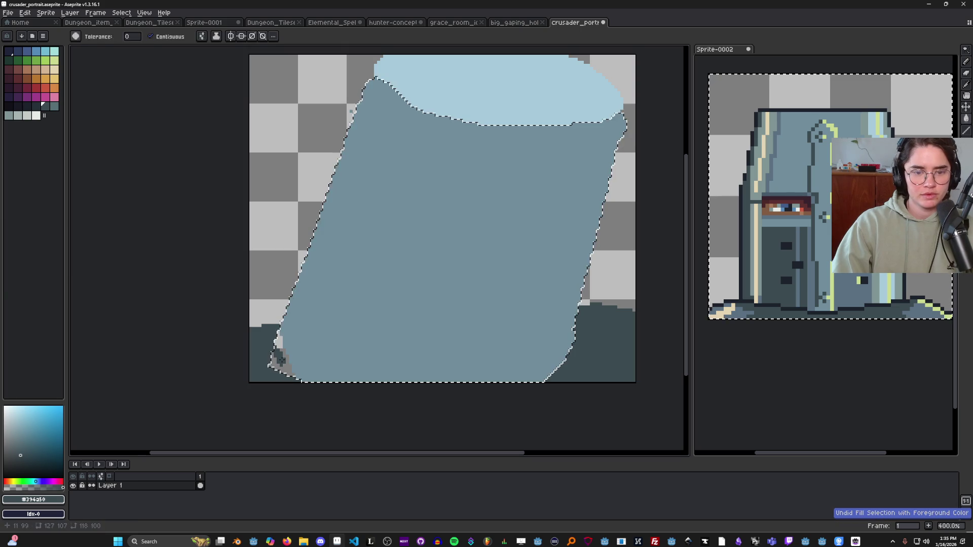
key("b")
left_click_drag(283, 349, 293, 376)
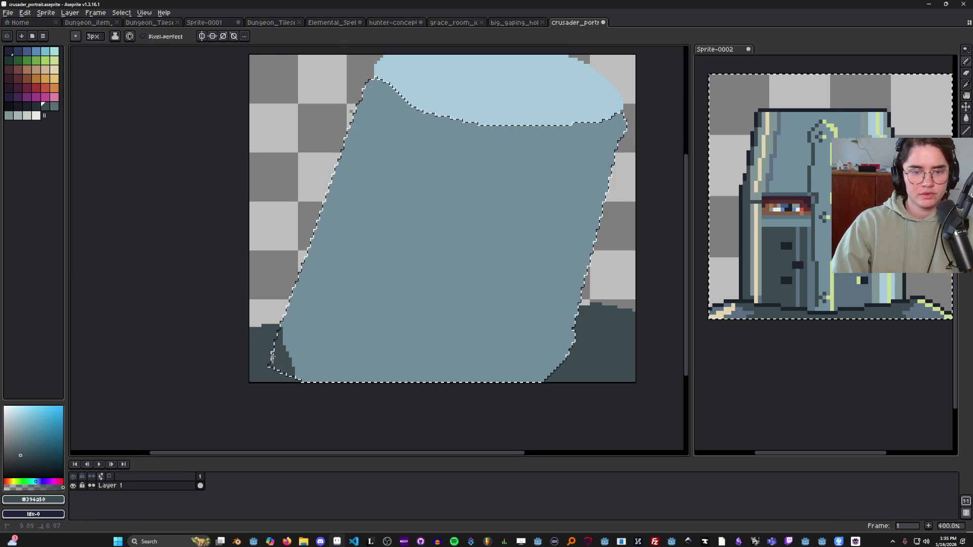
Set the zoom to 300% and sample the dark maroon eye colour from the reference helmet.
key("m")
key("1")
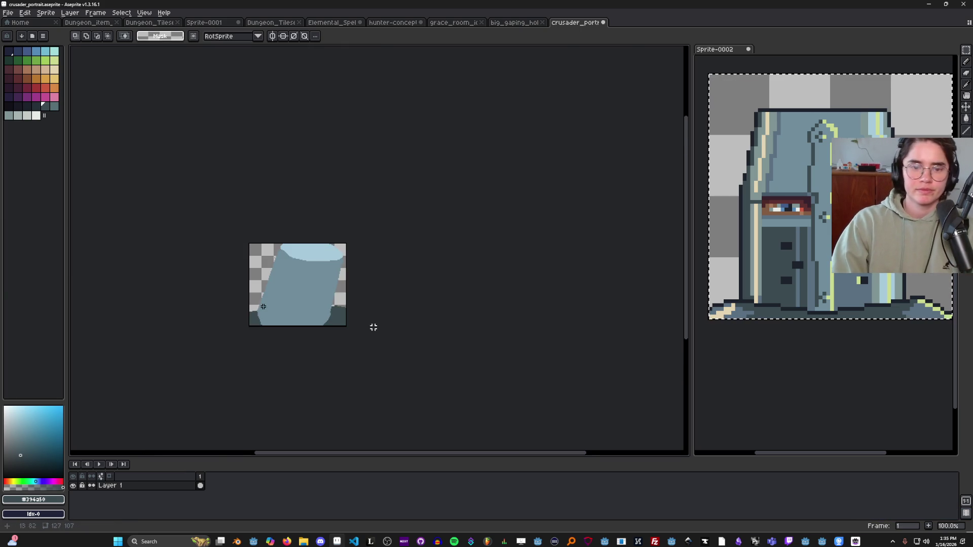
key("2")
key("3")
key("2")
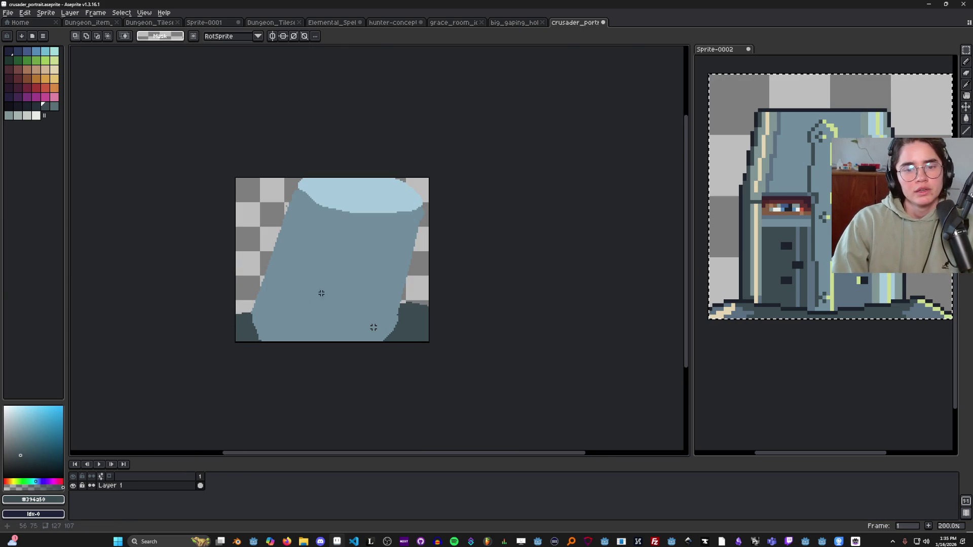
key("3")
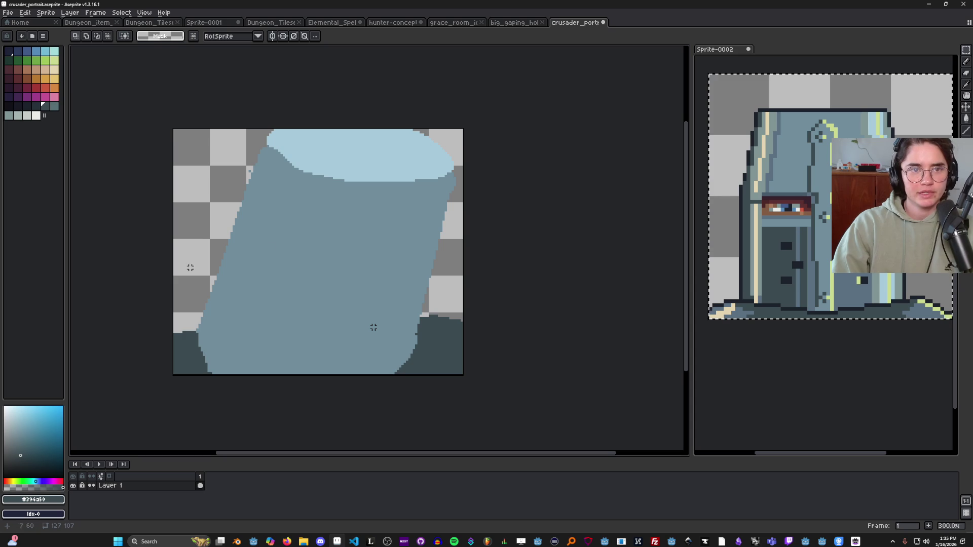
key("4")
key("3")
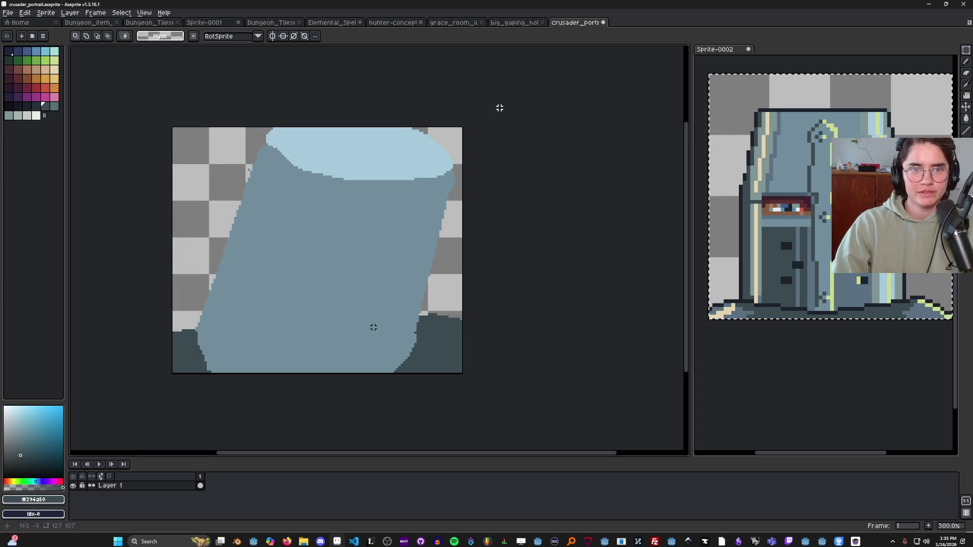
key("i")
left_click(807, 206)
Draw and fill the two dark maroon eye slits, undoing an accidental body fill.
key("b")
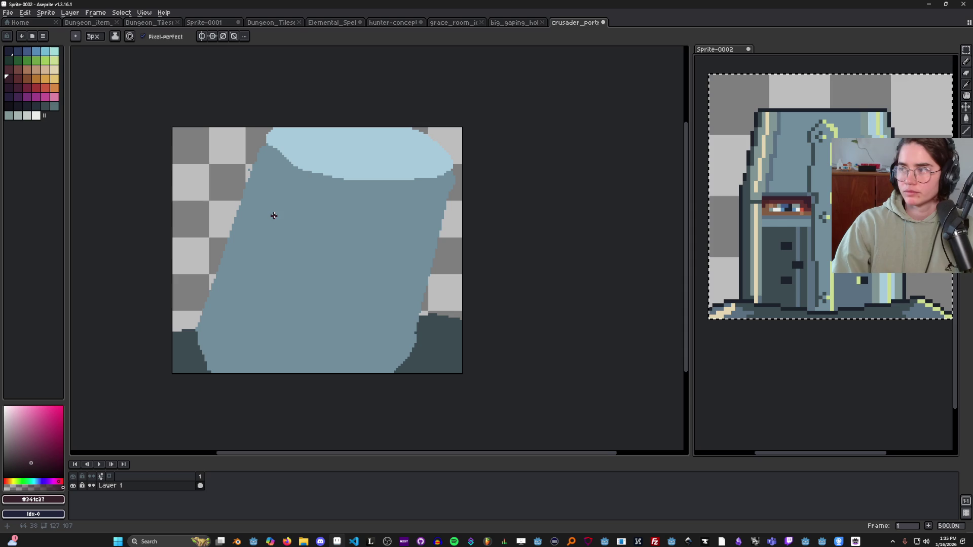
mouse_move(258, 226)
left_mouse_down()
mouse_move(327, 248)
mouse_move(271, 257)
mouse_move(253, 239)
mouse_move(259, 228)
left_mouse_up()
key("g")
left_click(291, 244)
scroll(366, 260, "down", 1)
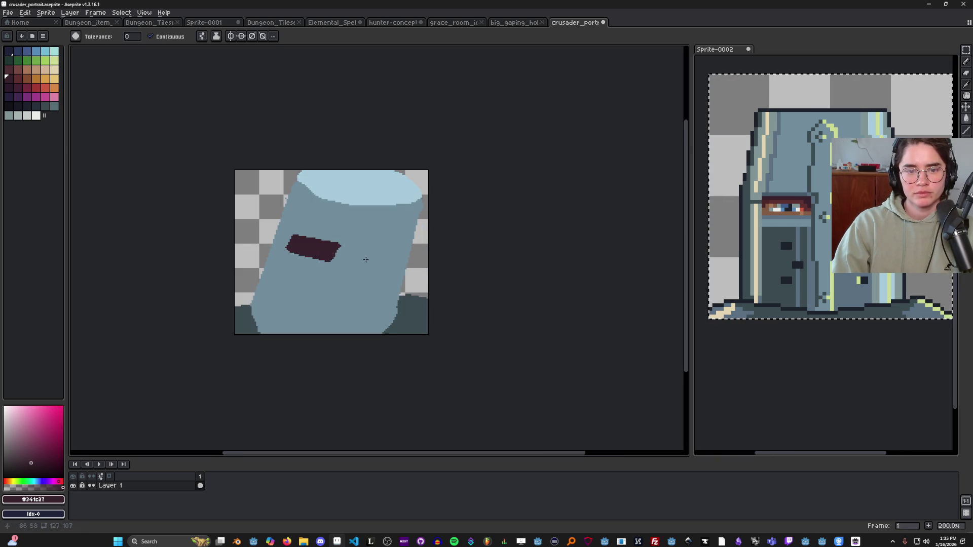
left_click(357, 250)
key("ctrl+z")
scroll(358, 251, "up", 1)
key("b")
mouse_move(360, 249)
left_mouse_down()
mouse_move(357, 267)
mouse_move(361, 246)
mouse_move(399, 252)
mouse_move(411, 256)
mouse_move(411, 276)
mouse_move(359, 266)
mouse_move(376, 260)
mouse_move(420, 274)
mouse_move(434, 252)
mouse_move(378, 243)
left_mouse_up()
Dot small maroon breathing holes below the eyes and down the right side of the face.
scroll(417, 269, "down", 2)
scroll(414, 281, "up", 3)
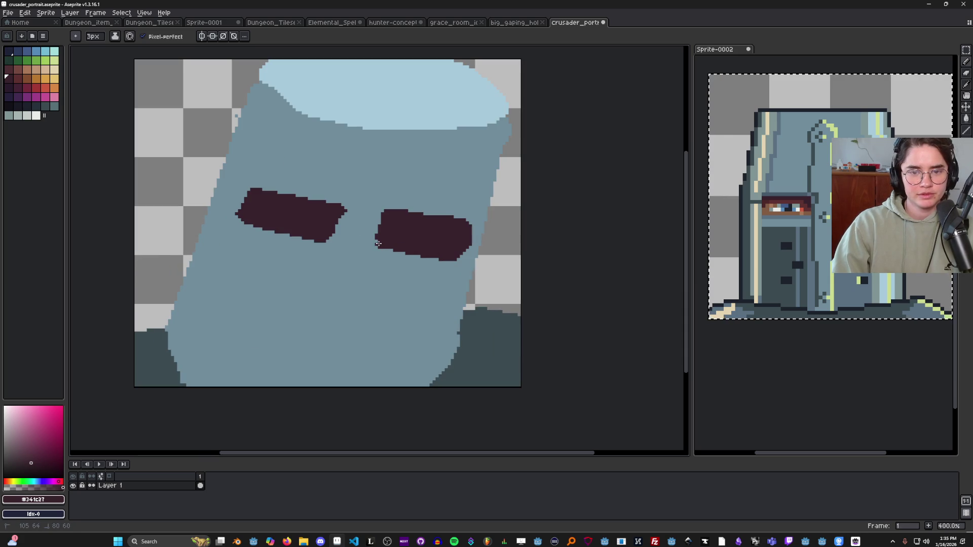
scroll(378, 244, "down", 2)
scroll(507, 237, "up", 1)
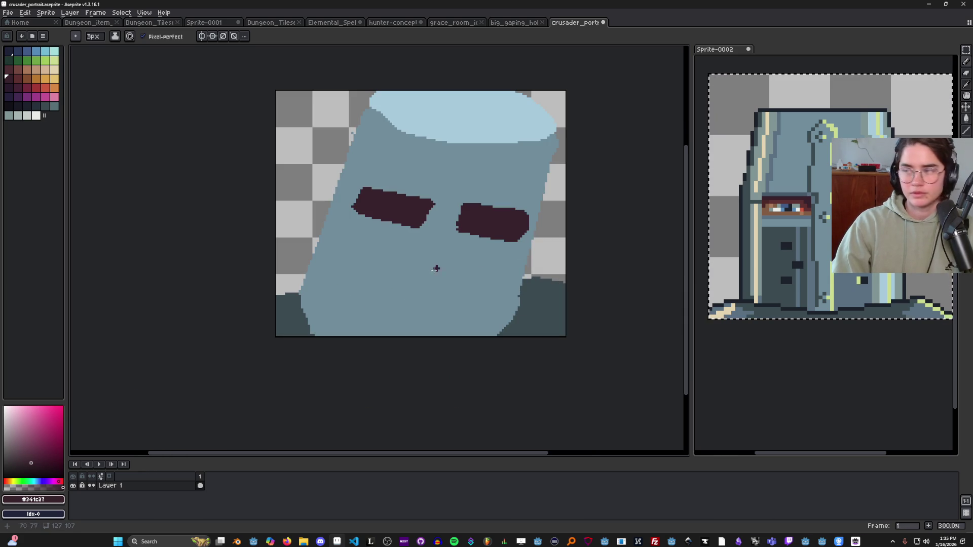
scroll(404, 275, "up", 2)
mouse_move(370, 244)
left_mouse_down()
mouse_move(381, 246)
mouse_move(370, 239)
mouse_move(343, 265)
left_mouse_up()
scroll(366, 256, "down", 2)
scroll(383, 288, "up", 1)
scroll(383, 288, "down", 1)
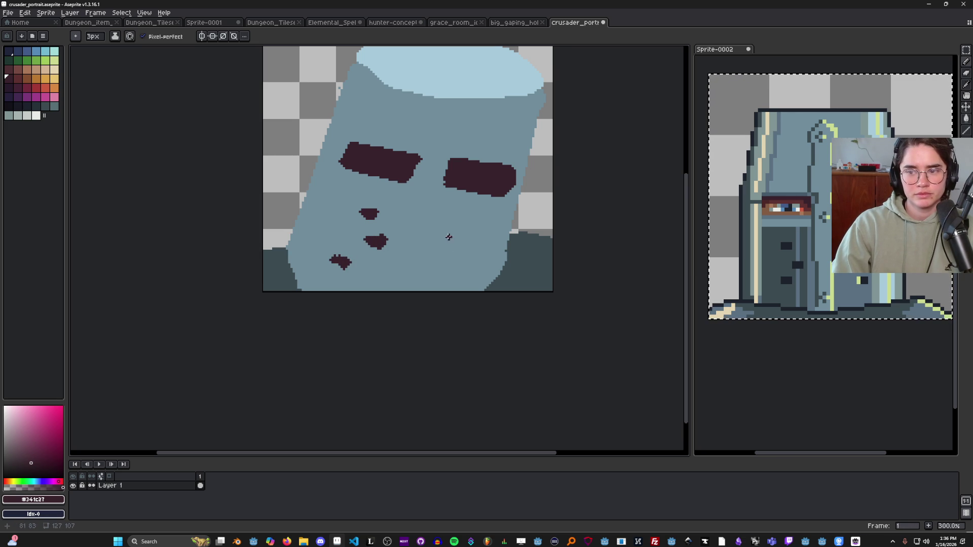
mouse_move(460, 225)
left_mouse_down()
mouse_move(426, 250)
mouse_move(440, 278)
left_mouse_up()
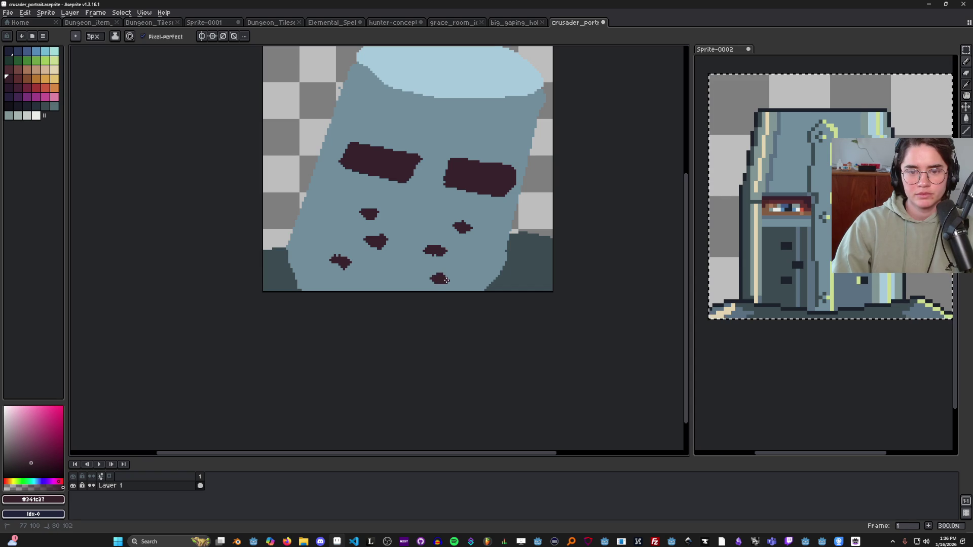
scroll(451, 278, "down", 2)
scroll(458, 266, "up", 2)
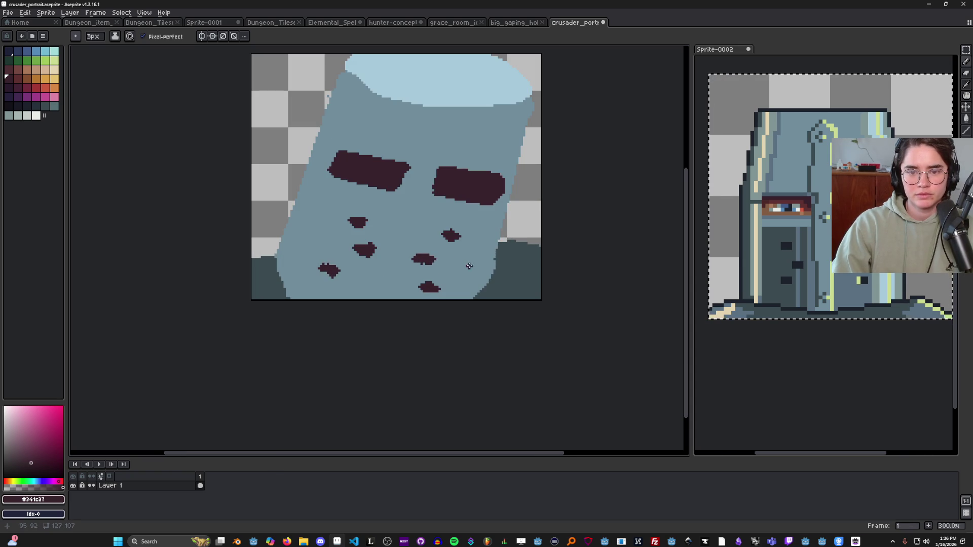
left_click_drag(464, 268, 467, 268)
scroll(475, 278, "down", 1)
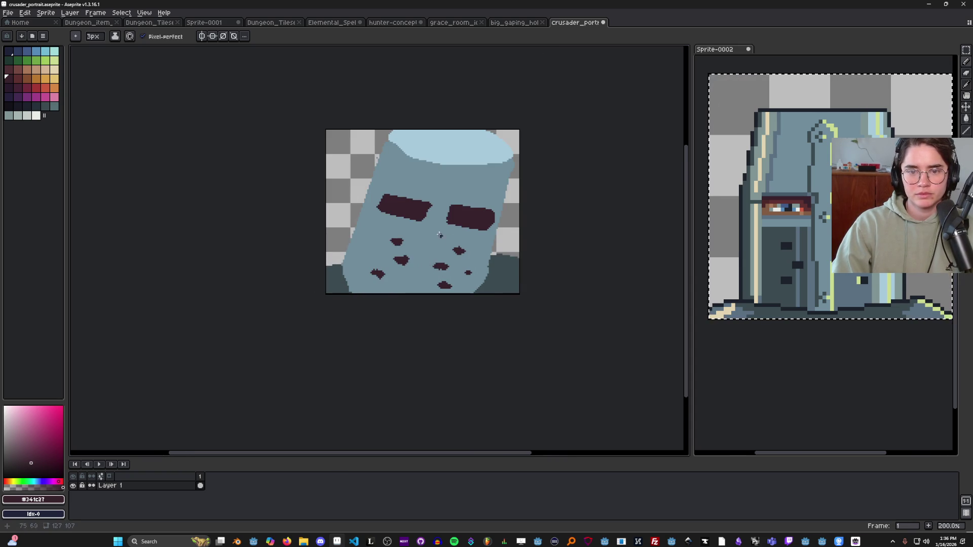
scroll(448, 226, "up", 1)
Draw a thin 2px yellow-green #d0da31 highlight line up the middle of the face.
left_click(428, 190, "alt")
left_click(931, 306, "alt")
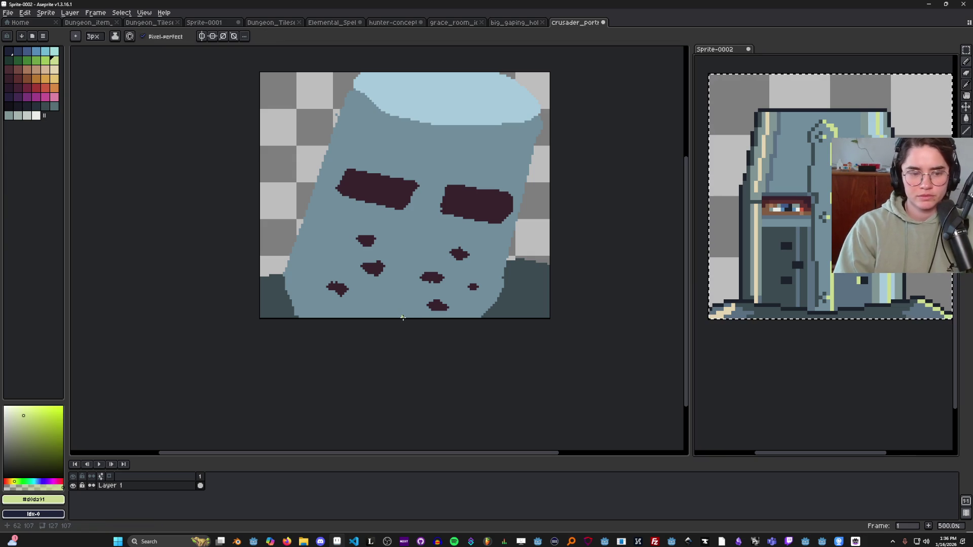
left_click_drag(404, 318, 431, 212)
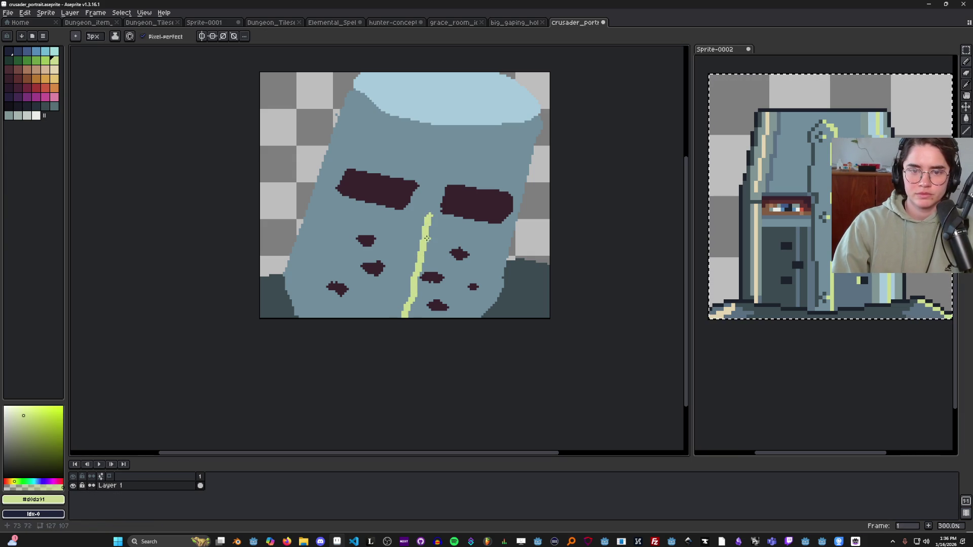
key("ctrl+z")
key("plus")
key("minus")
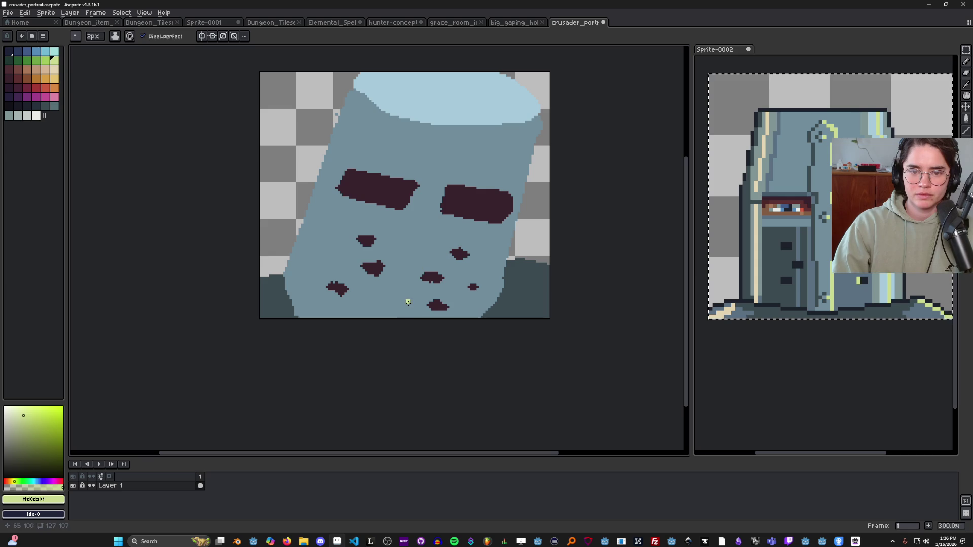
mouse_move(402, 318)
left_mouse_down()
mouse_move(446, 130)
mouse_move(369, 324)
left_mouse_up()
Sample the dark blue-grey and face colours and paint over the upper yellow line for the ridge shadow.
key("i")
left_click(823, 122)
key("b")
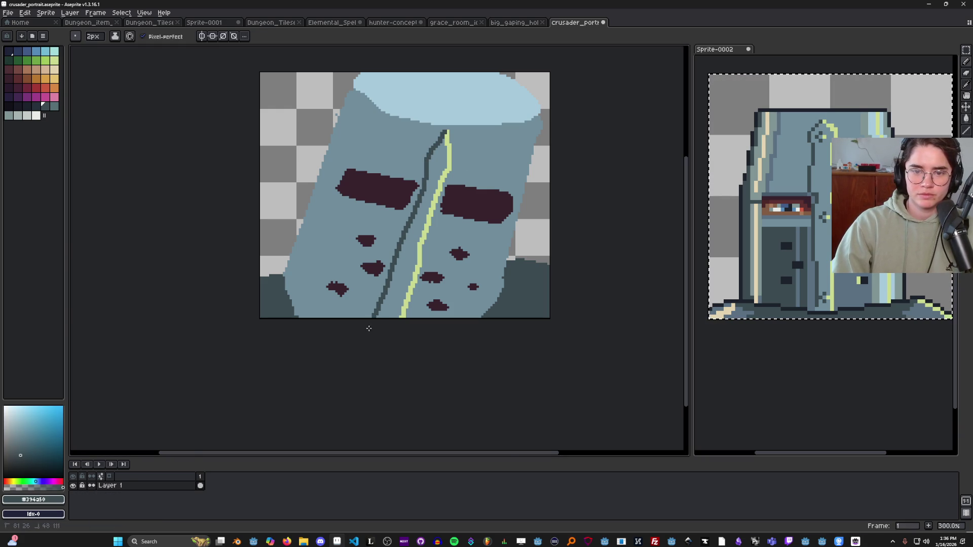
scroll(426, 326, "down", 3)
scroll(421, 303, "up", 4)
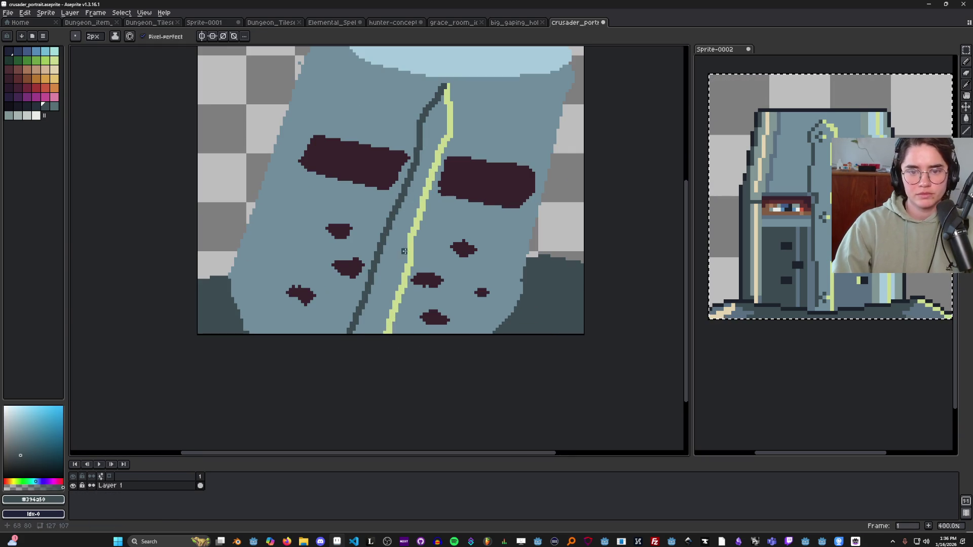
scroll(426, 260, "down", 3)
scroll(432, 258, "up", 1)
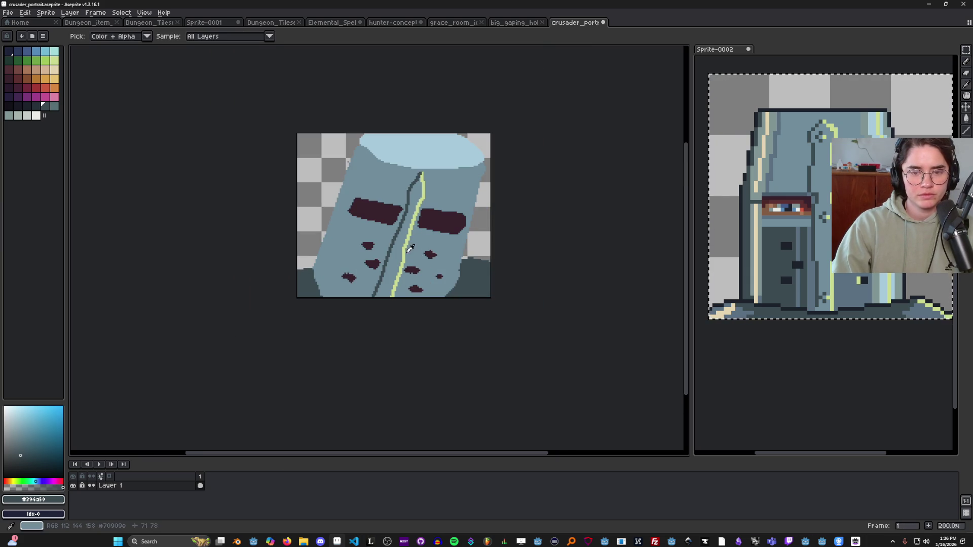
left_click(408, 254, "alt")
scroll(408, 261, "up", 1)
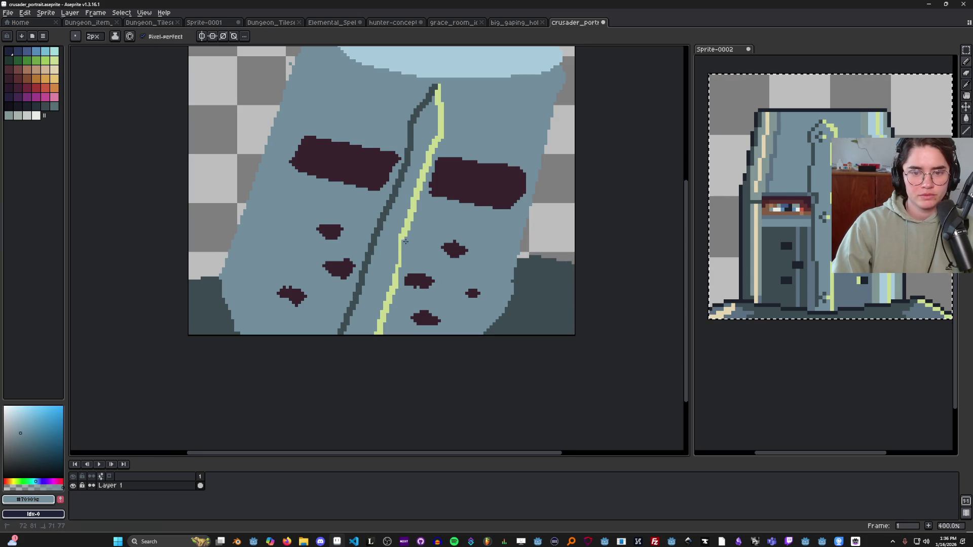
scroll(417, 188, "up", 1)
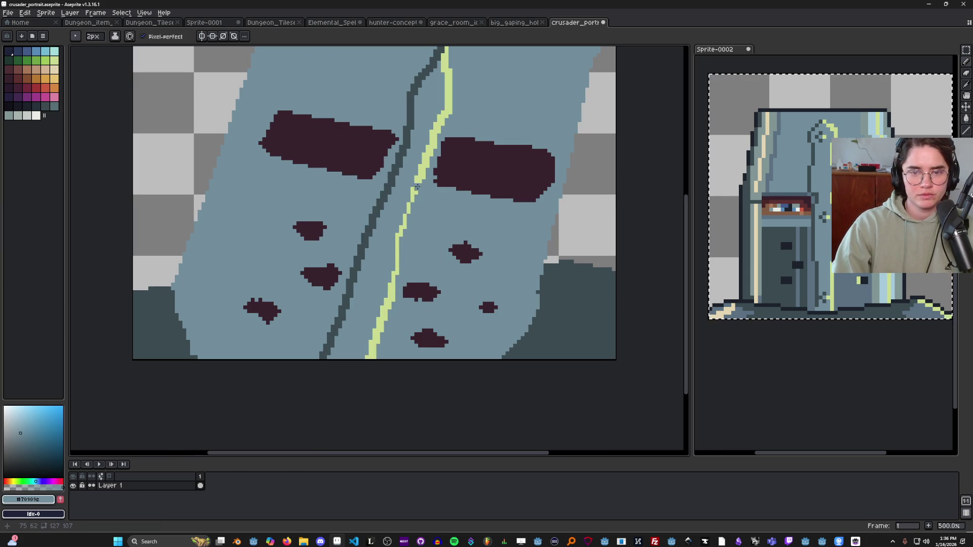
left_click_drag(423, 187, 450, 105)
Touch up the yellow highlight with a 1px brush, filling its gap and covering its top.
scroll(466, 153, "down", 1)
scroll(468, 159, "down", 1)
scroll(464, 149, "up", 1)
scroll(465, 149, "up", 1)
left_click(448, 92, "alt")
key("minus")
left_click_drag(444, 124, 451, 66)
left_click(457, 107, "alt")
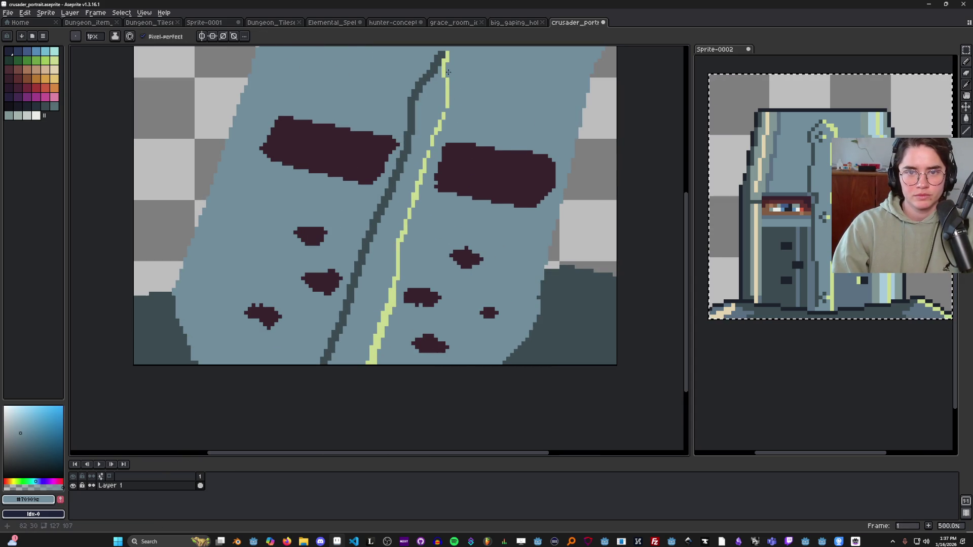
scroll(448, 74, "down", 2)
scroll(405, 203, "up", 2)
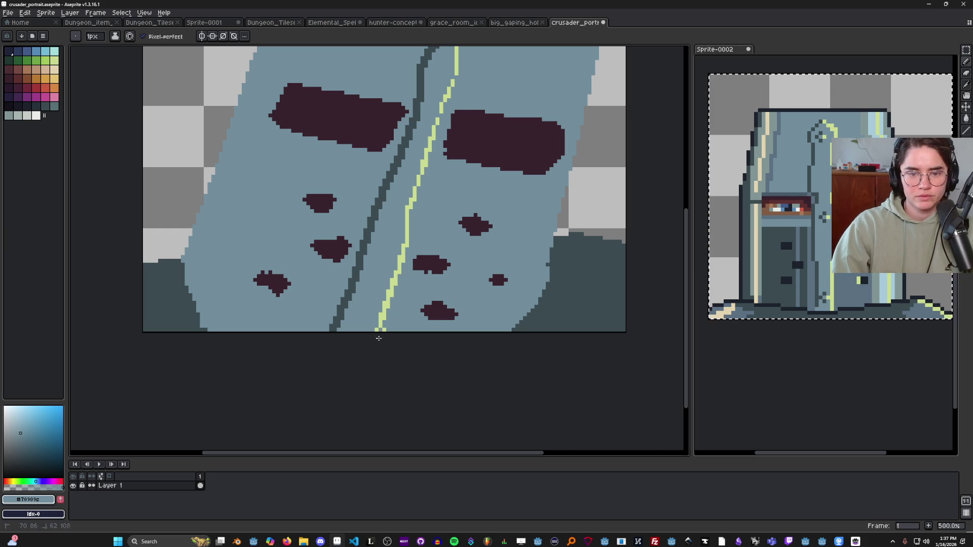
scroll(406, 263, "down", 3)
scroll(443, 249, "up", 1)
scroll(443, 248, "down", 1)
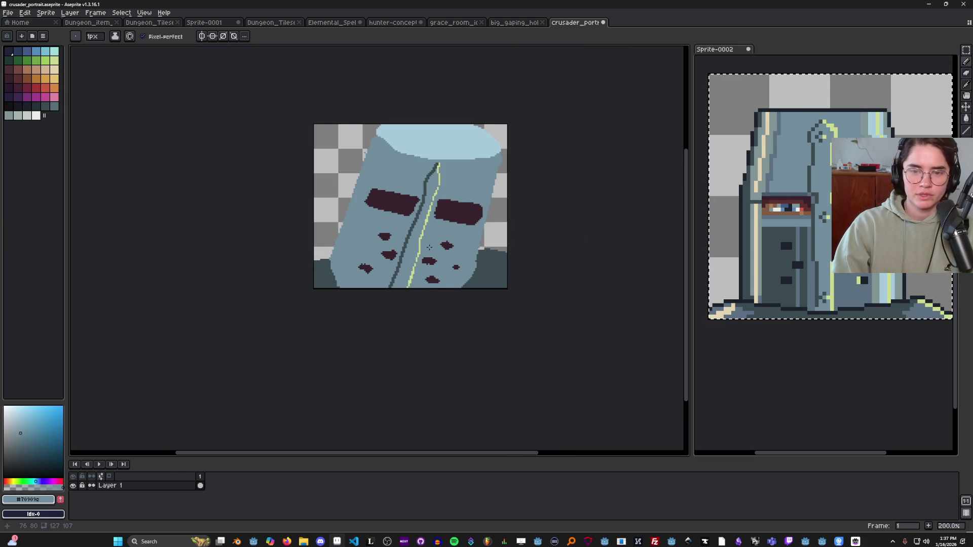
scroll(429, 247, "up", 1)
Bucket-fill every yellow-green highlight blue-grey and the dark seam with the body colour.
key("g")
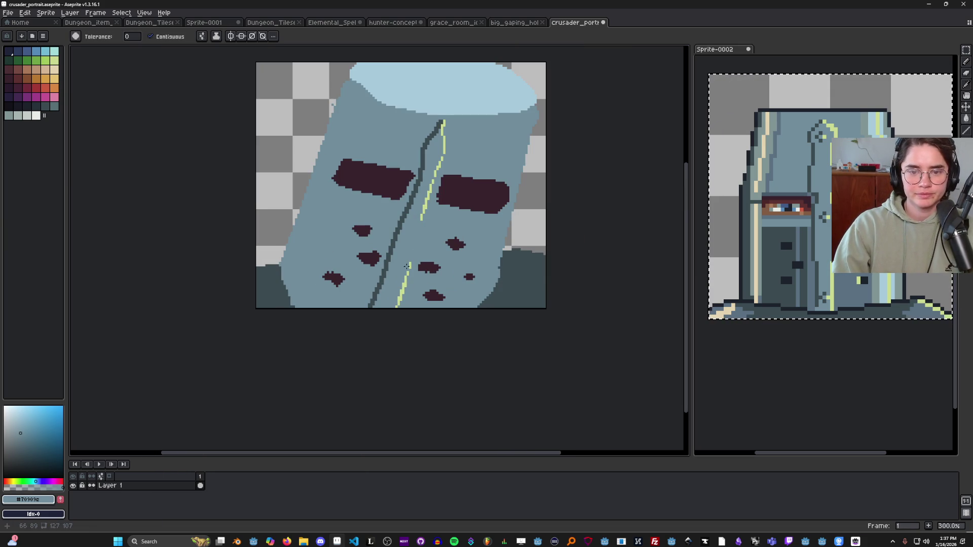
left_click(150, 36)
left_click(423, 218)
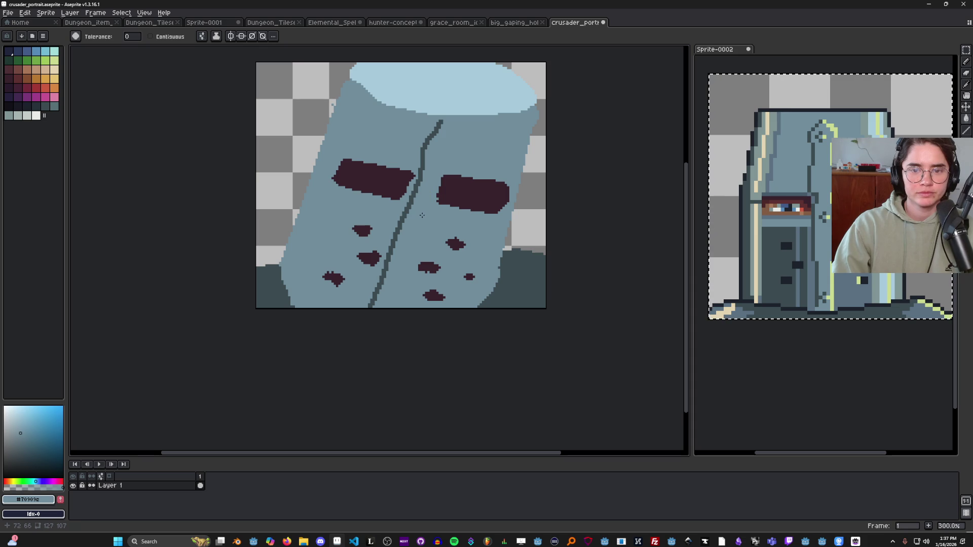
left_click(407, 210)
Undo the seam fill, pencil over the dark seam, then pick the helmet's blue-grey face colour.
key("ctrl+z")
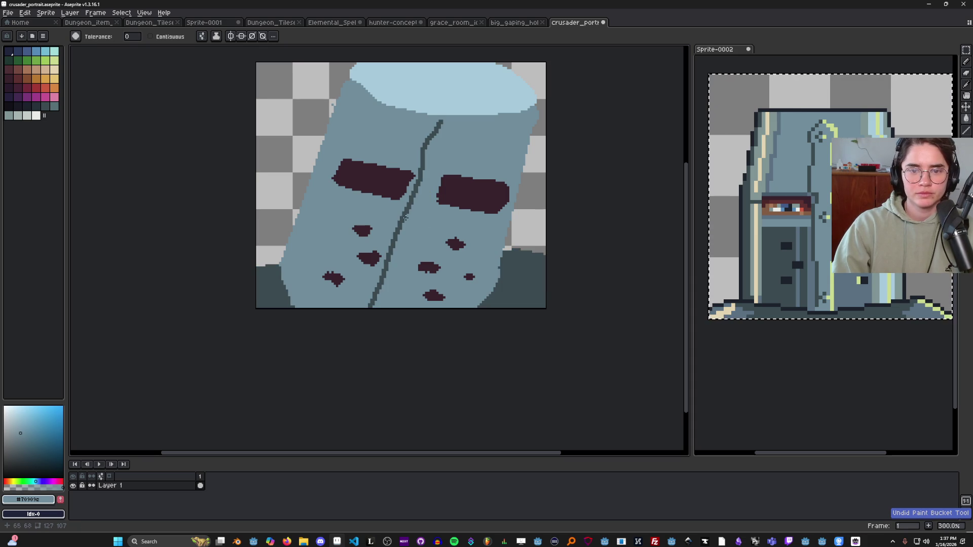
key("b")
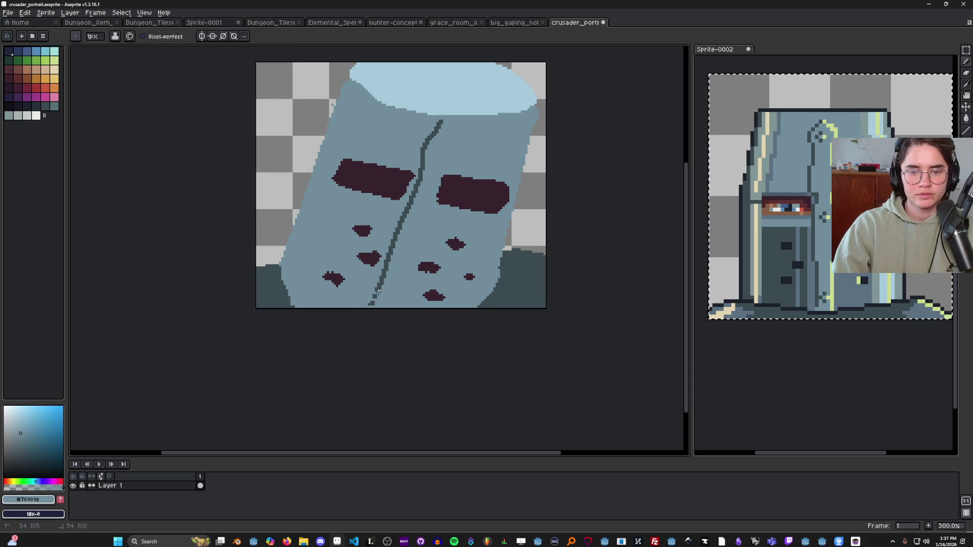
left_click_drag(376, 292, 435, 130)
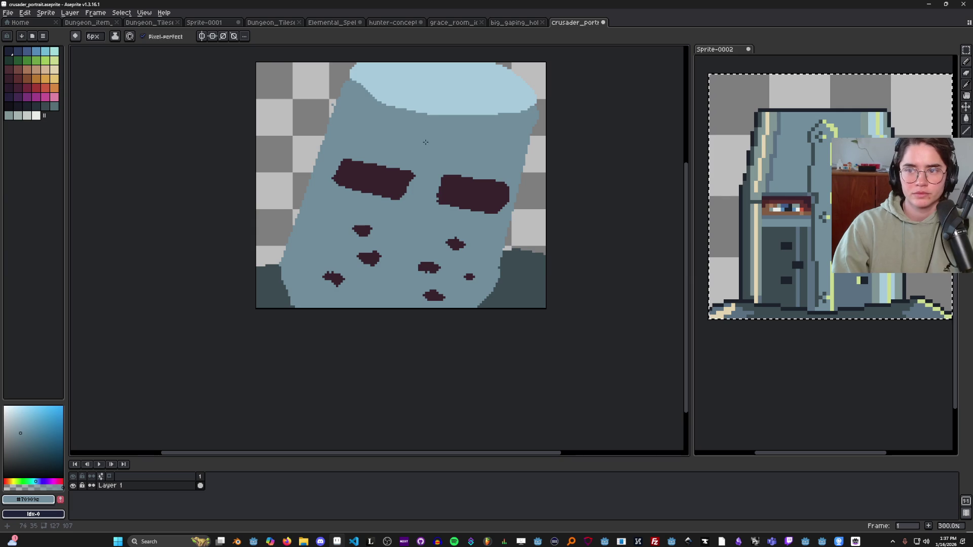
scroll(424, 144, "up", 2)
key("shift+n")
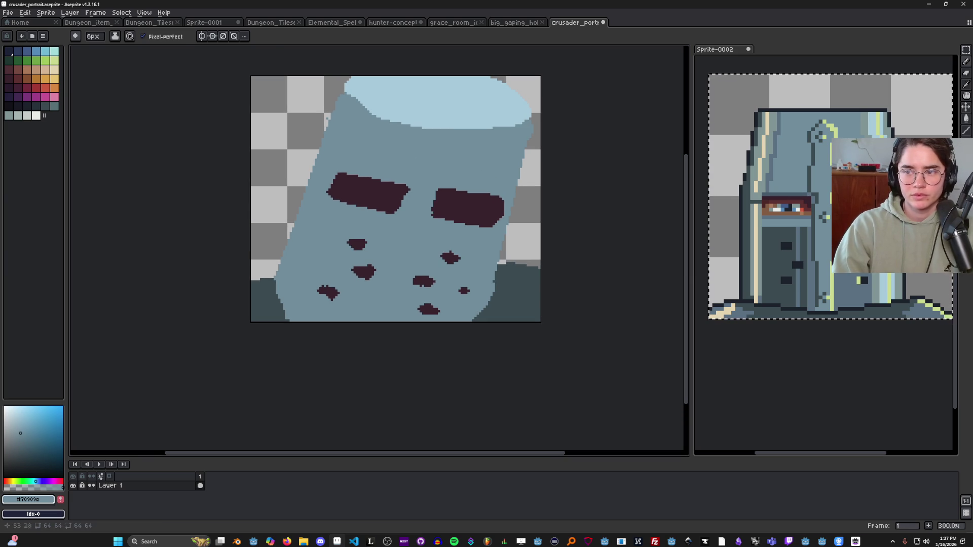
left_click(443, 295, "alt")
Add a short blue-grey stroke on the face and pick dark blue-grey from the reference sprite.
left_click_drag(461, 320, 472, 306)
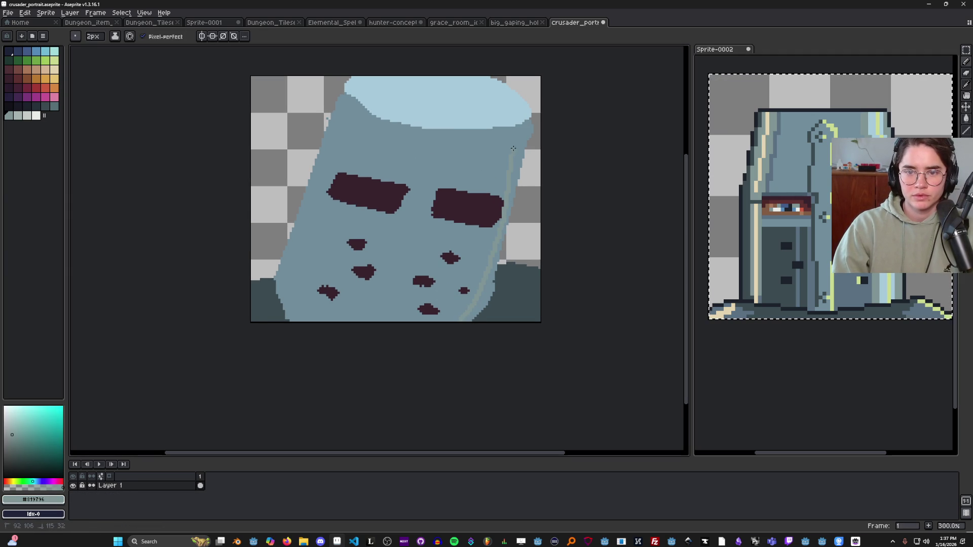
key("g")
scroll(527, 184, "down", 1)
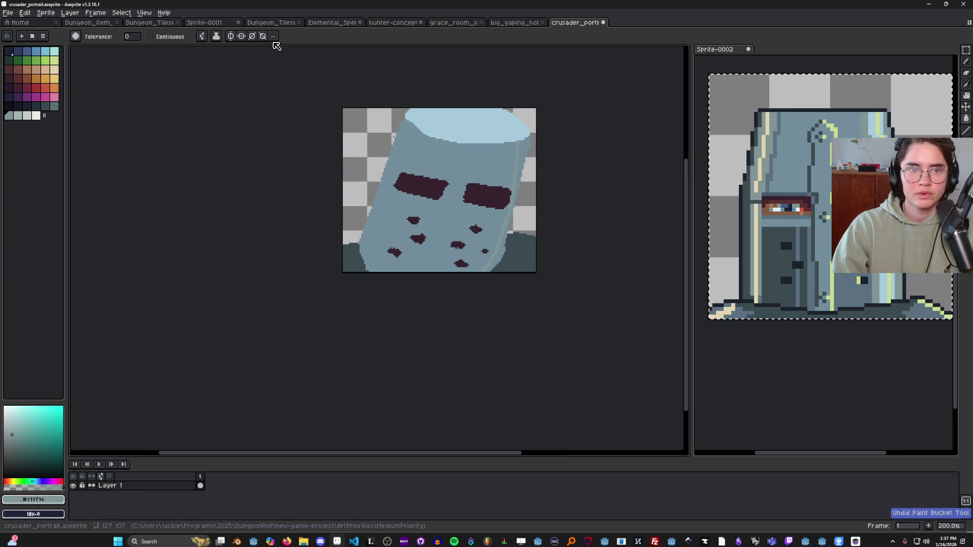
scroll(526, 174, "down", 1)
scroll(525, 174, "up", 1)
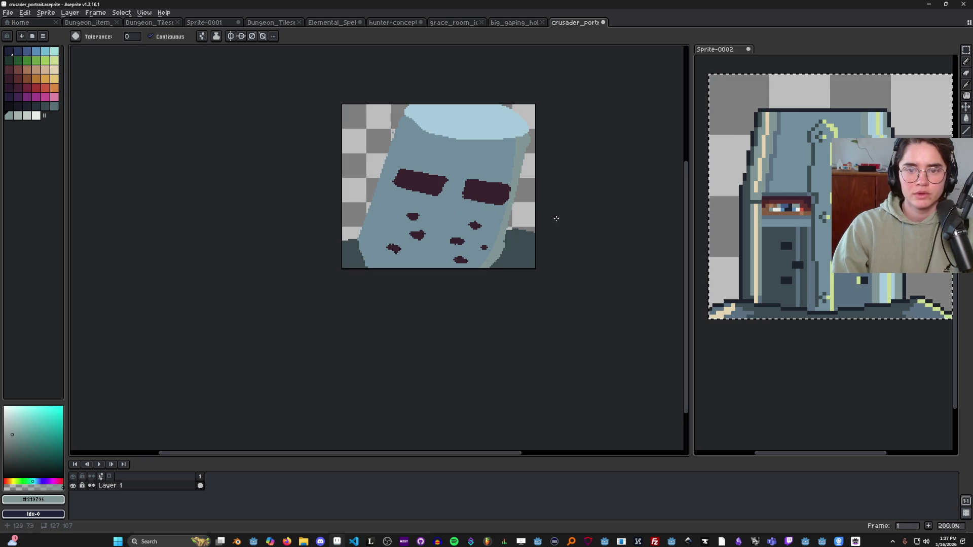
key("i")
left_click(779, 168)
key("b")
Draw a straight dark outline down the helmet's left edge, redoing the curved first attempt.
left_click(407, 113)
left_click_drag(406, 111, 367, 173)
key("ctrl+z")
left_click_drag(406, 118, 354, 241)
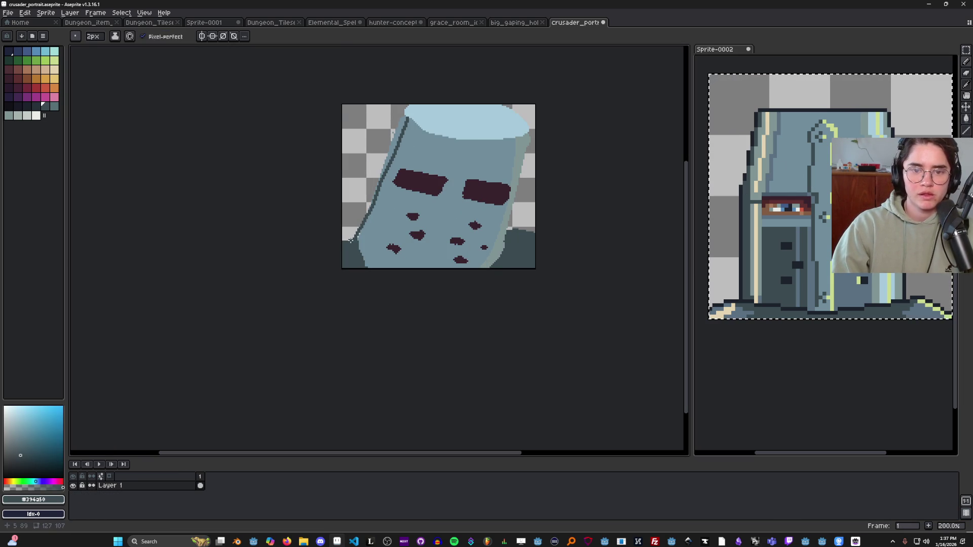
key("g")
key("b")
left_click_drag(372, 187, 384, 155)
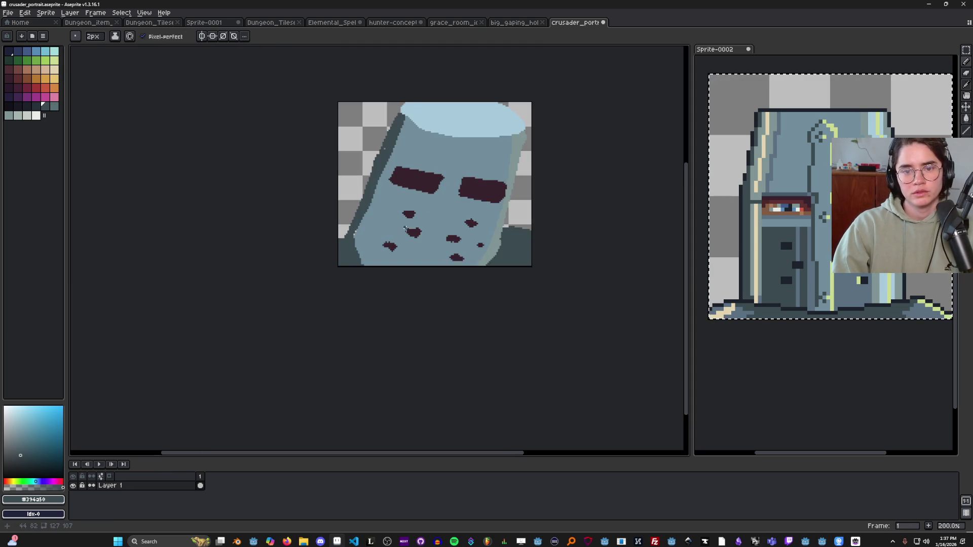
scroll(405, 224, "up", 2)
Outline the helmet's lower-left edge, face's right edge and shoulder in the darkest reference colour.
key("alt")
key("shift+ctrl+n")
left_click(311, 255)
left_click(778, 233, "alt")
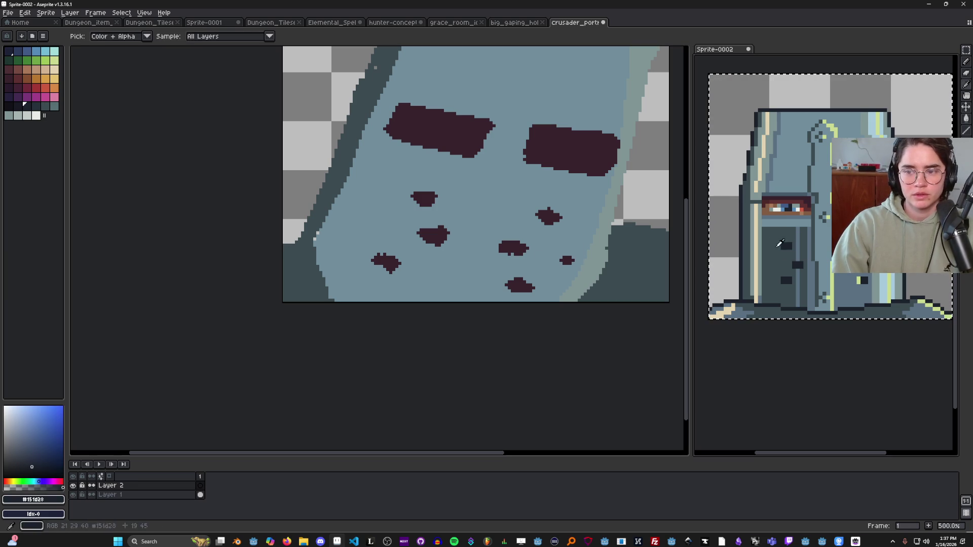
mouse_move(324, 296)
left_mouse_down()
mouse_move(314, 249)
mouse_move(284, 246)
left_mouse_up()
scroll(498, 265, "down", 1)
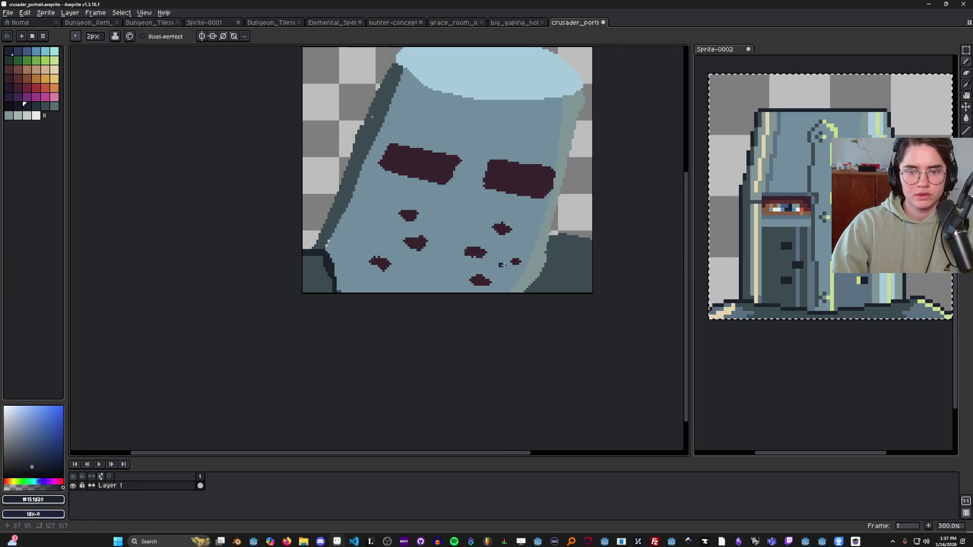
mouse_move(546, 272)
left_mouse_down()
mouse_move(551, 240)
mouse_move(594, 240)
left_mouse_up()
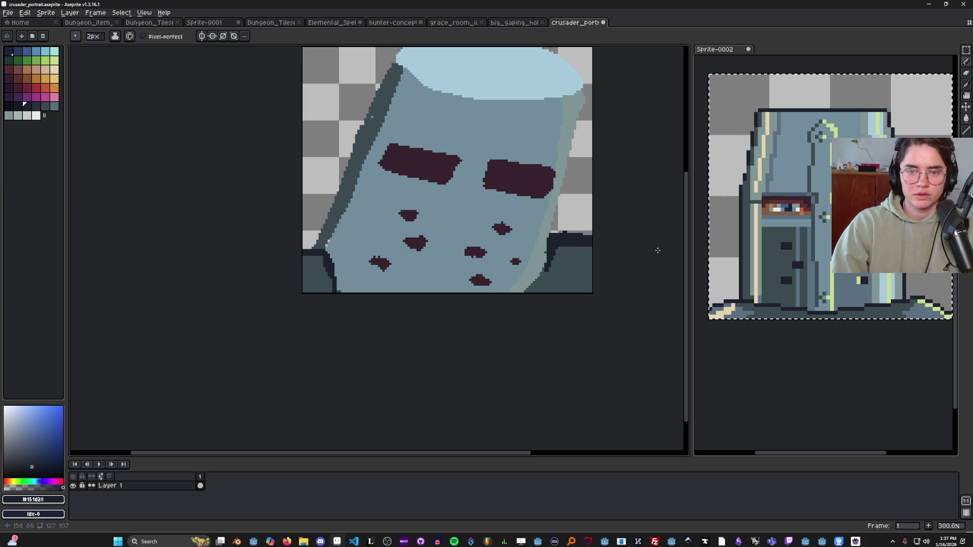
Sample the dark blue-grey from the helmet drawing.
scroll(592, 242, "down", 3)
scroll(592, 239, "up", 2)
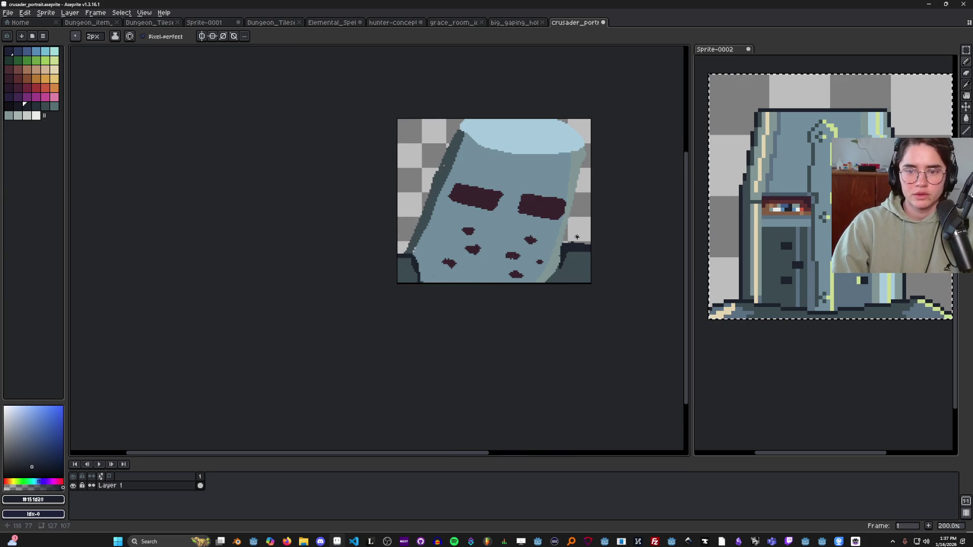
scroll(577, 237, "up", 1)
scroll(524, 243, "down", 1)
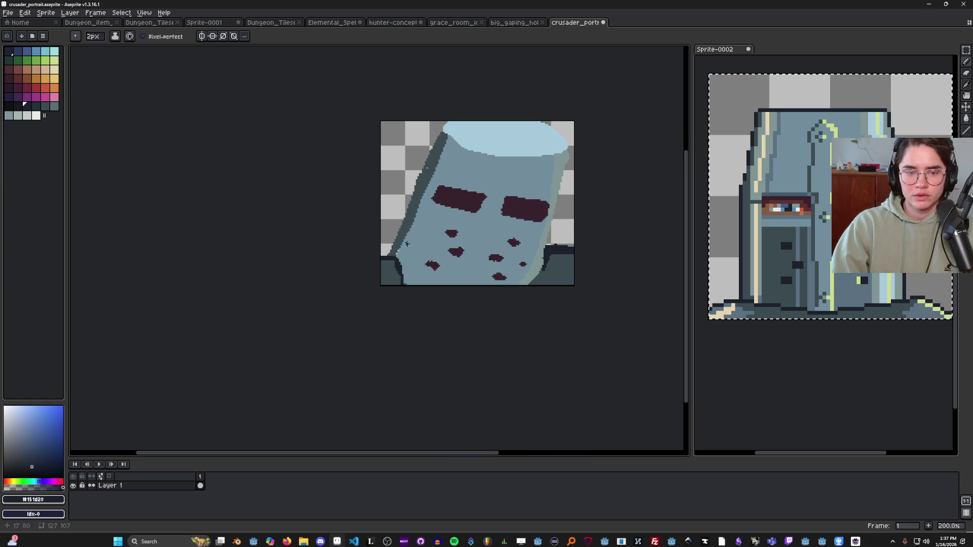
scroll(373, 271, "up", 1)
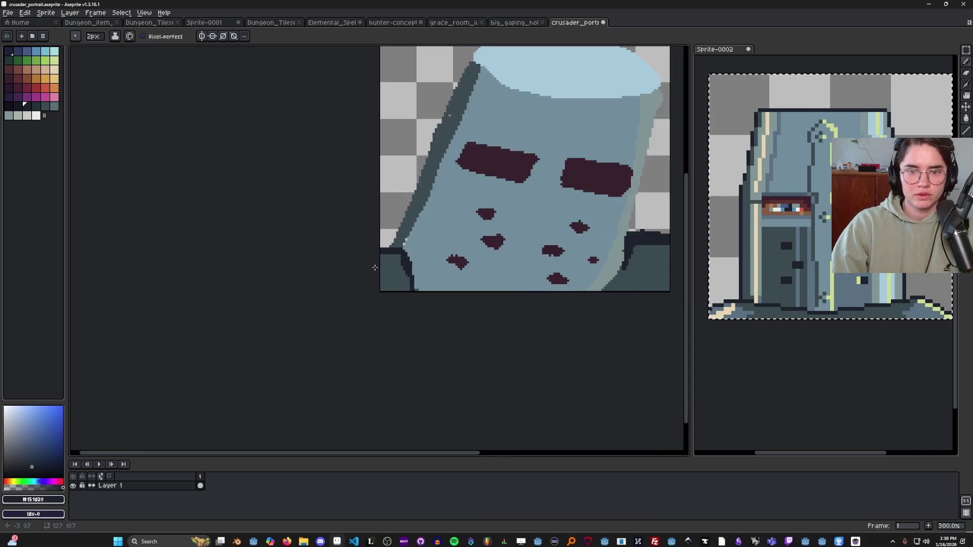
scroll(373, 271, "down", 1)
left_click(354, 230, "alt")
scroll(353, 248, "down", 1)
scroll(407, 201, "up", 4)
Try a 1px cream shading-ink highlight along the helmet's left edge, then undo it.
key("shift+n")
left_click(54, 69)
key("minus")
key("s")
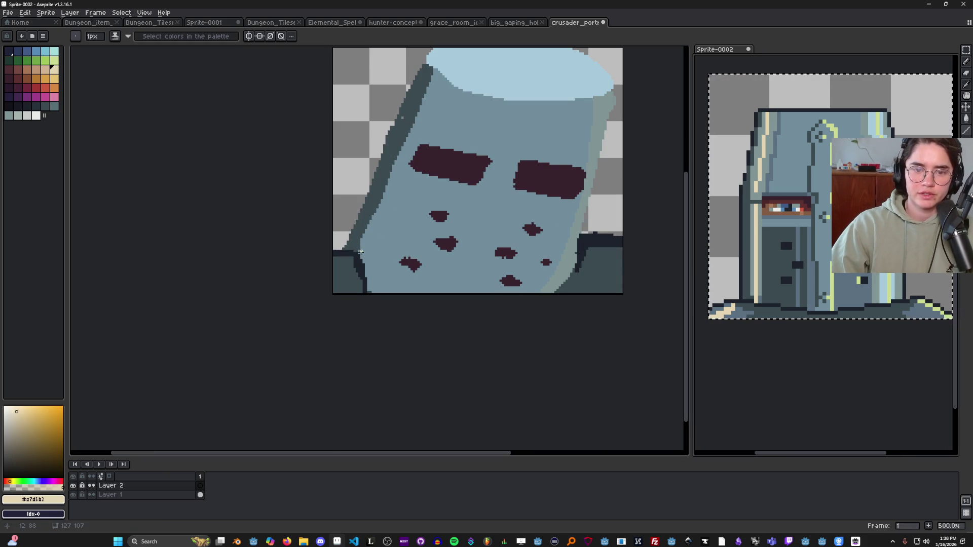
left_click_drag(357, 255, 437, 71)
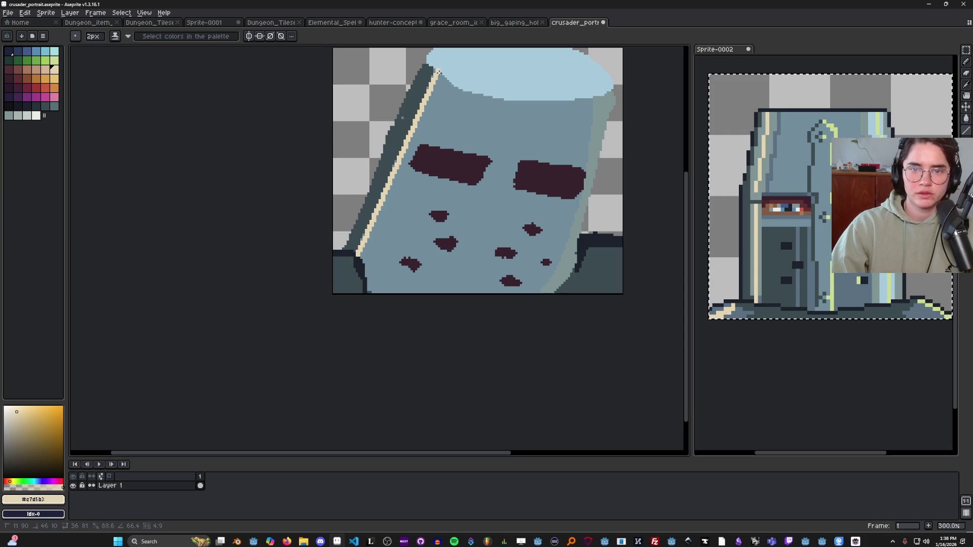
scroll(461, 137, "down", 1)
key("ctrl+z")
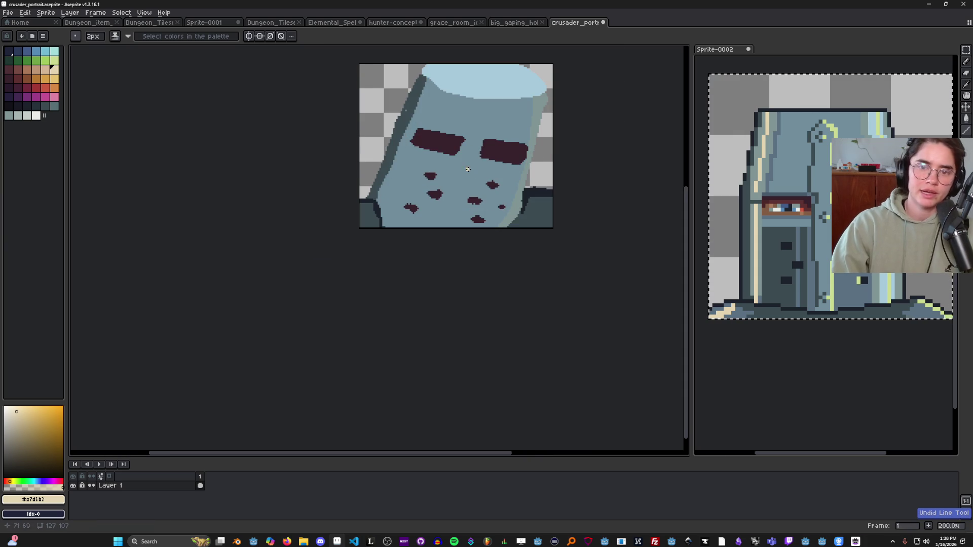
Pick the helmet's mid blue-grey colour.
scroll(467, 170, "down", 1)
scroll(528, 119, "up", 1)
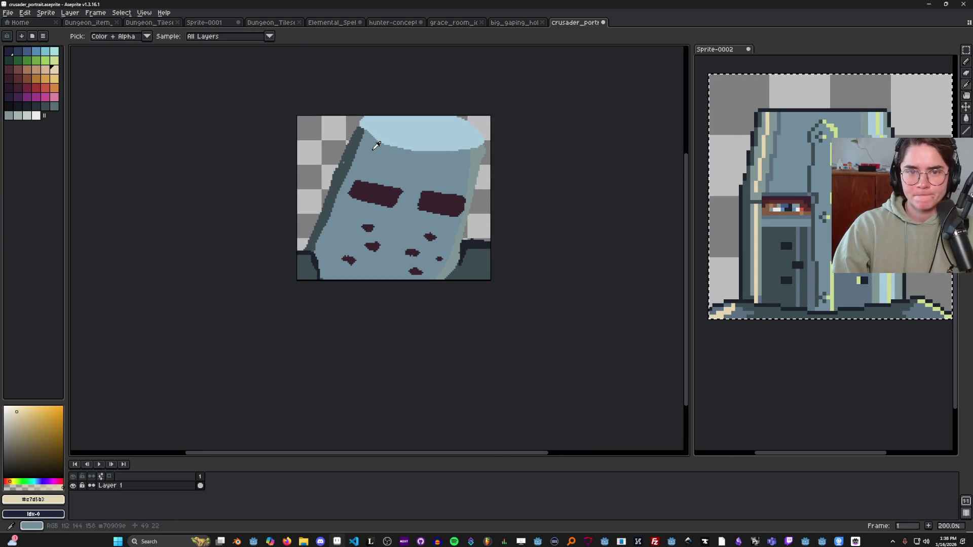
left_click(419, 152, "alt")
scroll(420, 148, "up", 2)
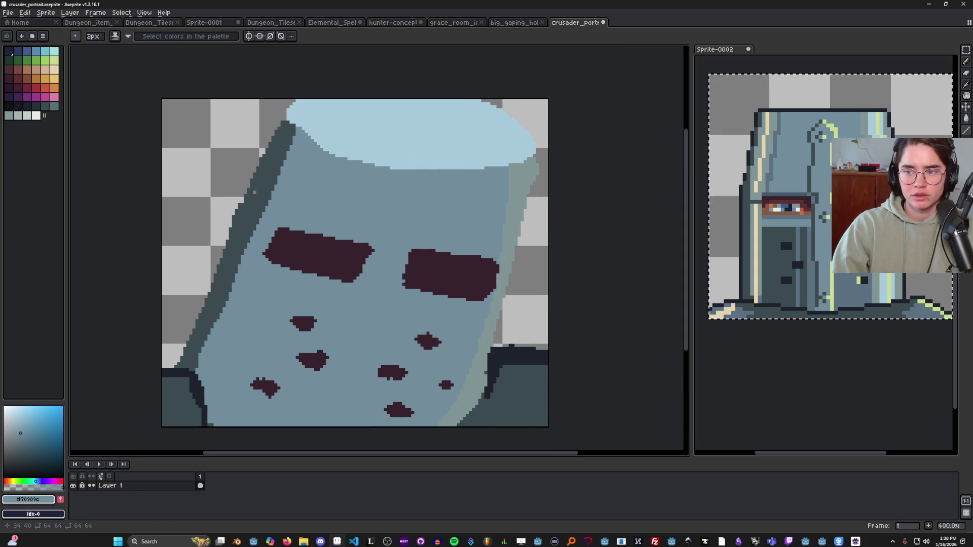
left_click(828, 231)
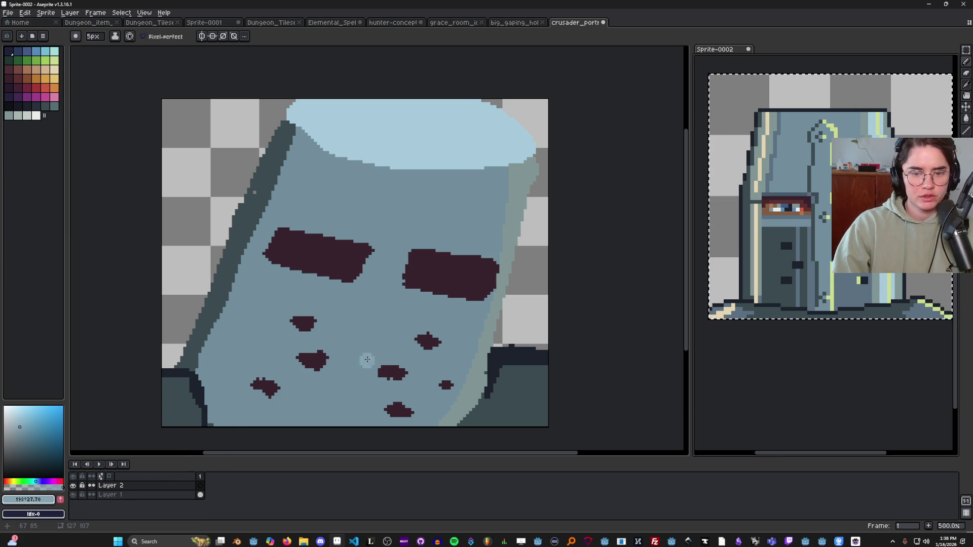
Enlarge the pencil to 8px and paint a light stripe up the helmet's centre.
scroll(375, 262, "down", 2)
key("plus")
key("plus")
mouse_move(377, 241)
left_mouse_down()
mouse_move(389, 188)
mouse_move(405, 182)
mouse_move(400, 172)
left_mouse_up()
scroll(388, 187, "up", 1)
scroll(401, 190, "down", 2)
scroll(406, 194, "up", 1)
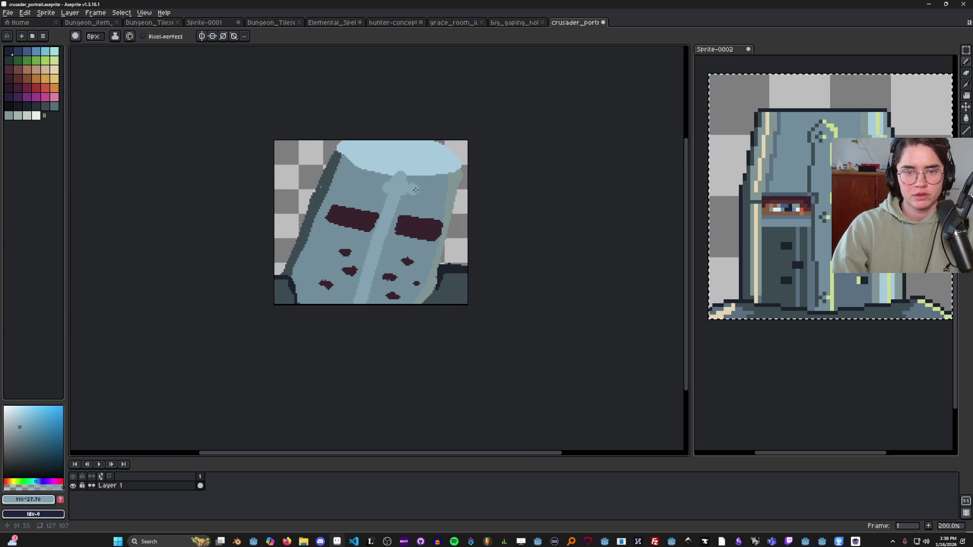
scroll(387, 193, "down", 1)
scroll(386, 194, "up", 1)
Lighten the stripe between the eye slits and paint a blue notch into the right slit.
left_click(415, 195, "alt")
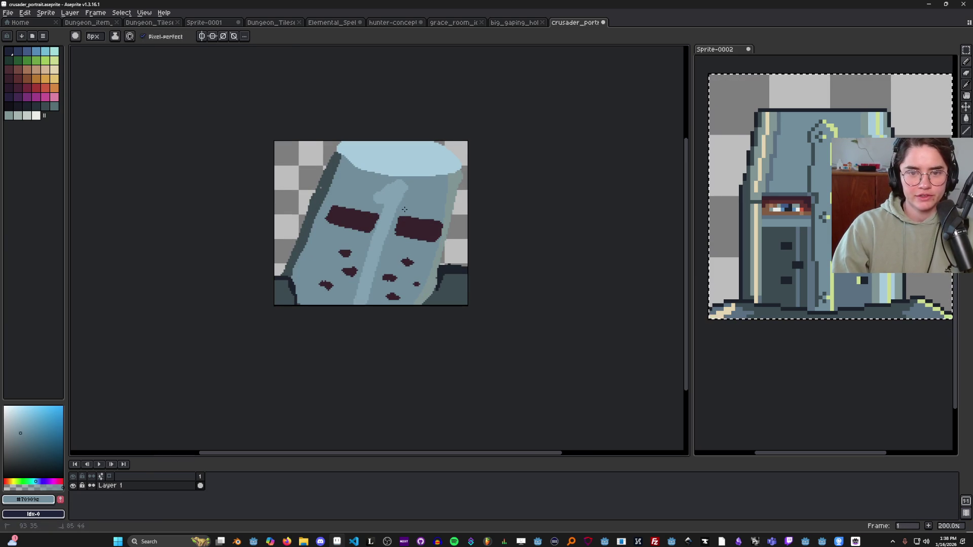
scroll(389, 240, "up", 1)
left_click(389, 210, "alt")
left_click_drag(369, 201, 374, 203)
mouse_move(375, 167)
left_mouse_down()
mouse_move(377, 155)
mouse_move(411, 168)
mouse_move(403, 200)
left_mouse_up()
Sample the mid blue and step back and forth through the eye slit edits with undo/redo.
left_click(370, 193, "alt")
scroll(385, 182, "down", 1)
scroll(400, 172, "up", 2)
scroll(424, 214, "down", 1)
scroll(424, 214, "up", 1)
scroll(482, 261, "down", 2)
key("ctrl+z")
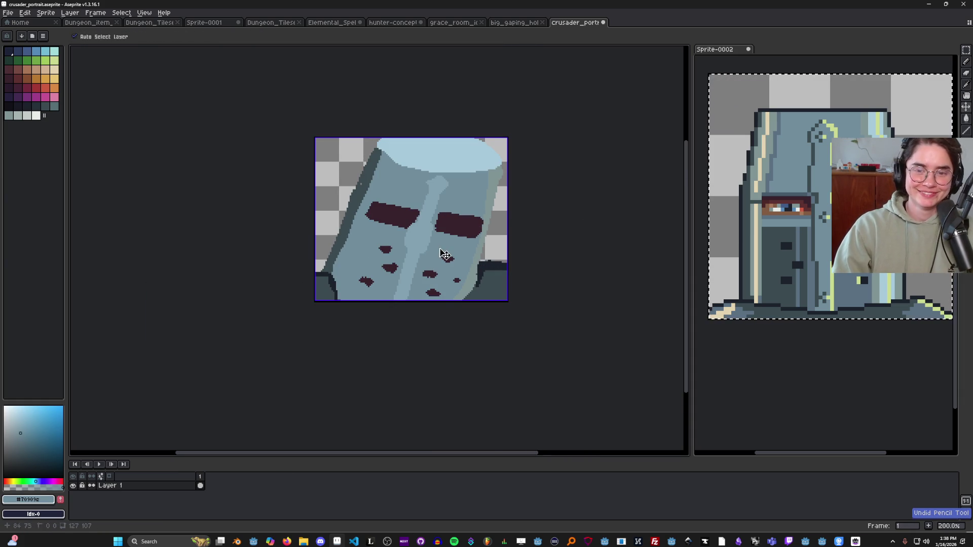
key("ctrl+z")
key("ctrl+y")
key("ctrl+y")
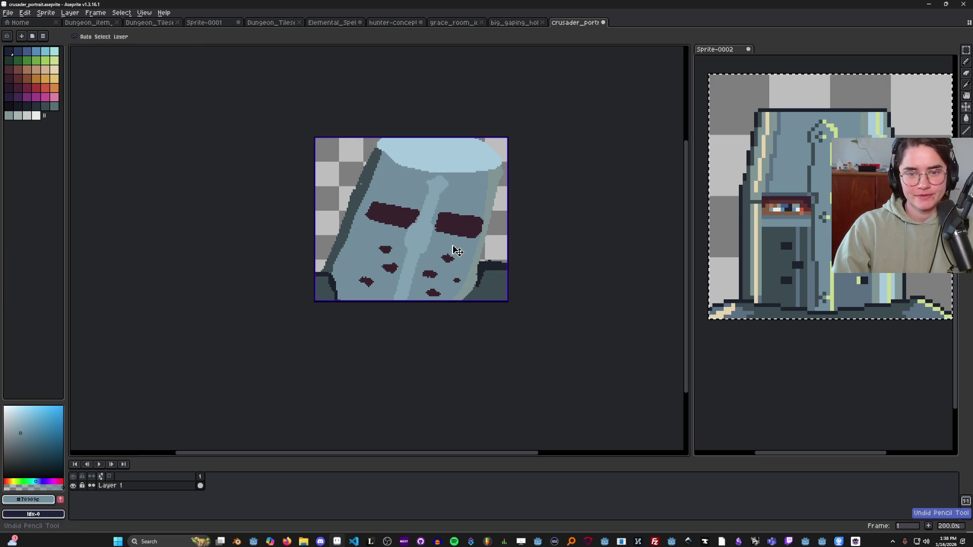
Trim the inner end of the left eye slit.
scroll(426, 196, "up", 1)
mouse_move(423, 203)
left_mouse_down()
mouse_move(409, 230)
mouse_move(450, 242)
left_mouse_up()
scroll(451, 243, "down", 2)
scroll(461, 263, "up", 2)
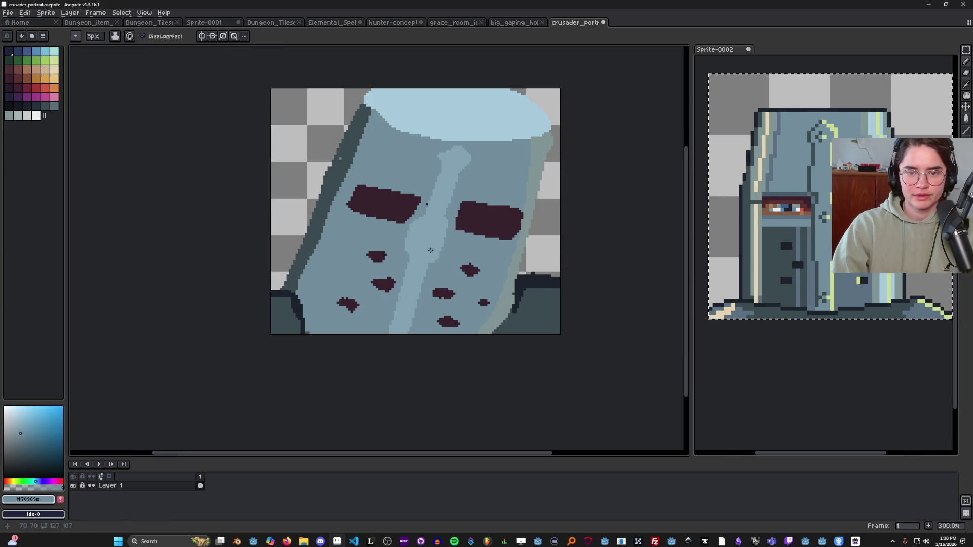
left_click_drag(429, 273, 437, 233)
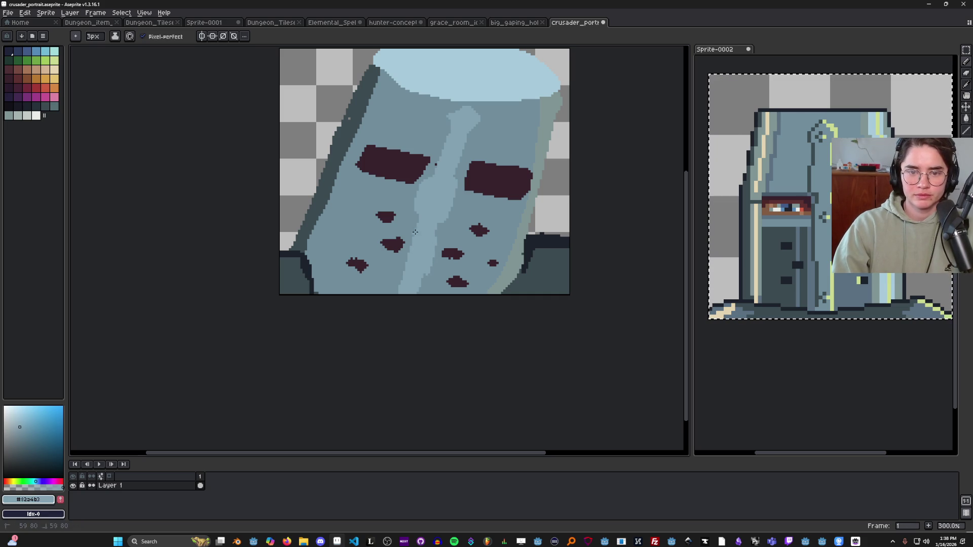
scroll(415, 261, "down", 2)
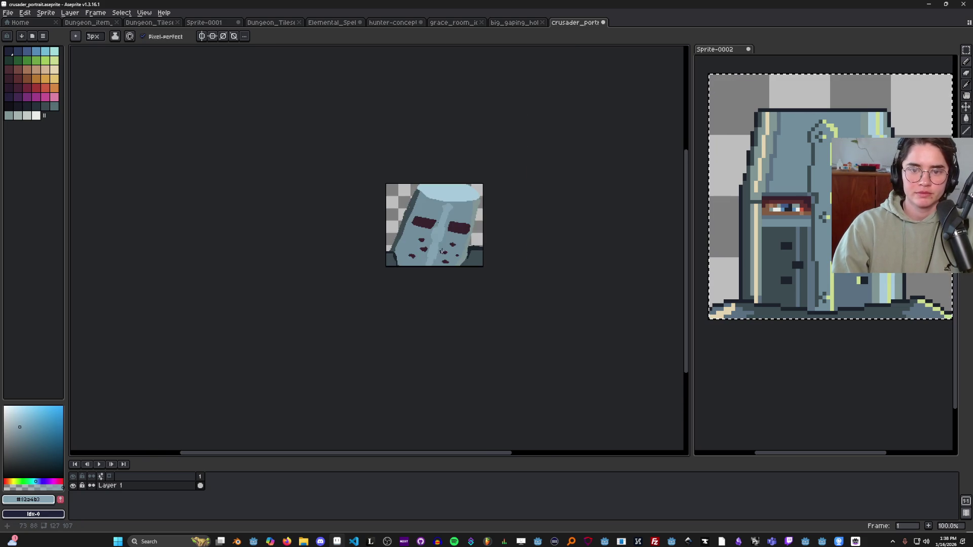
Pick a lighter blue and paint 3px highlights along the helmet's central nose ridge.
scroll(430, 243, "up", 3)
key("alt")
left_click(420, 173, "alt")
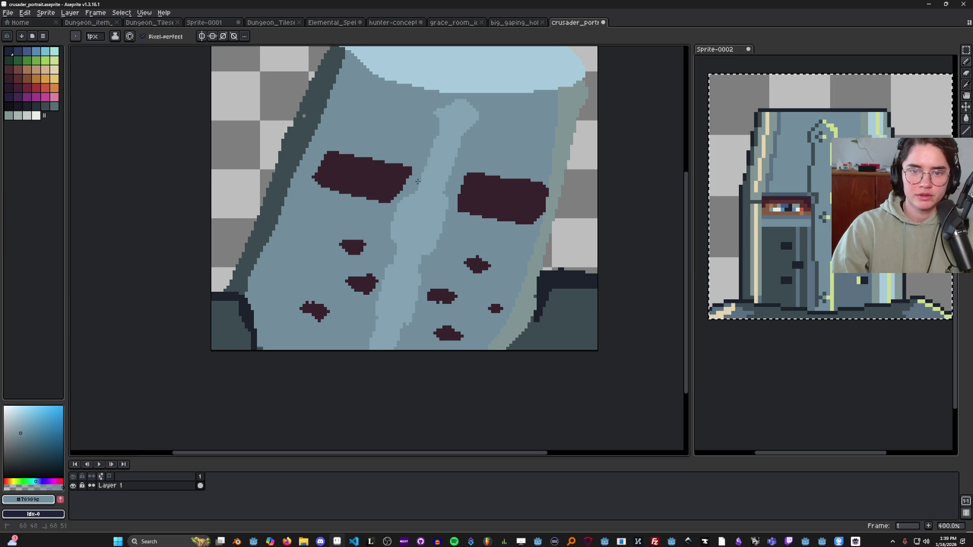
left_click(442, 133, "alt")
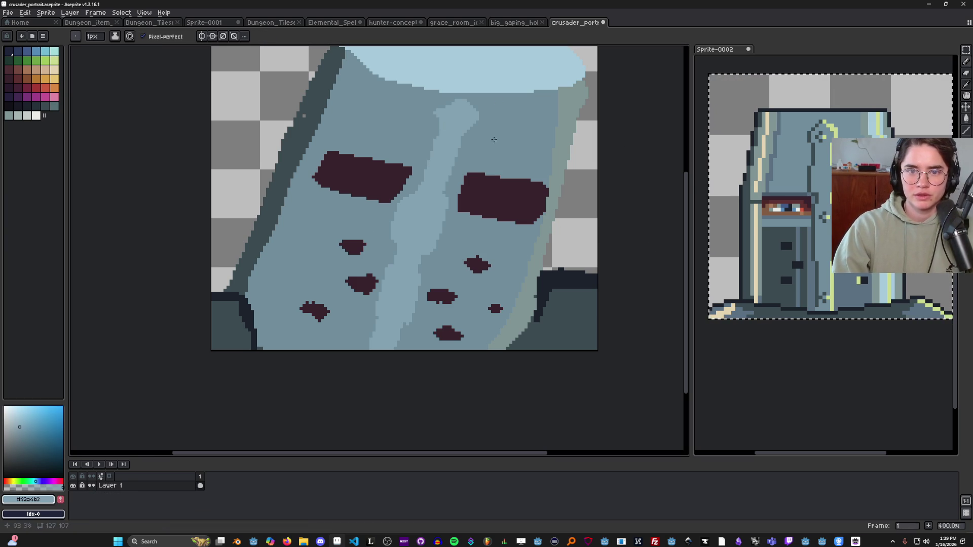
left_click(19, 423)
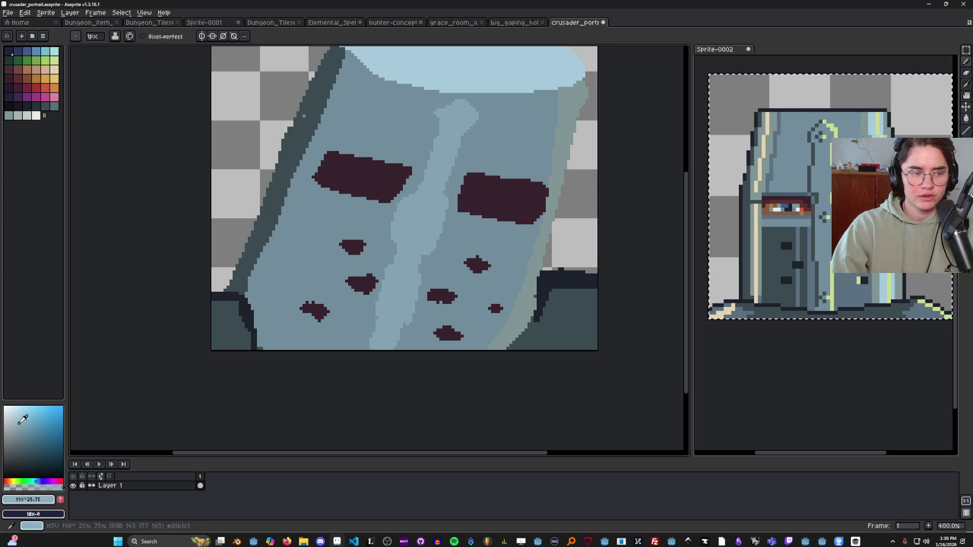
key("plus")
key("plus")
left_click_drag(462, 120, 456, 112)
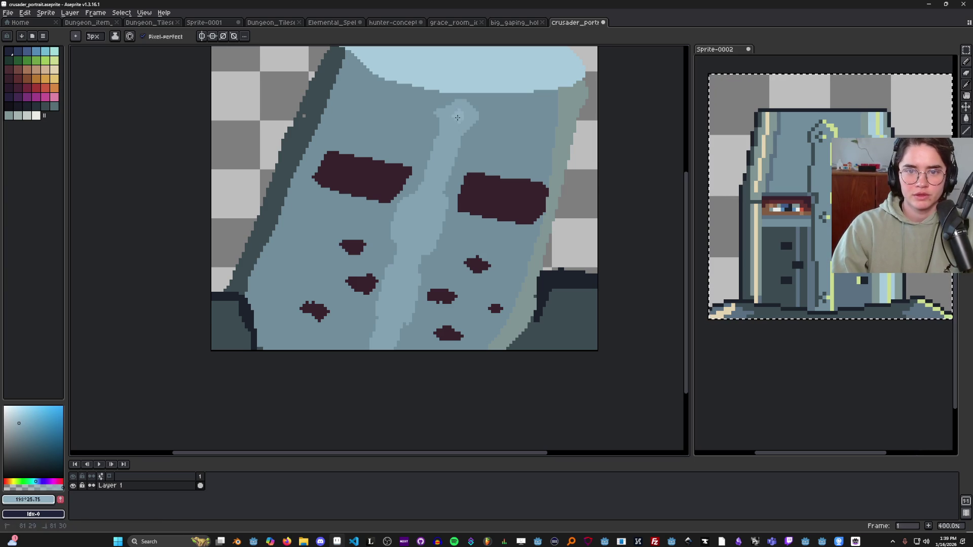
left_click(419, 219)
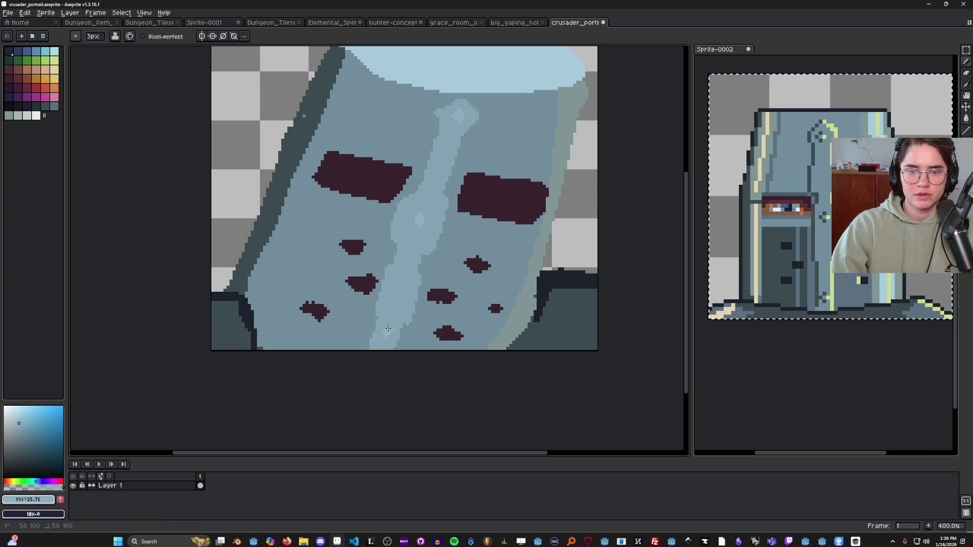
Sample the helmet's mid-blue colour from the drawing.
scroll(414, 312, "down", 5)
scroll(463, 274, "up", 3)
scroll(462, 274, "up", 1)
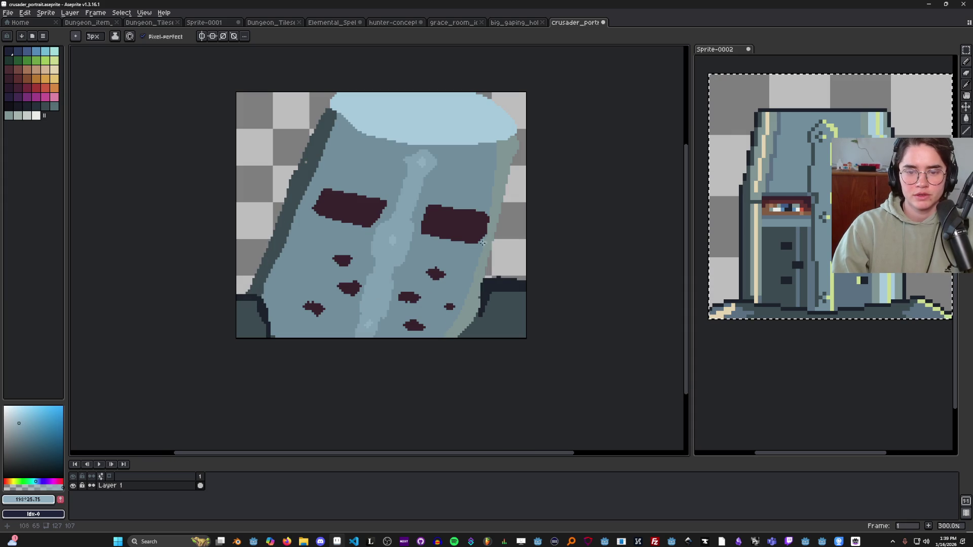
left_click(444, 244, "alt")
scroll(443, 244, "down", 2)
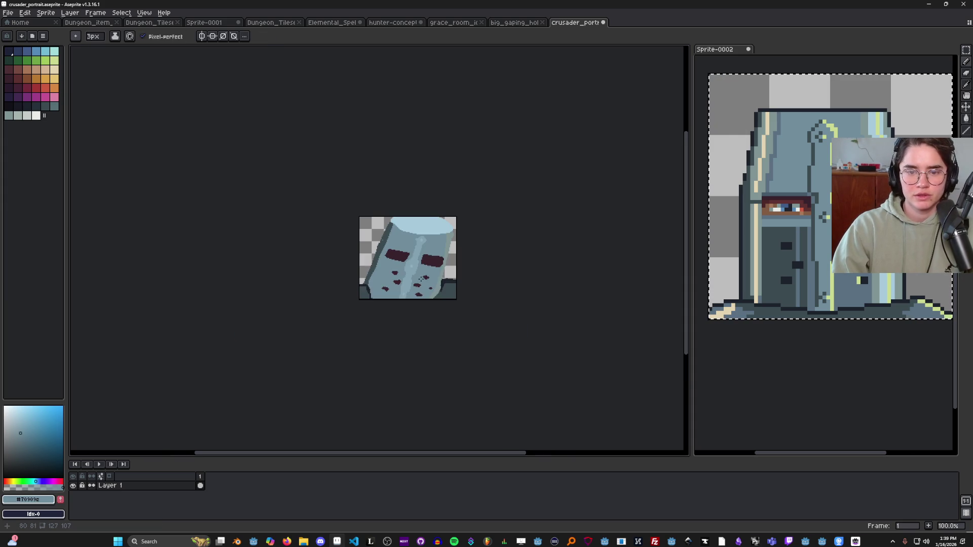
scroll(422, 278, "up", 1)
scroll(383, 293, "down", 1)
scroll(436, 245, "up", 1)
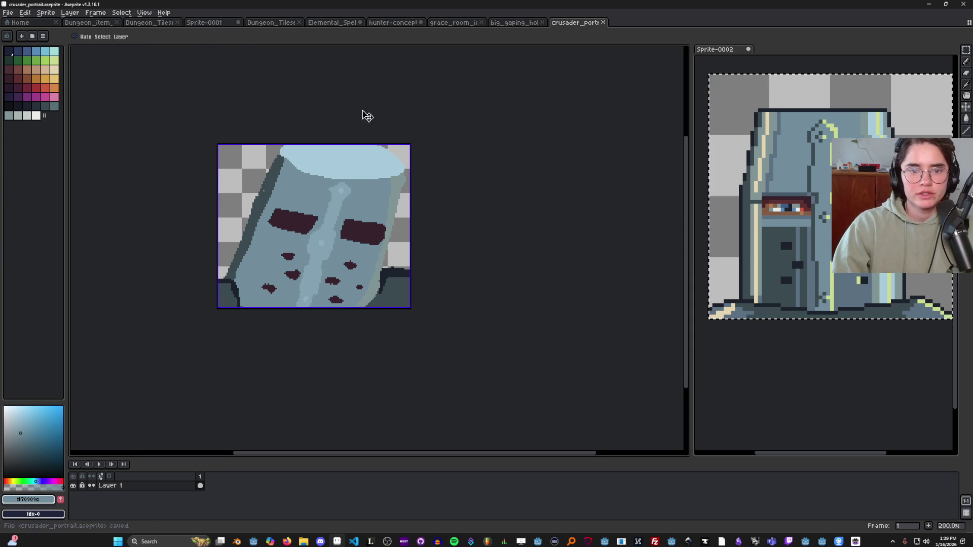
Save the portrait over CrusaderPortrait.png in new-game-project/Core/Actors/crusader, confirming the replacement.
left_click(9, 12)
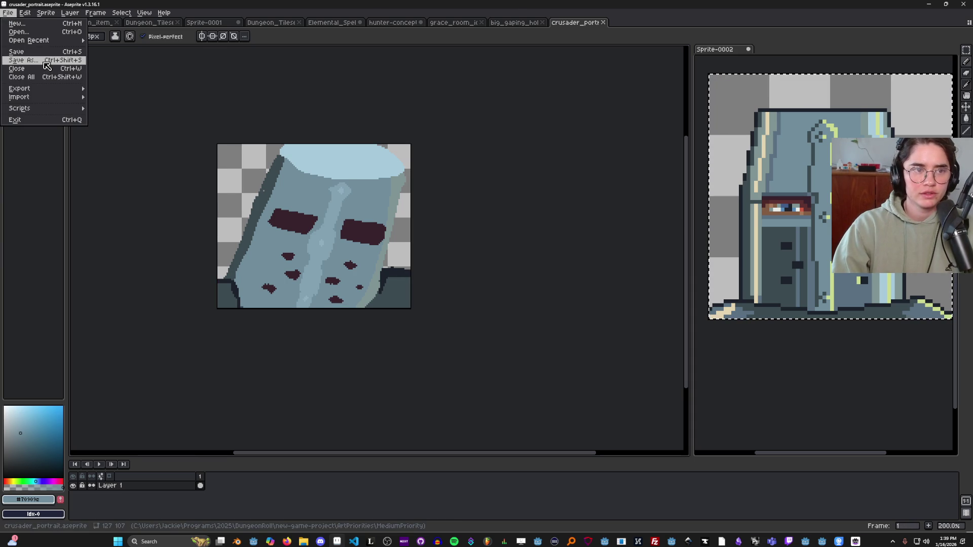
left_click(44, 61)
left_click(222, 30)
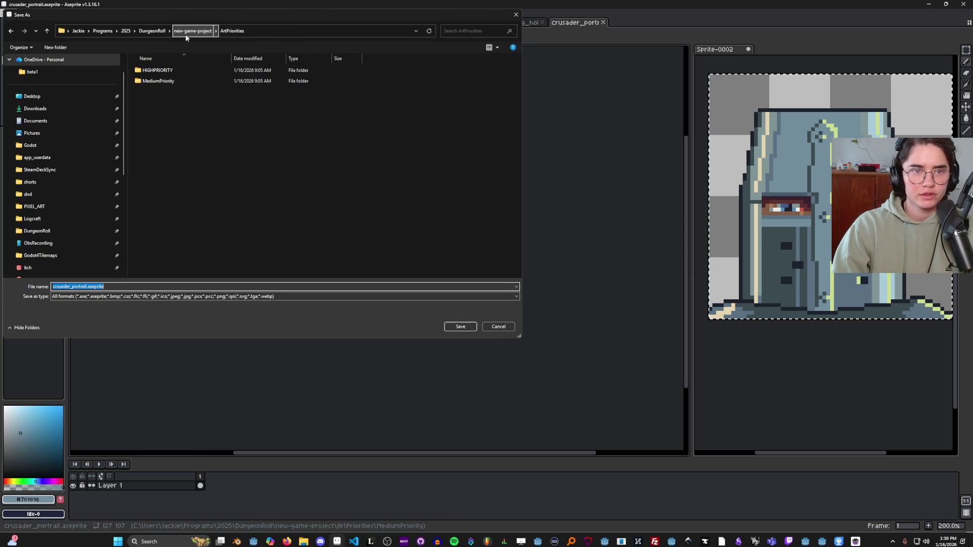
left_click(188, 31)
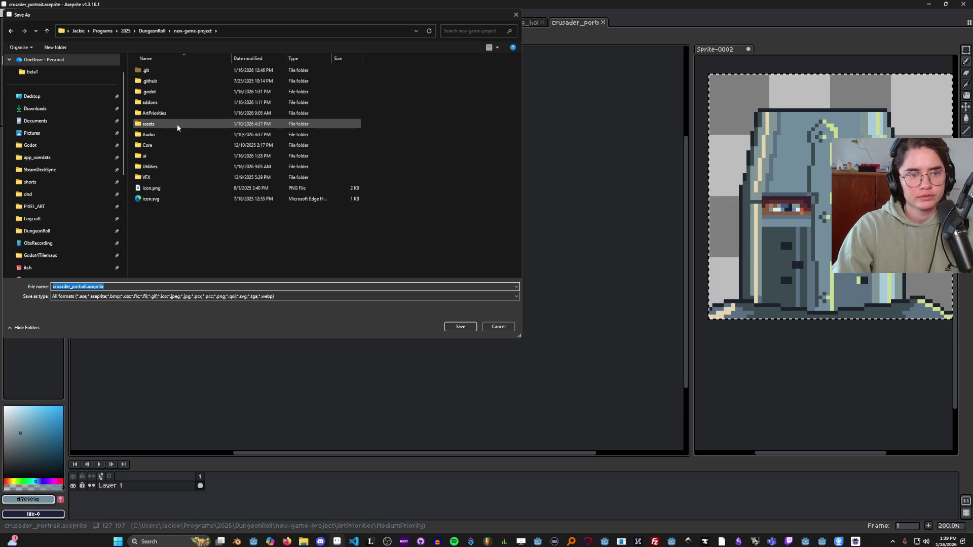
double_click(163, 146)
double_click(169, 73)
double_click(161, 94)
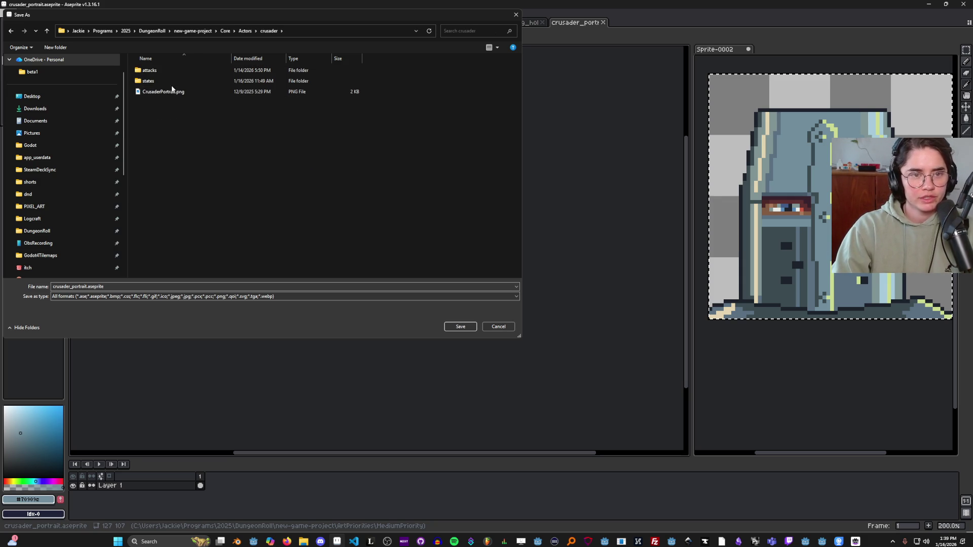
left_click(180, 92)
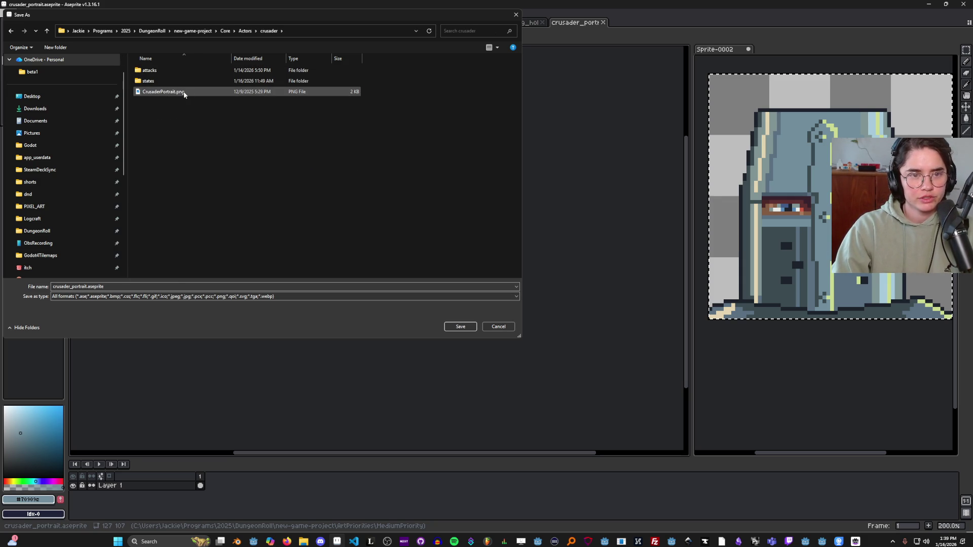
left_click(455, 325)
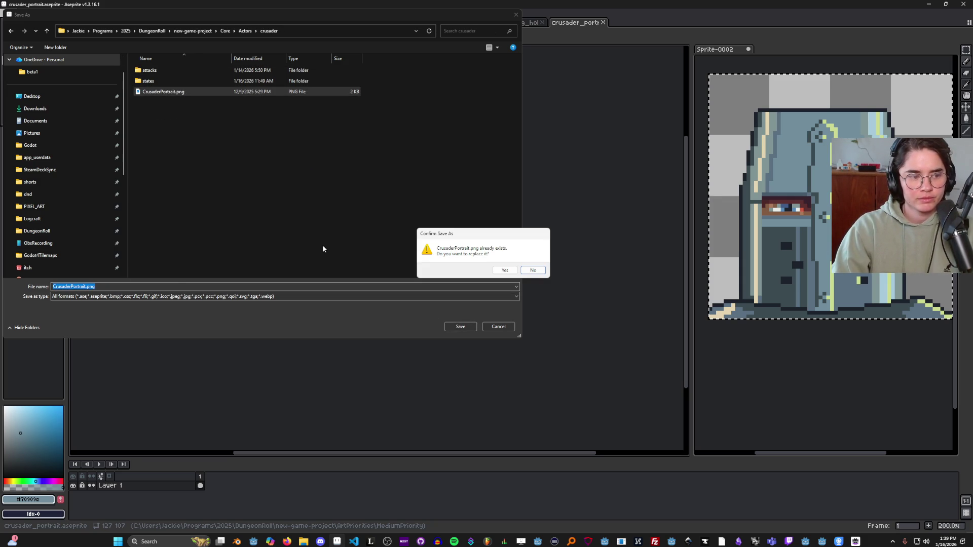
left_click(509, 272)
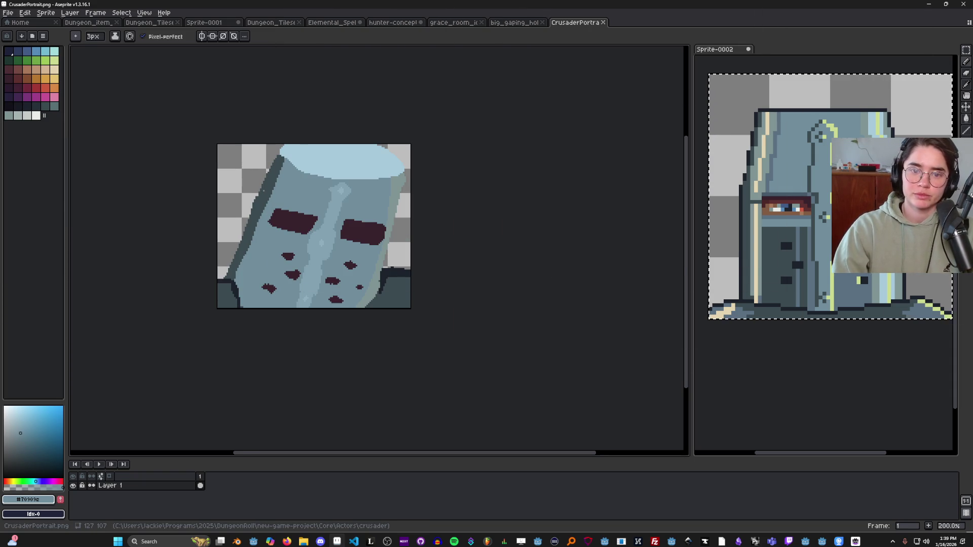
key("alt+Tab")
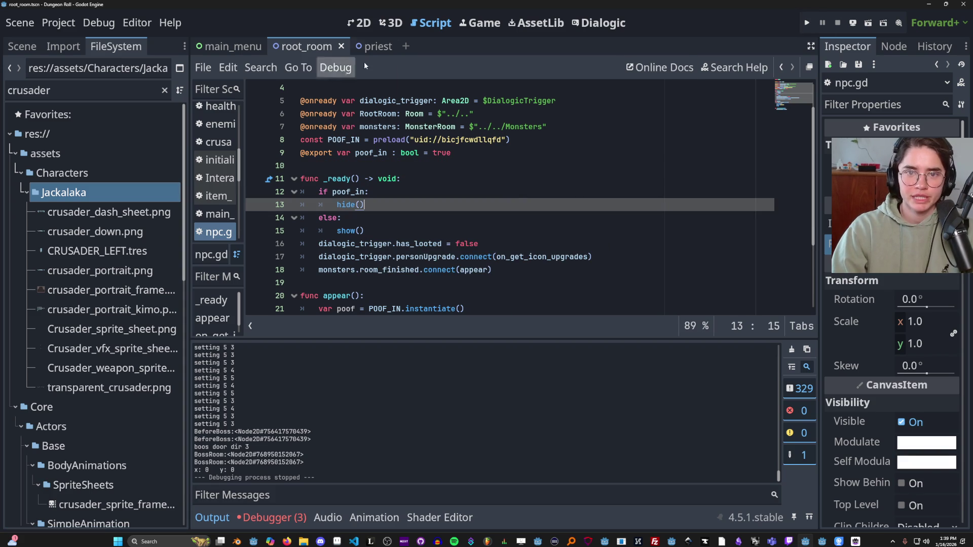
In the Dialogic editor, select the knight resource, save with Ctrl+S and play the RootRoom timeline.
left_click(586, 31)
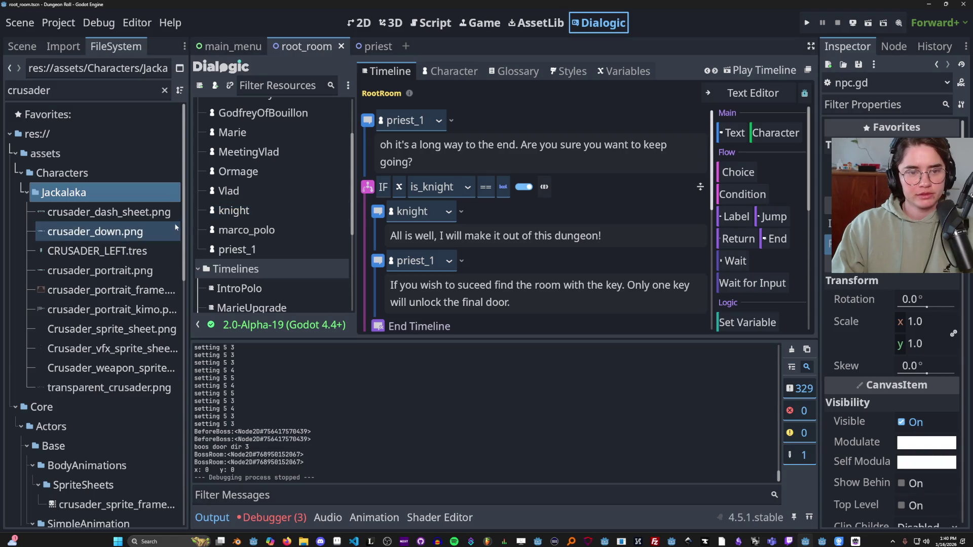
left_click(243, 218)
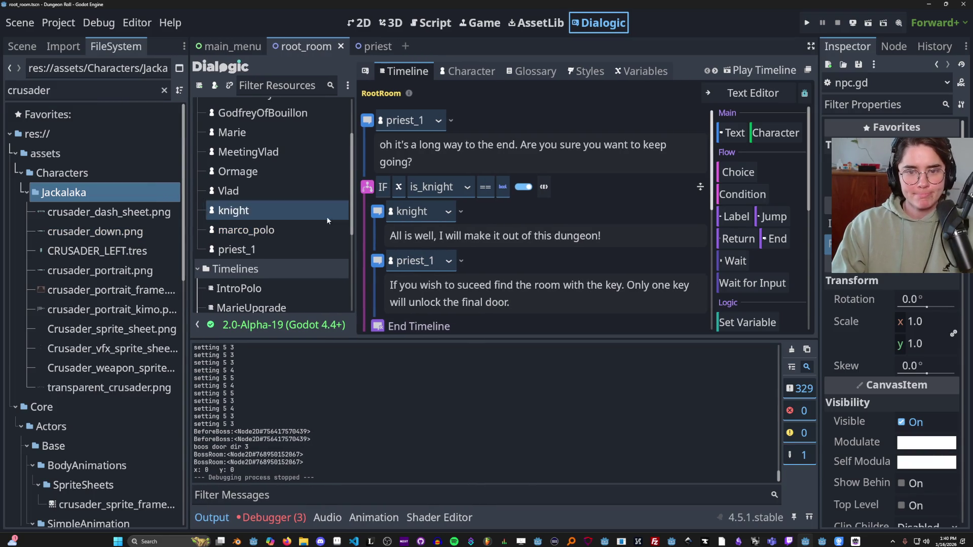
key("ctrl+s")
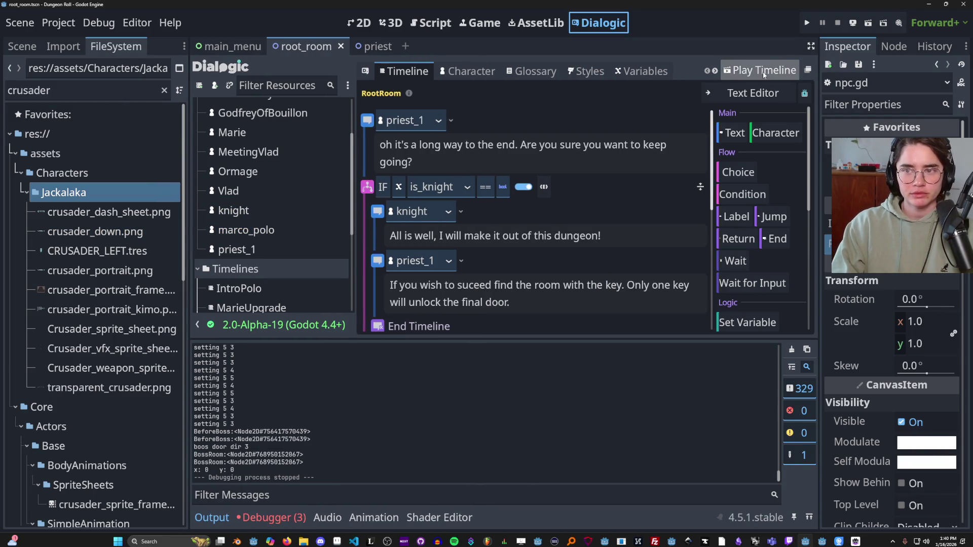
left_click(760, 70)
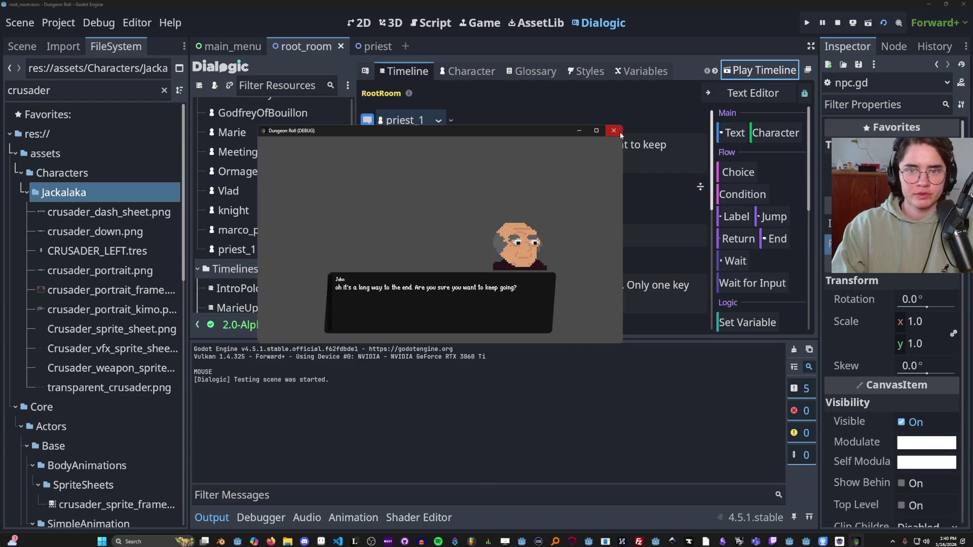
Make is_knight default to true and replay the timeline through to the knight's line.
left_click(614, 131)
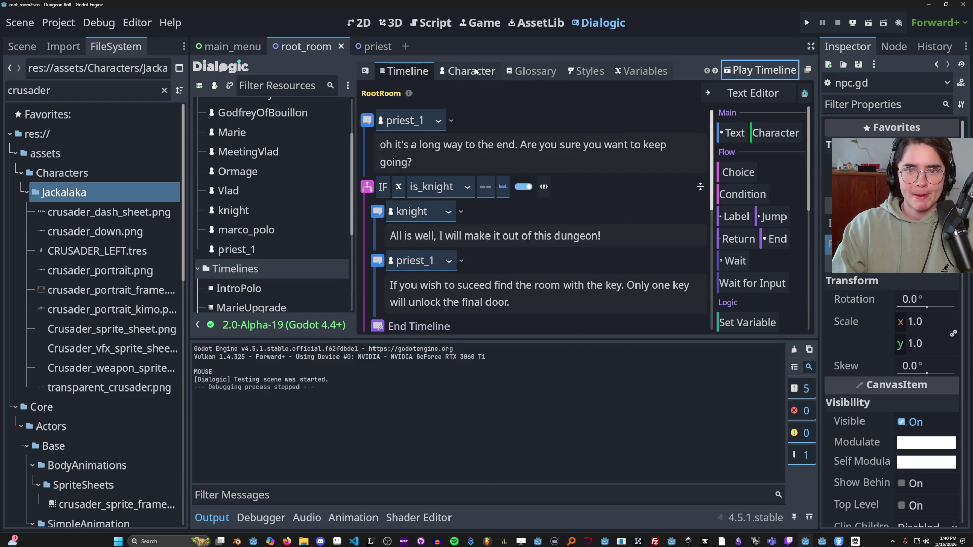
left_click(641, 71)
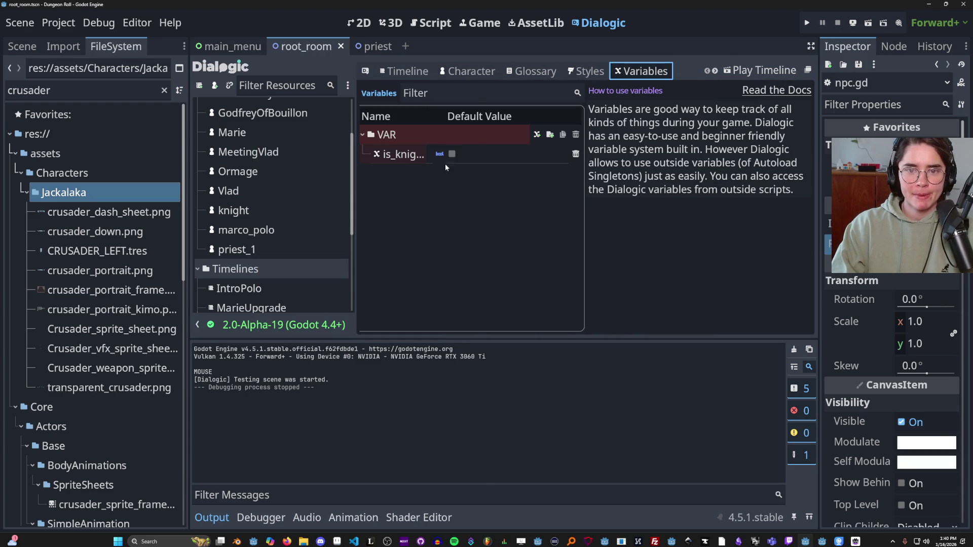
left_click(506, 154)
left_click(767, 70)
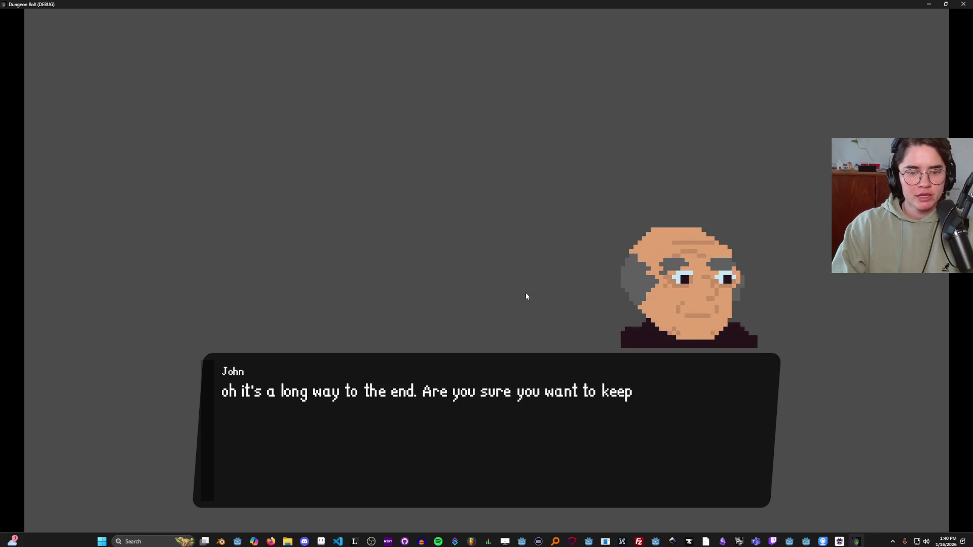
left_click(512, 297)
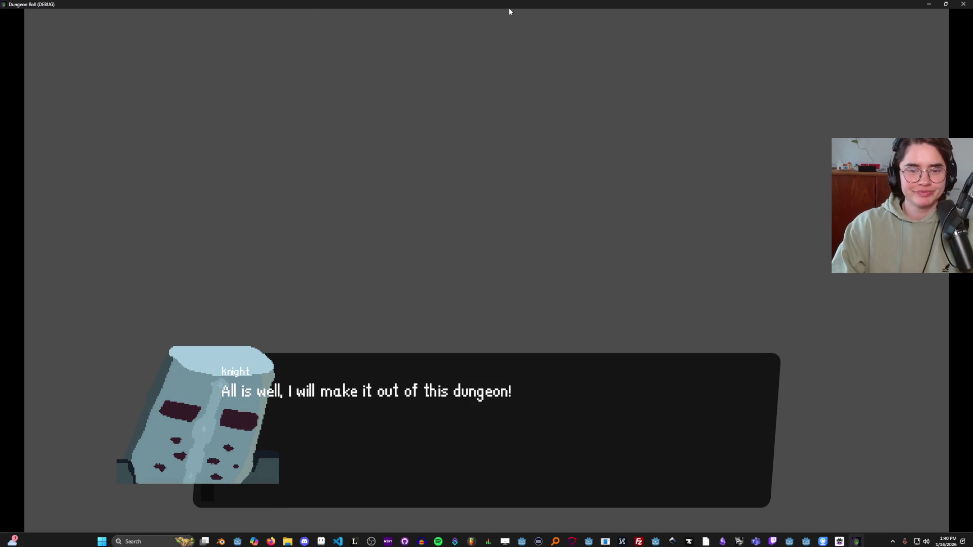
left_click_drag(510, 1, 454, 138)
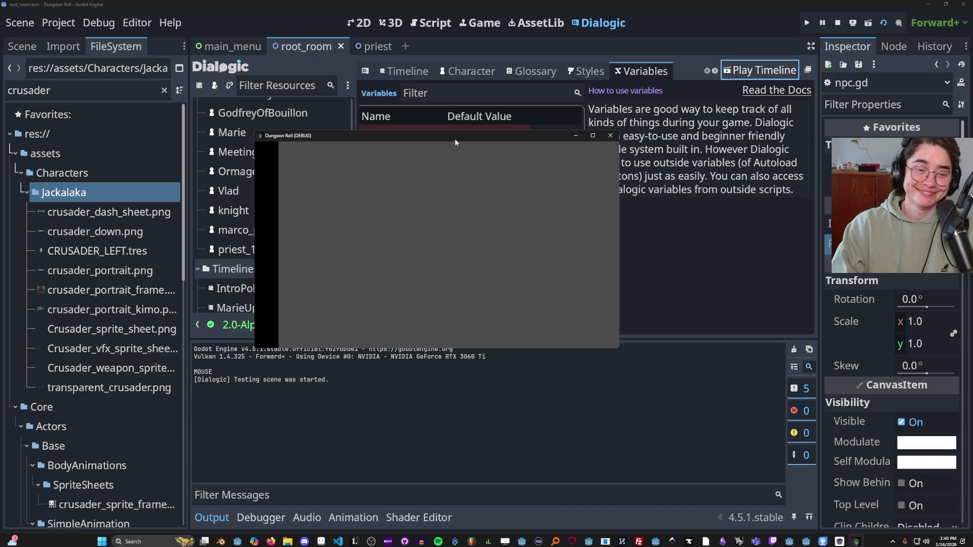
left_click(610, 135)
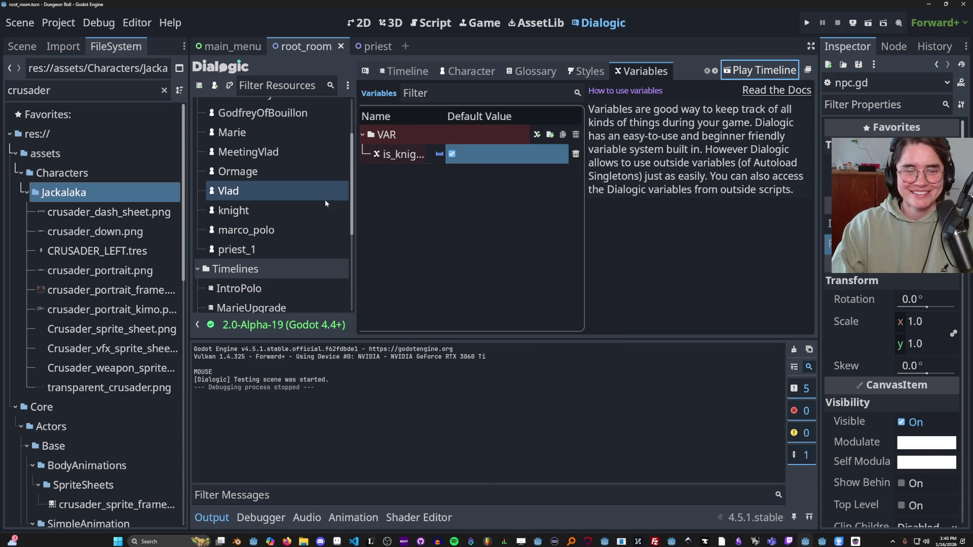
Open the knight character's portrait settings in the Dialogic character editor.
scroll(273, 274, "down", 3)
scroll(285, 201, "up", 2)
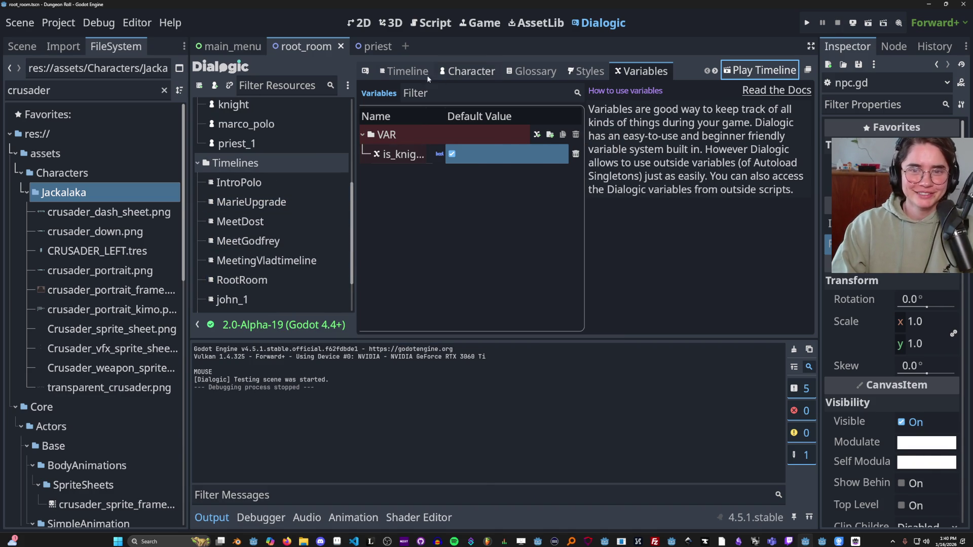
left_click(273, 279)
scroll(418, 258, "down", 2)
left_click(460, 311)
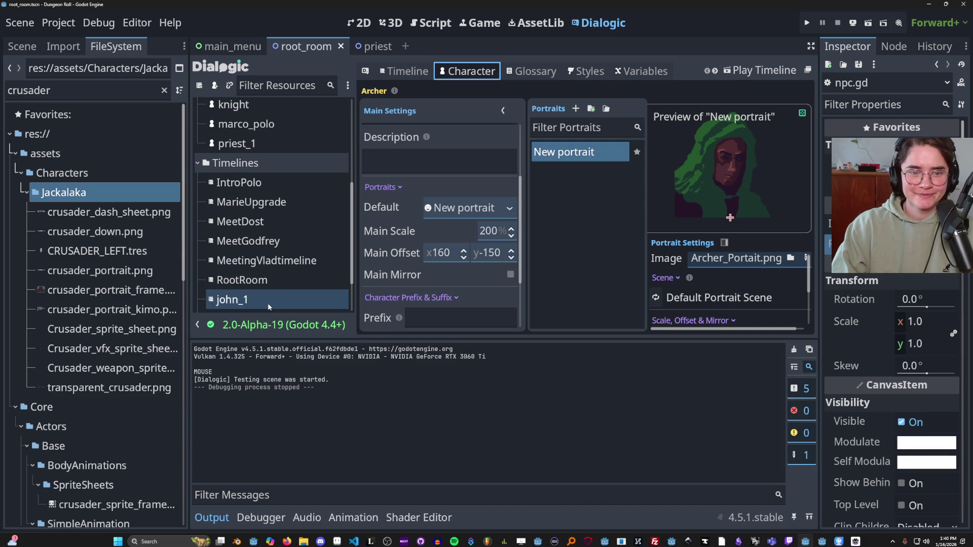
scroll(263, 271, "up", 3)
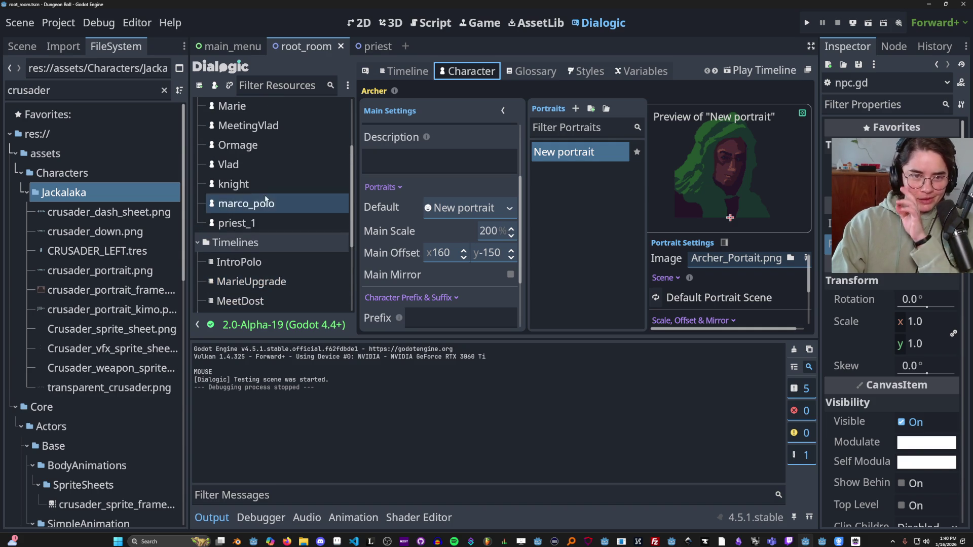
scroll(254, 208, "up", 2)
left_click(246, 238)
left_click(482, 230)
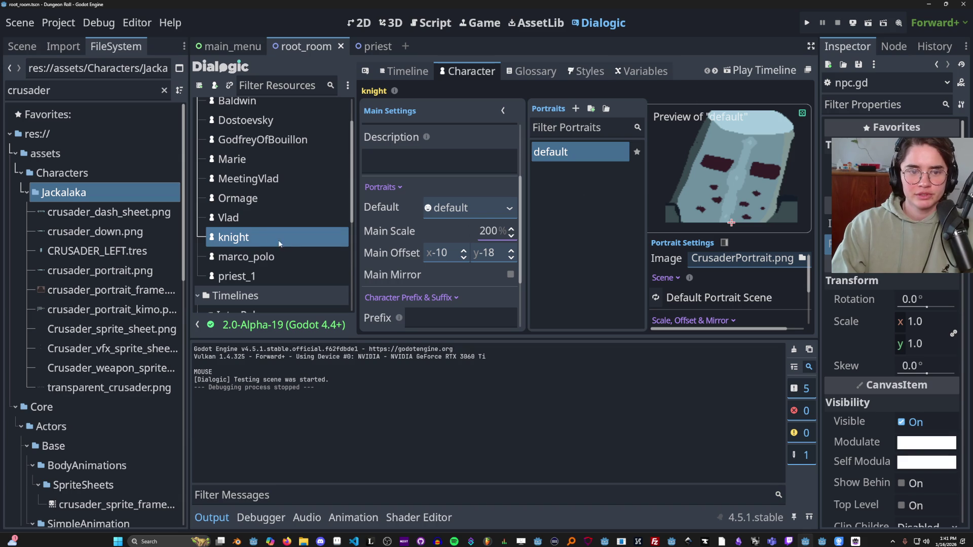
Set the knight portrait's main offset y to -150 and test it in the timeline.
scroll(246, 214, "up", 2)
left_click(238, 129)
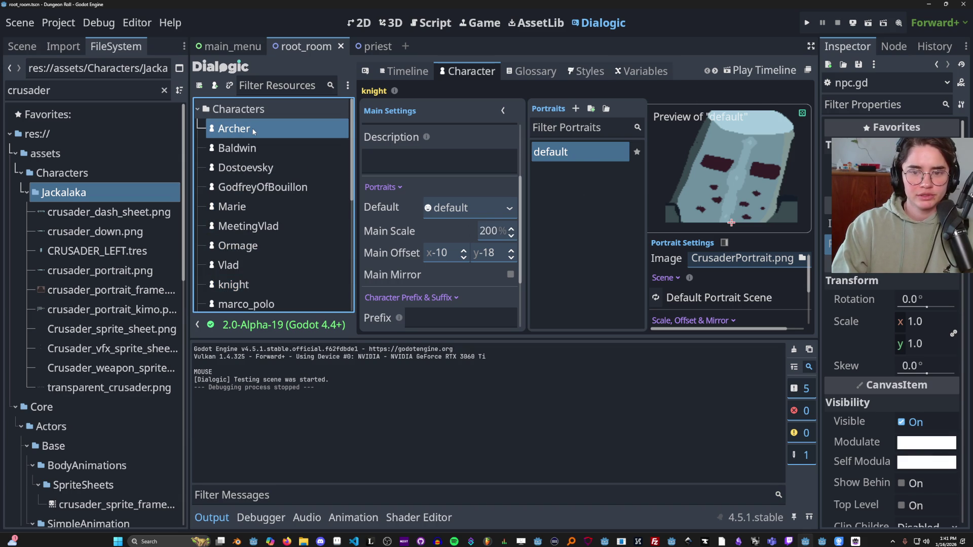
scroll(260, 302, "down", 2)
left_click(254, 232)
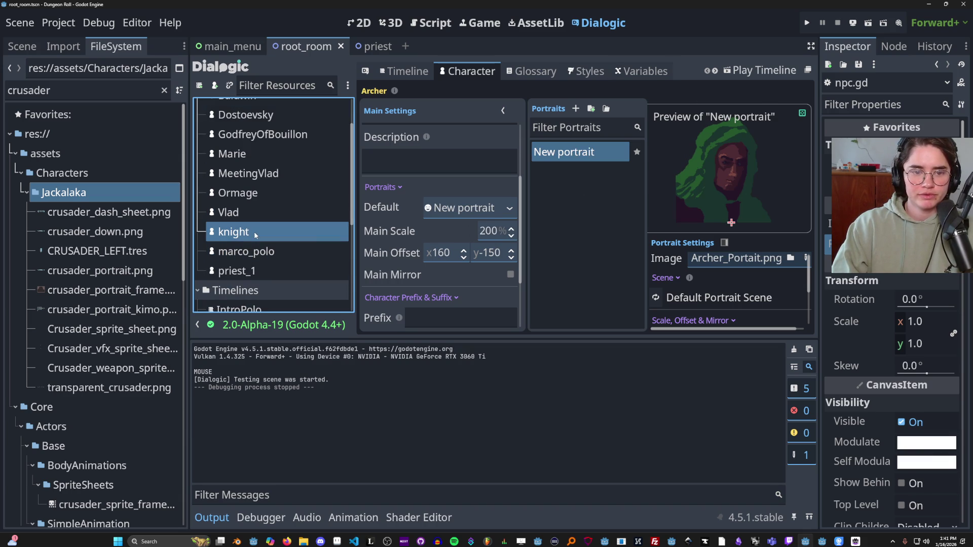
left_click(497, 254)
key("BackSpace")
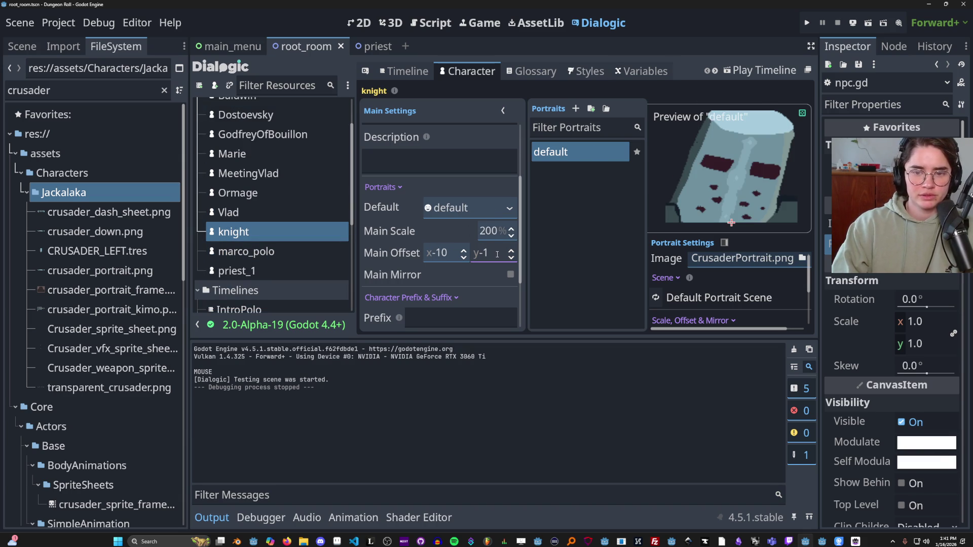
type("150")
left_click(760, 71)
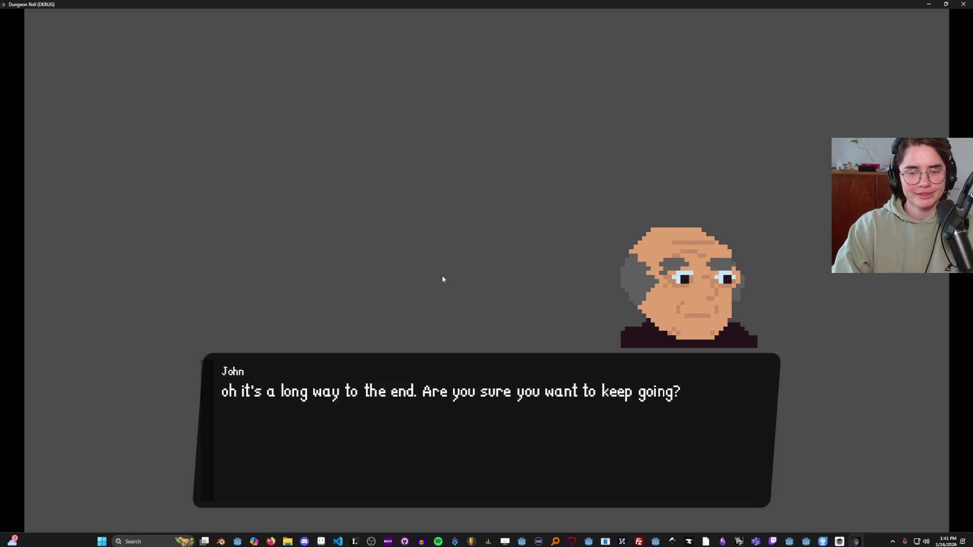
left_click(442, 275)
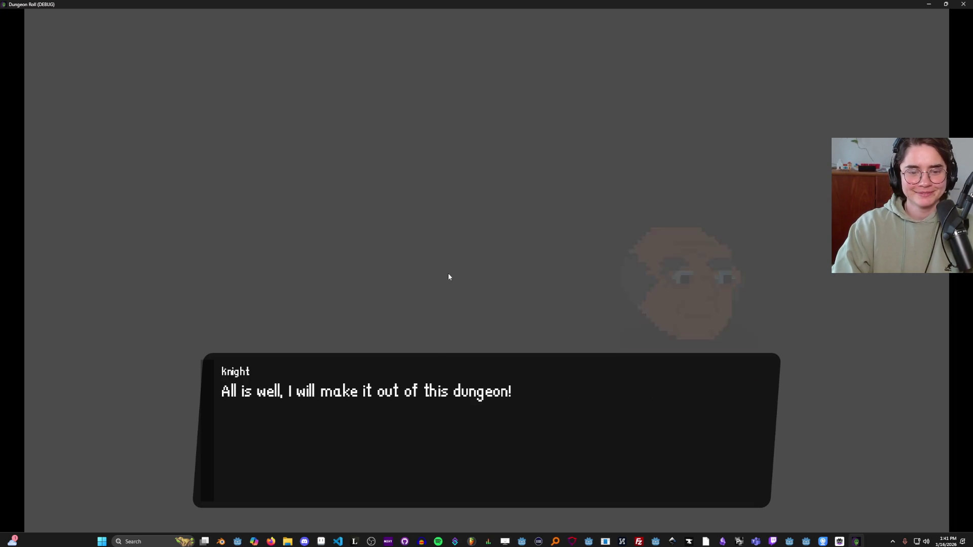
Change the knight portrait's main scale from 200 to 150 and replay the timeline.
double_click(493, 3)
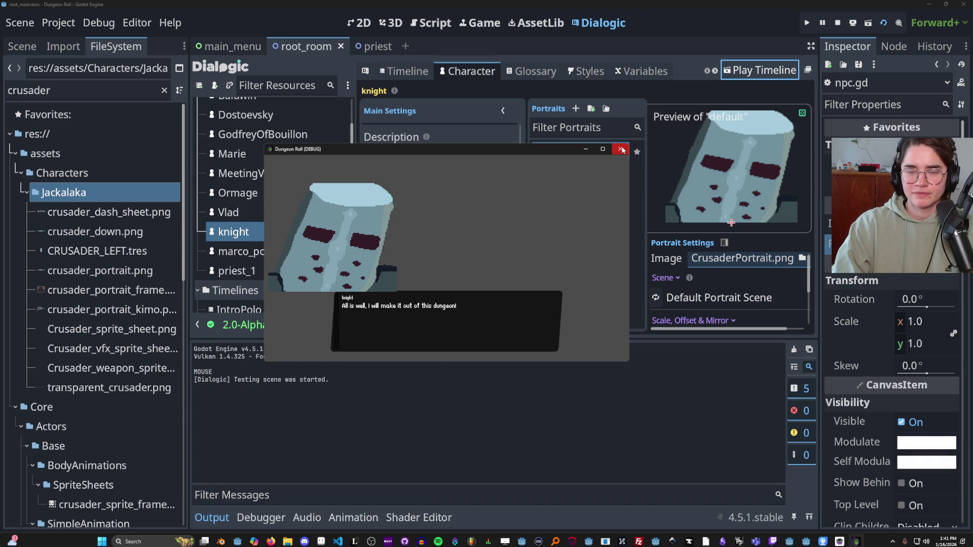
left_click(621, 149)
left_click(293, 232)
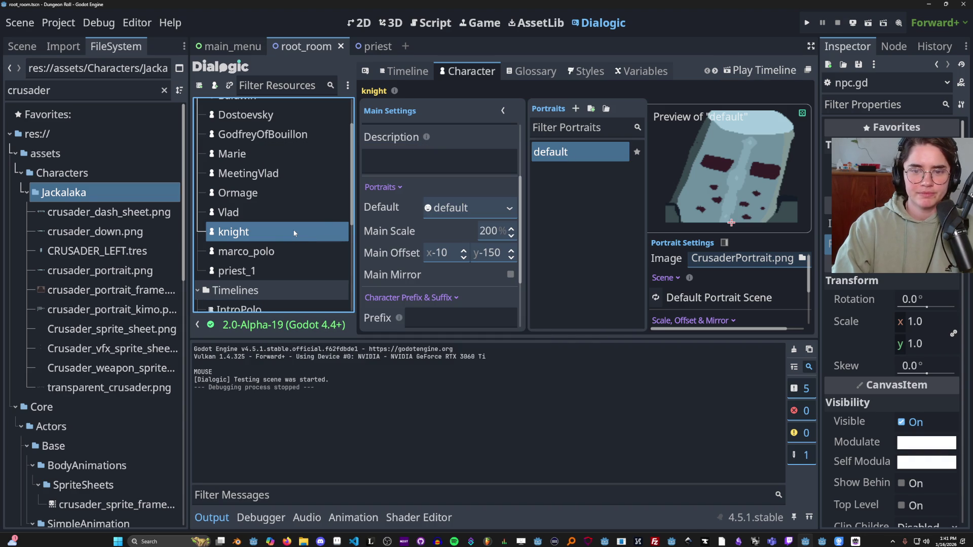
left_click(488, 234)
key("BackSpace")
key("BackSpace")
key("BackSpace")
type("50")
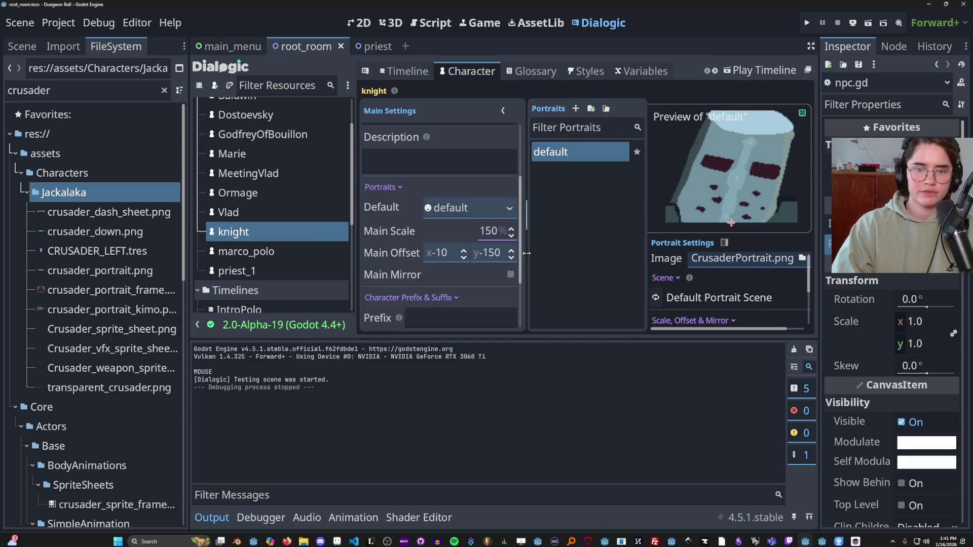
left_click(760, 70)
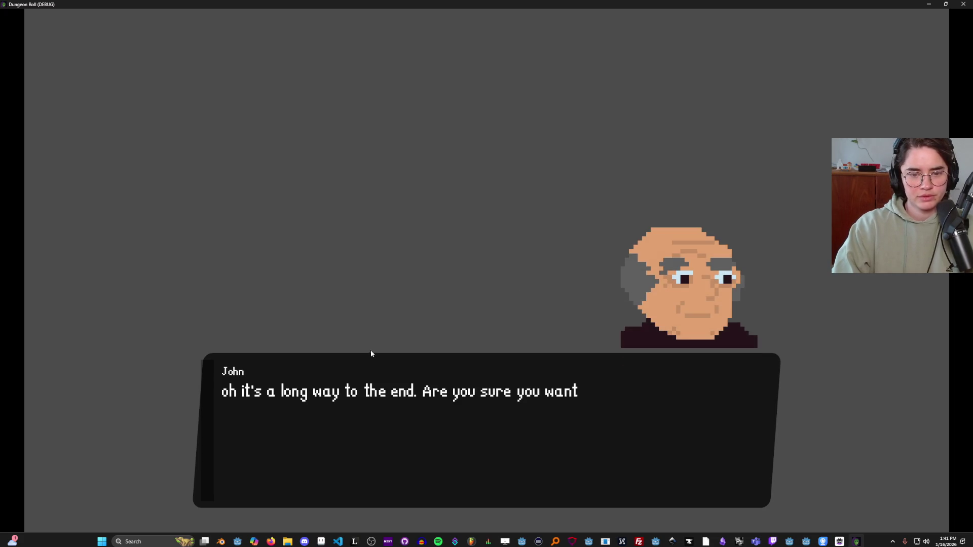
Set the portrait's main offset x to 50 and replay to the knight's line.
key("super+Down")
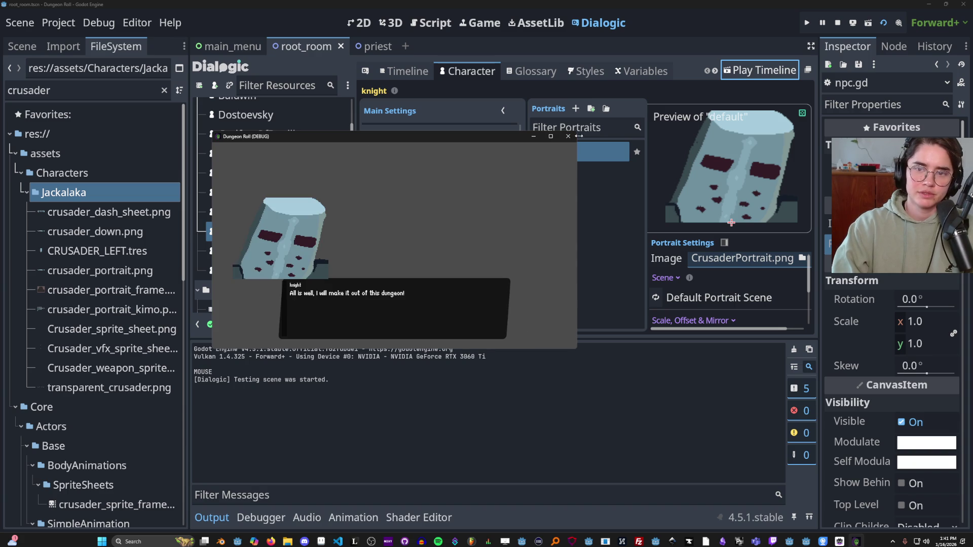
left_click(568, 136)
left_click(459, 249)
key("BackSpace")
key("BackSpace")
key("BackSpace")
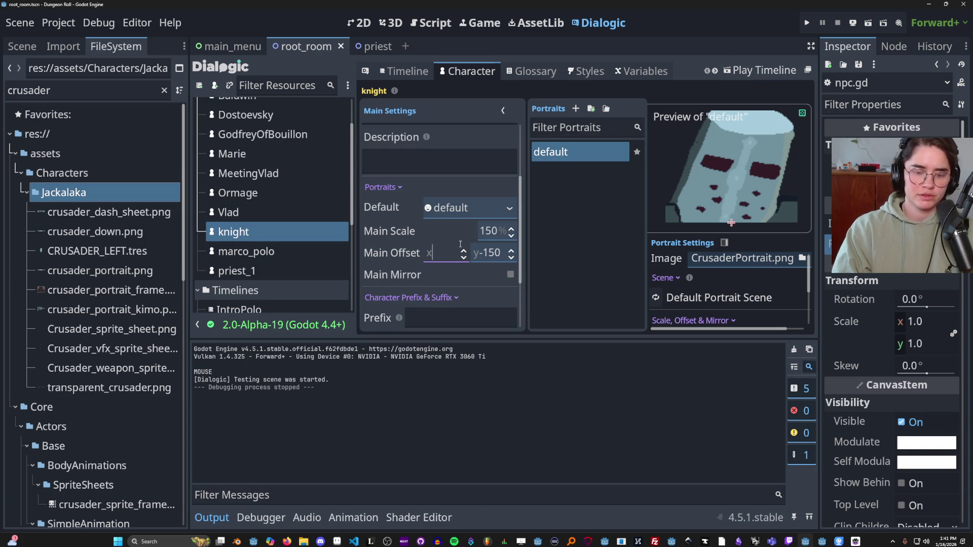
type("50")
left_click(783, 72)
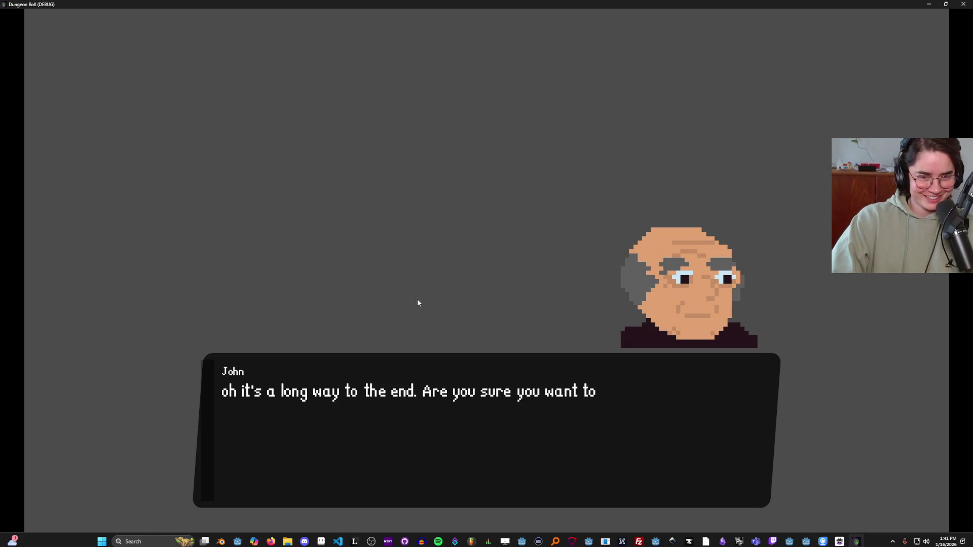
left_click(414, 342)
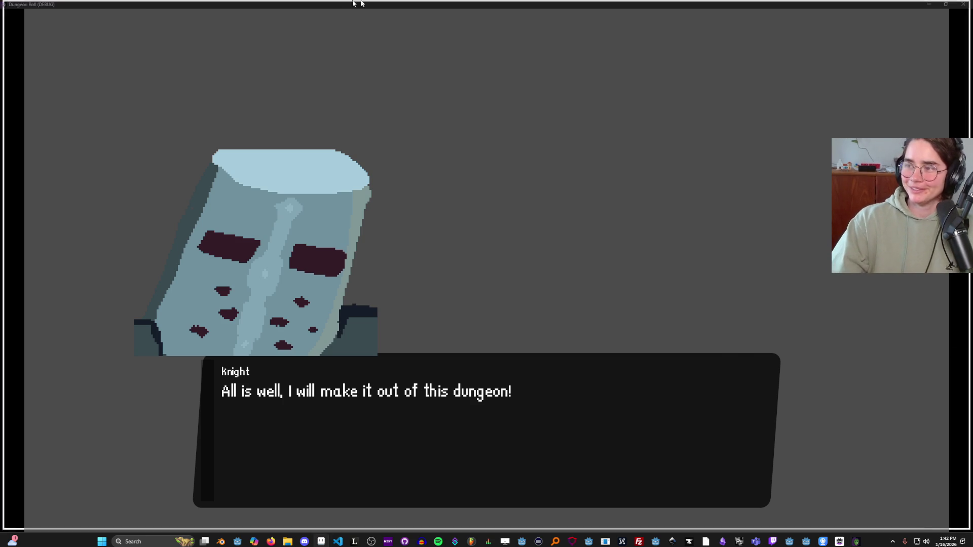
Bring the CrusaderPortrait.png image back up in Aseprite.
left_click(321, 541)
scroll(299, 177, "up", 1)
left_click(443, 129, "alt")
Select the whole helm portrait and scale it up to 123x100.
scroll(374, 328, "down", 2)
key("ctrl+a")
scroll(373, 327, "up", 2)
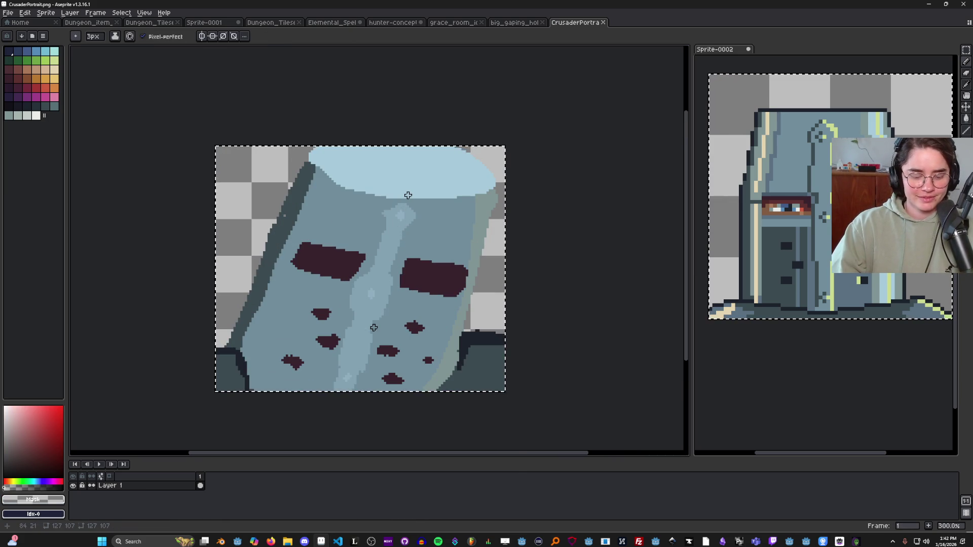
key("m")
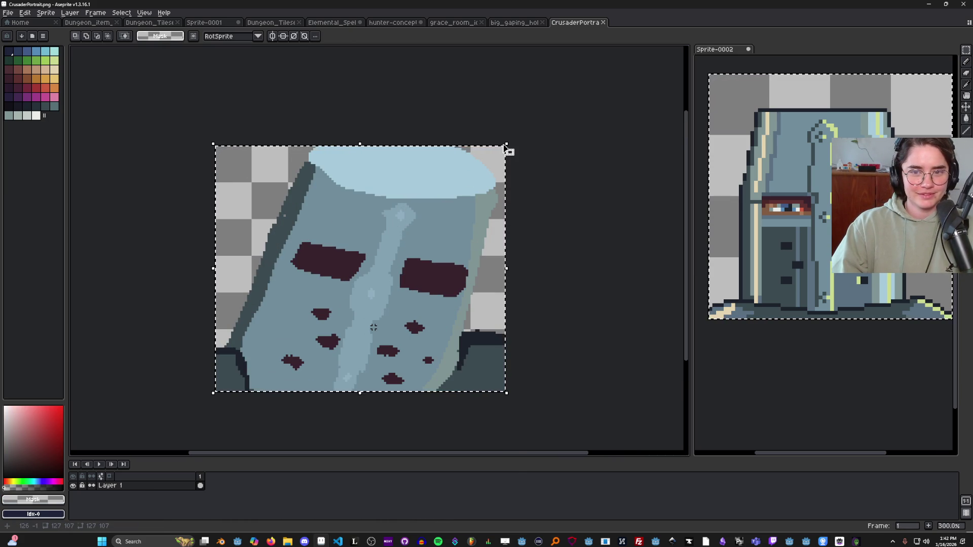
mouse_move(505, 146)
left_mouse_down()
mouse_move(488, 167)
mouse_move(500, 160)
mouse_move(361, 152)
mouse_move(313, 160)
left_mouse_up()
key("ctrl+d")
Fill the light strip on the shoulder with dark colour #394a50.
left_click(443, 167, "alt")
scroll(446, 232, "down", 2)
scroll(460, 260, "up", 2)
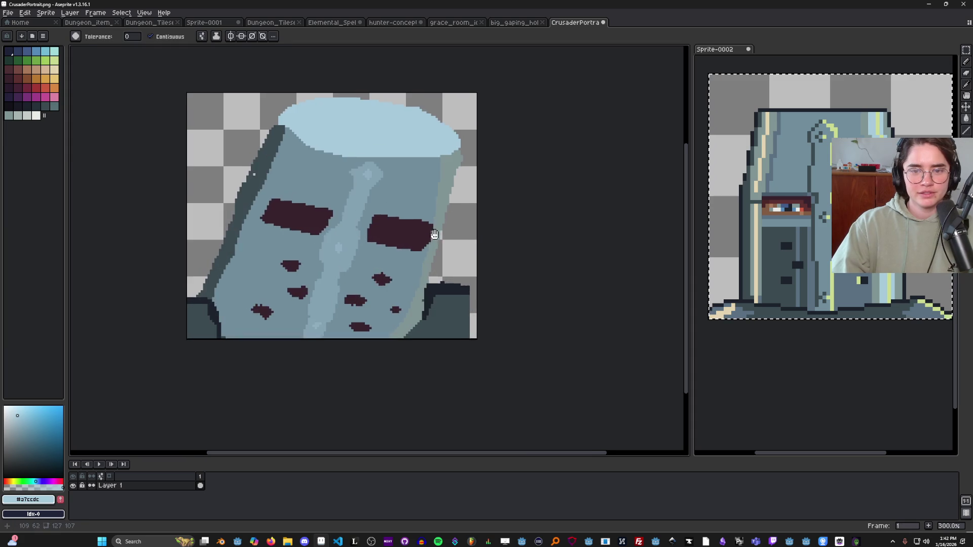
left_click(468, 288, "alt")
key("g")
left_click(472, 310)
Pencil near-black pixels along the shoulder's top edge and save.
left_click(463, 287, "alt")
key("b")
left_click_drag(471, 285, 476, 287)
scroll(512, 297, "down", 3)
key("ctrl+s")
scroll(503, 292, "up", 2)
scroll(447, 268, "up", 1)
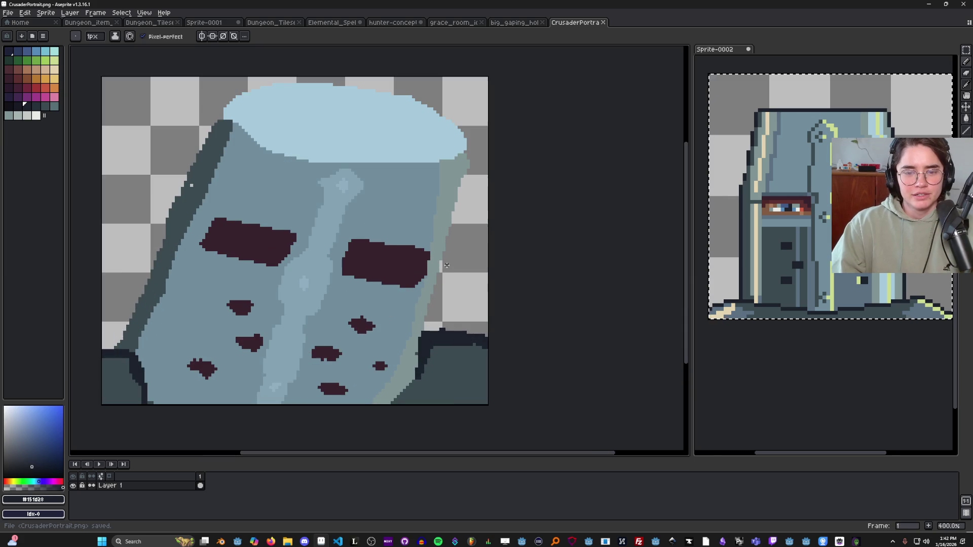
left_click(206, 167, "alt")
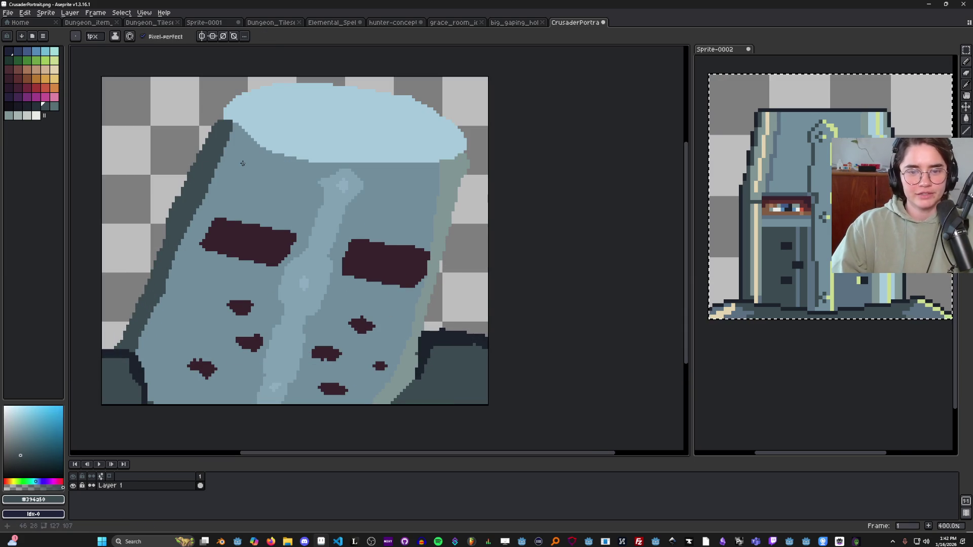
Close the old test game and save the image over CrusaderPortrait.png, replacing it.
key("alt+Tab")
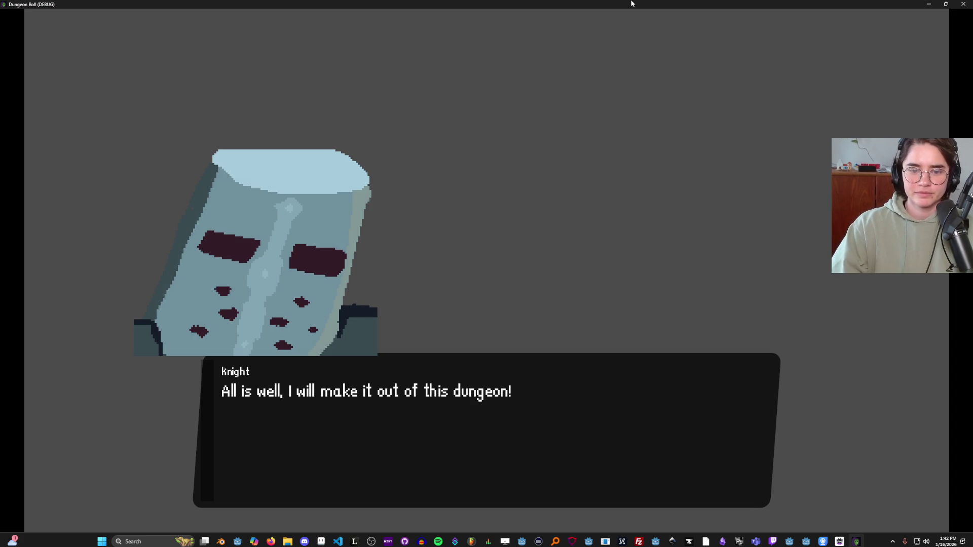
key("super+Down")
left_click(622, 214)
key("alt+Tab")
left_click(8, 12)
key("Return")
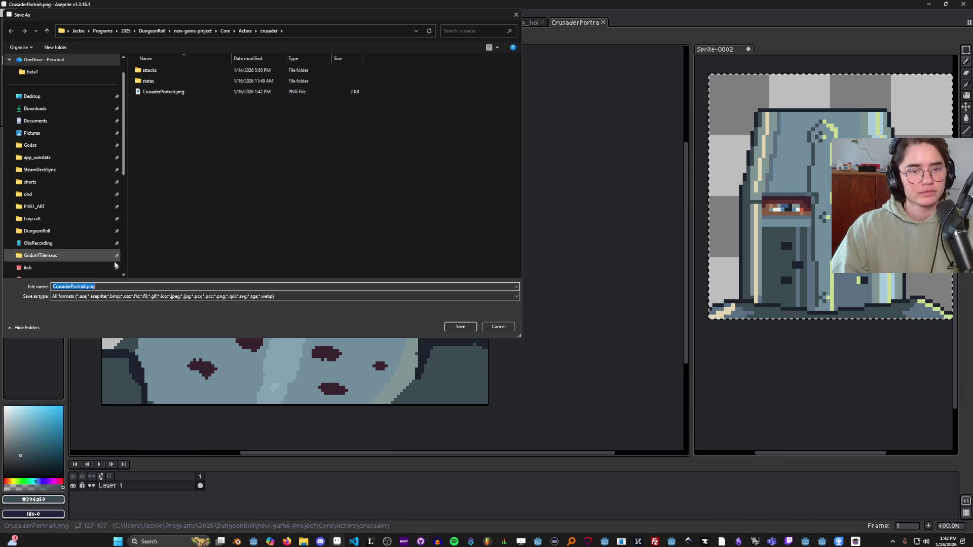
left_click(186, 297)
left_click(254, 240)
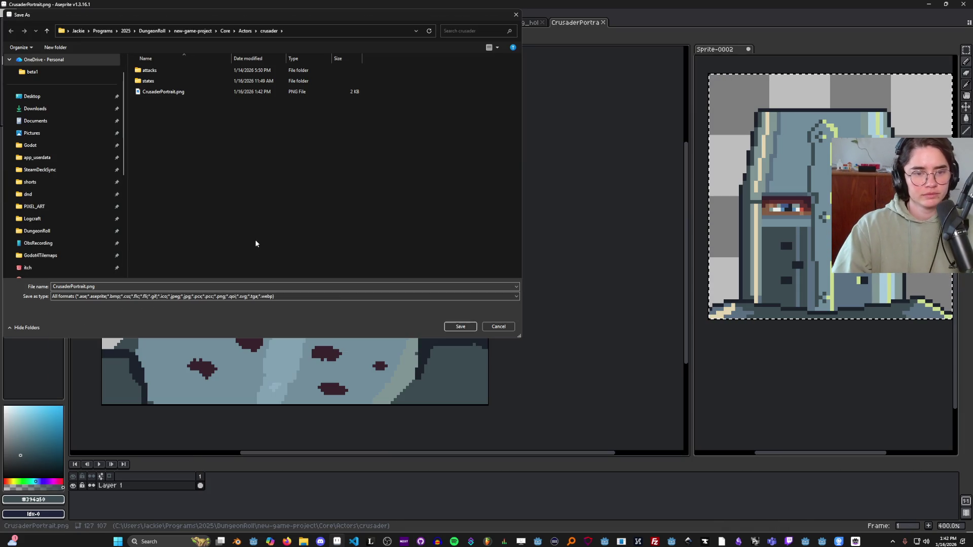
left_click(452, 326)
left_click(505, 270)
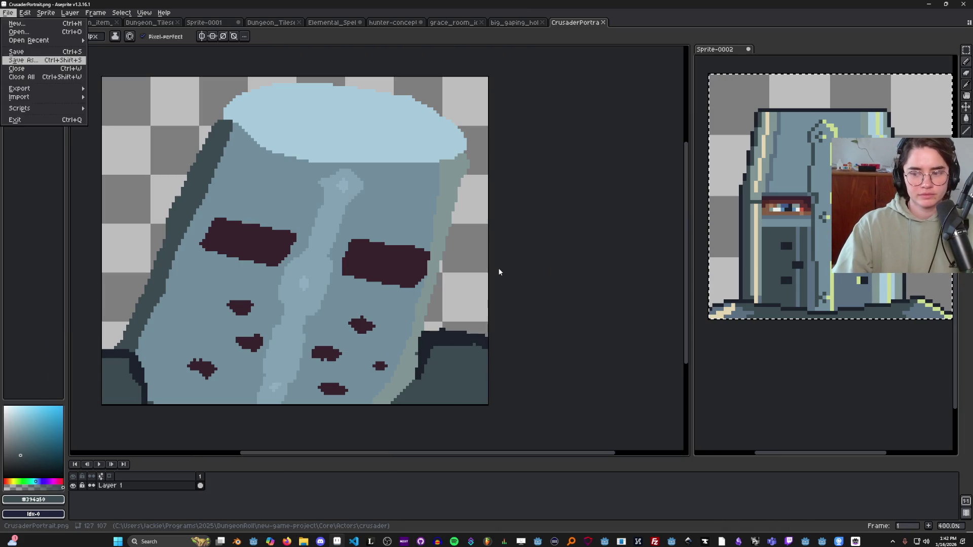
Replay the RootRoom timeline in Godot to test the updated portrait.
key("alt+Tab")
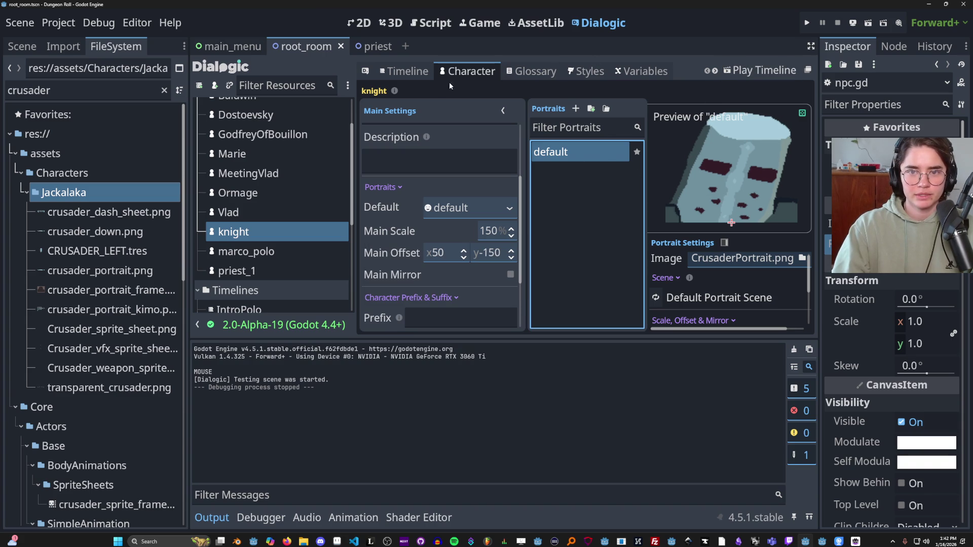
left_click(404, 71)
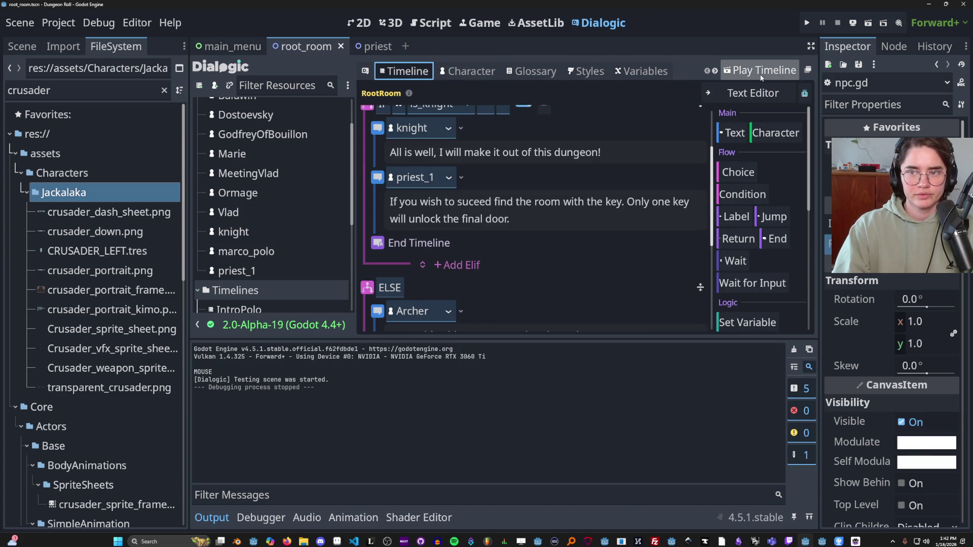
left_click(759, 71)
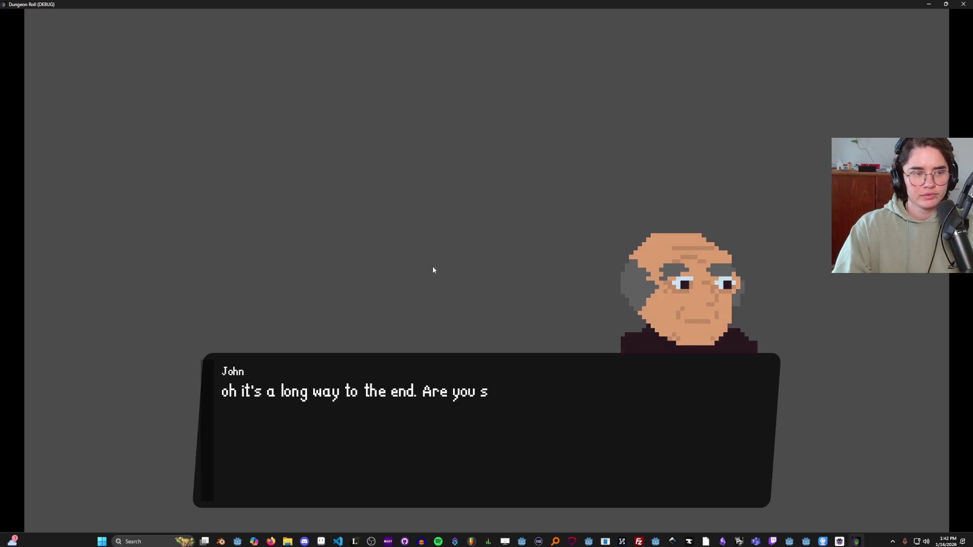
Advance through the knight's enlarged-helm line to John's warning about the key.
left_click(462, 279)
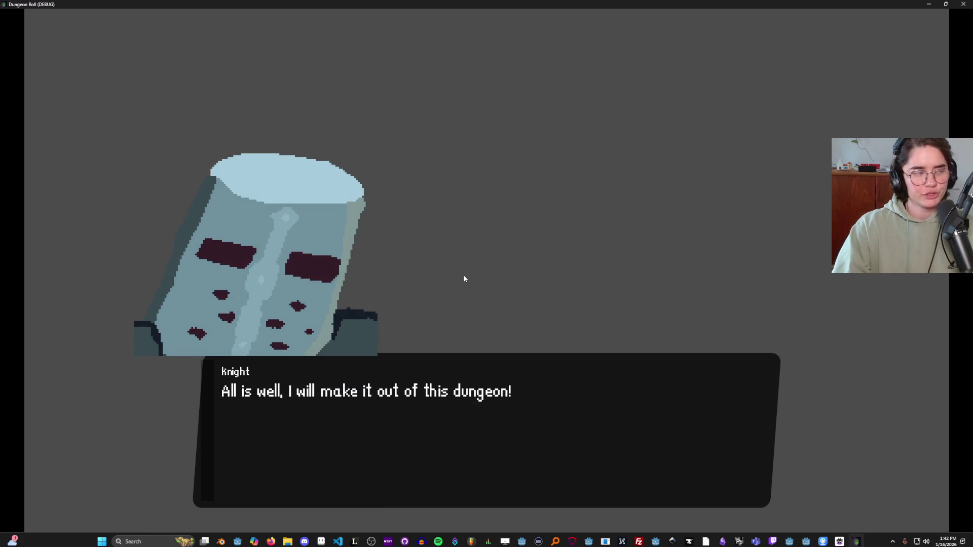
left_click(496, 259)
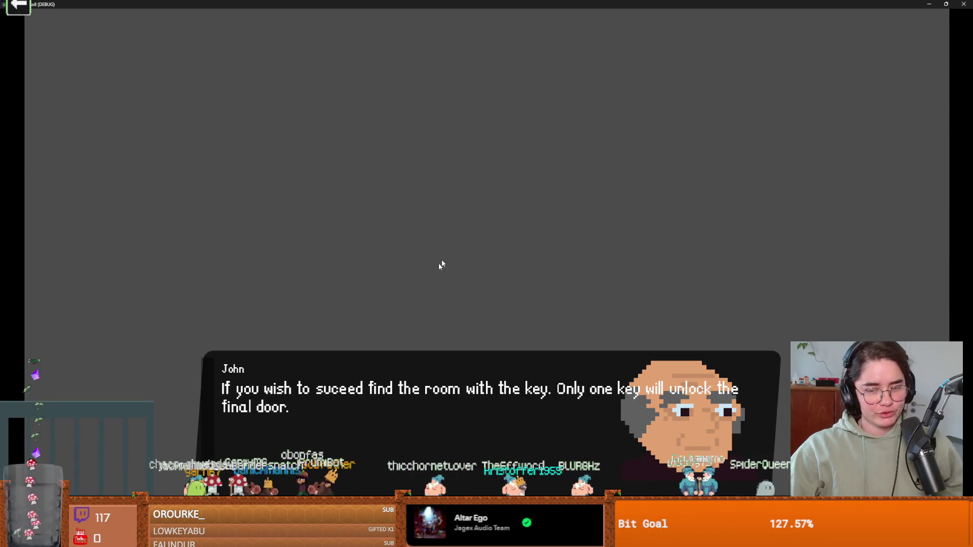
Close the test game and scroll the RootRoom timeline to the IF is_knight and ELSE blocks.
left_click(702, 405)
scroll(490, 293, "down", 4)
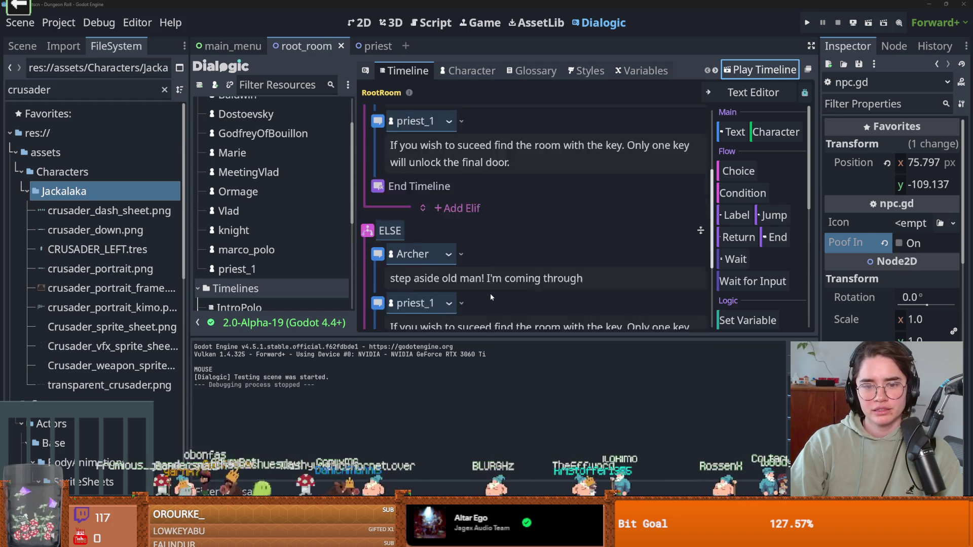
scroll(490, 293, "down", 3)
scroll(491, 294, "up", 7)
scroll(490, 294, "down", 2)
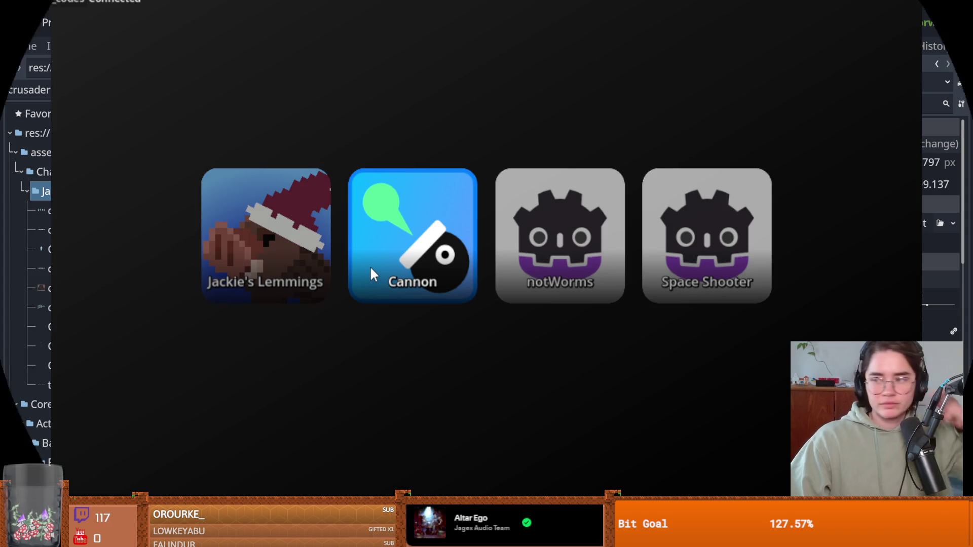
Exit and reopen Cannon, then launch the Lemmings game project from the picker.
left_click(369, 266)
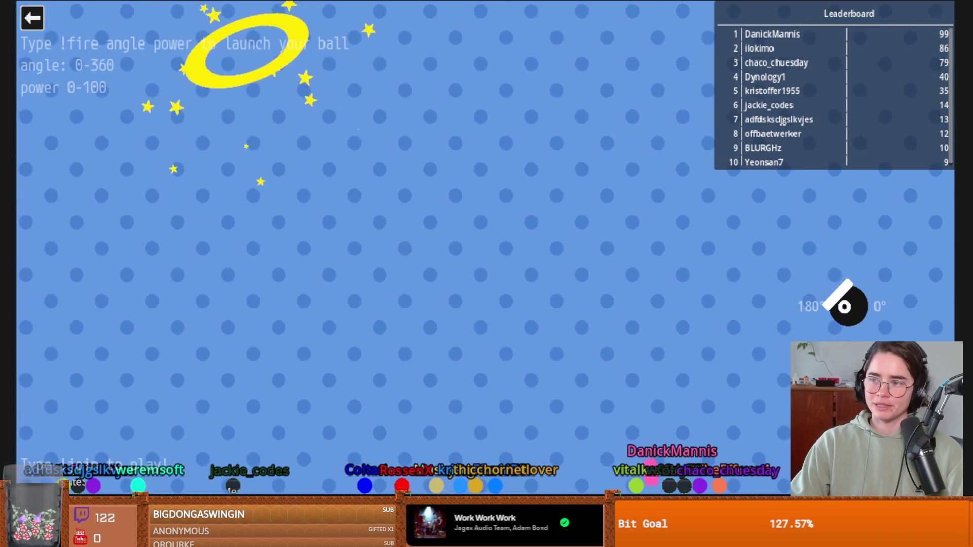
key("Escape")
key("Escape")
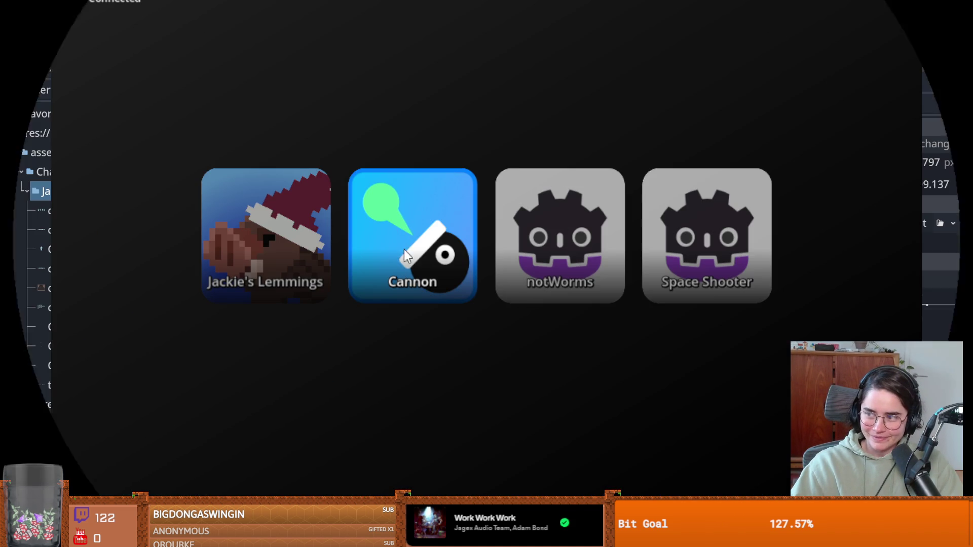
left_click(391, 221)
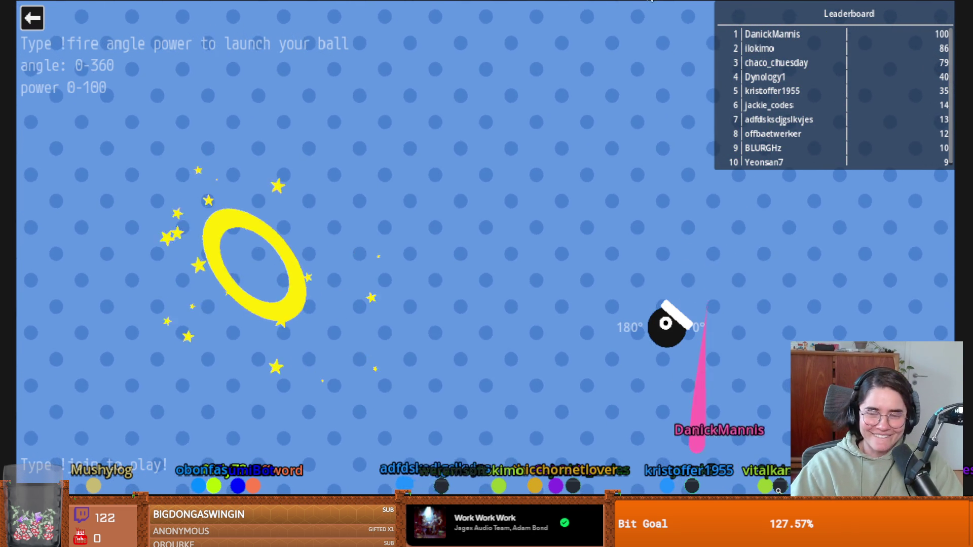
left_click(33, 20)
left_click(295, 278)
key("ctrl+s")
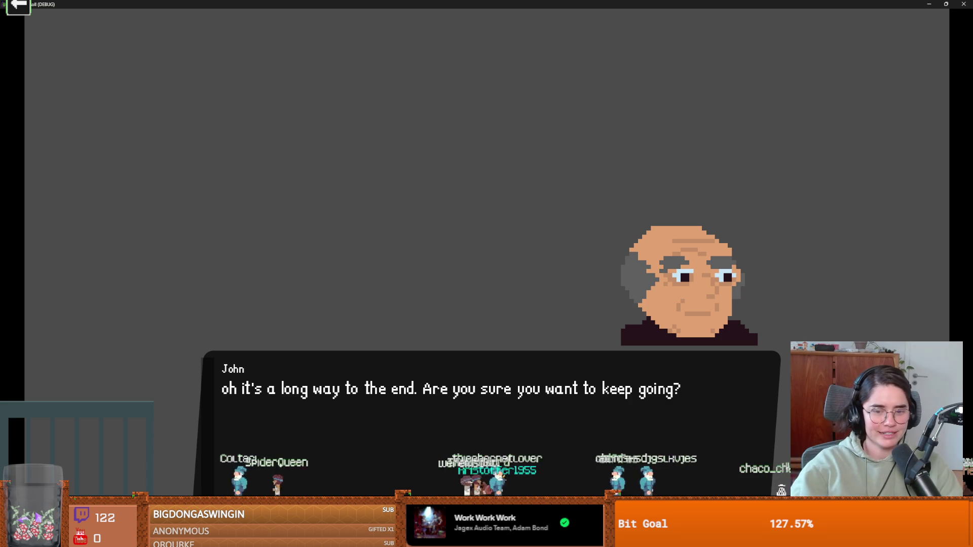
Click through the knight's and John's lines until the test run closes.
left_click(703, 337)
left_click(702, 338)
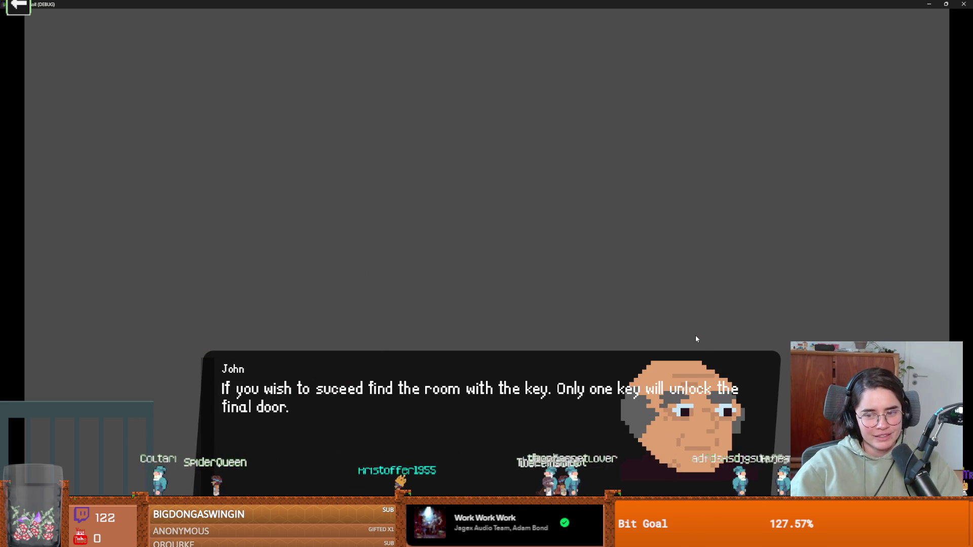
left_click(694, 336)
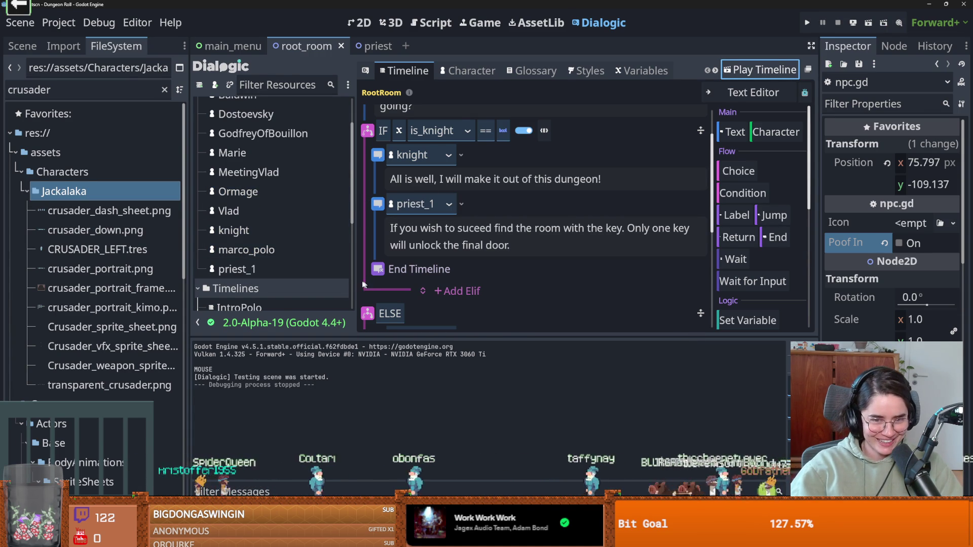
Review the knight's portrait settings in the Character tab, widening the editor.
left_click_drag(357, 281, 454, 281)
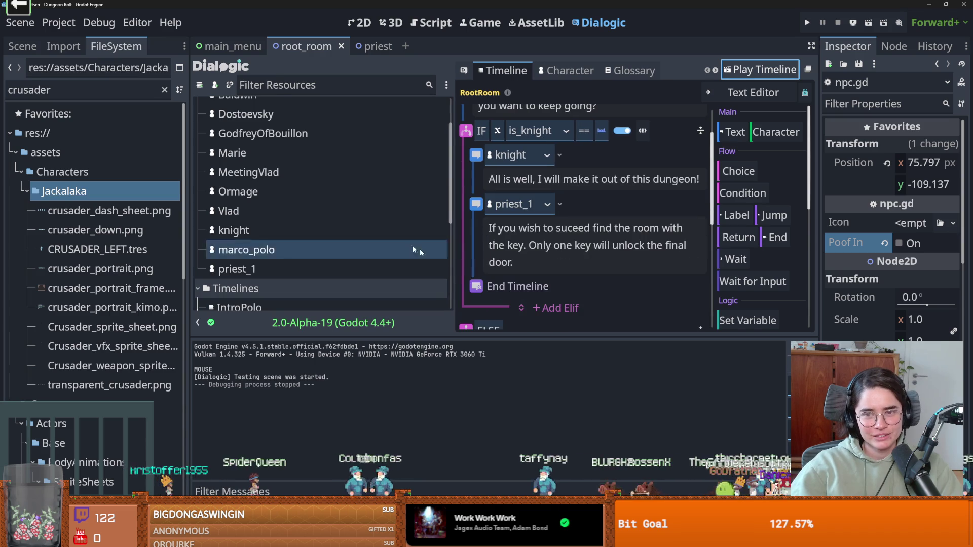
scroll(354, 234, "down", 5)
scroll(345, 226, "up", 5)
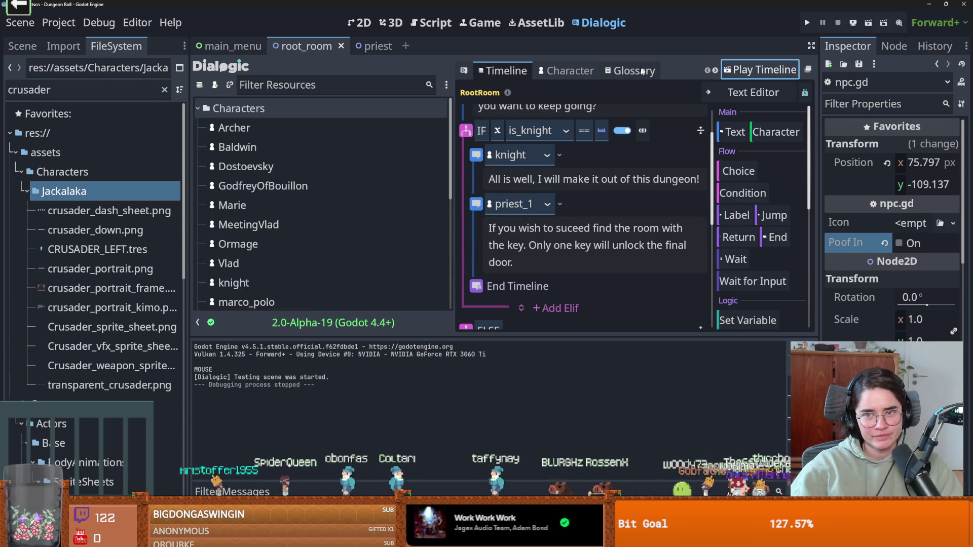
left_click(585, 72)
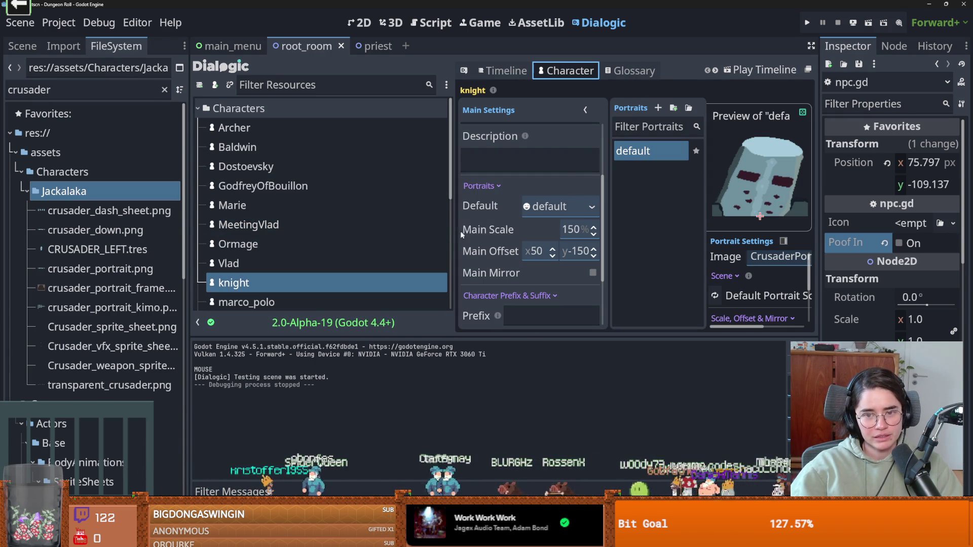
left_click_drag(454, 234, 330, 235)
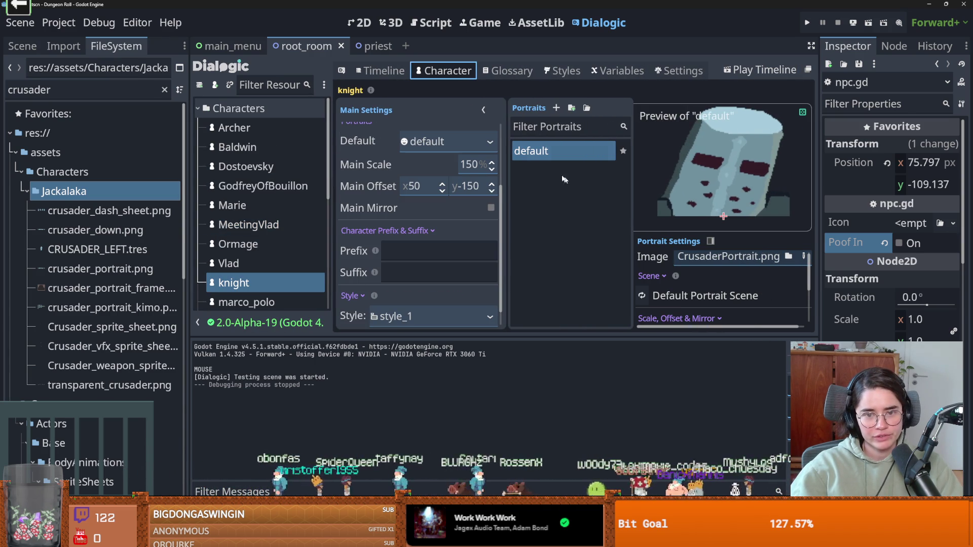
Duplicate the knight's 'All is well' line below priest_1's key speech and play the timeline.
left_click(385, 75)
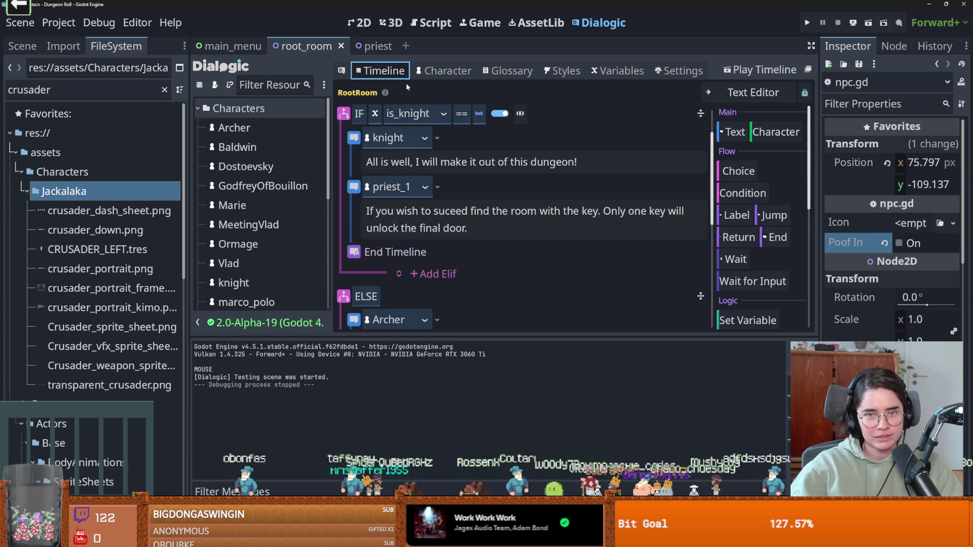
scroll(521, 195, "down", 3)
scroll(527, 203, "up", 4)
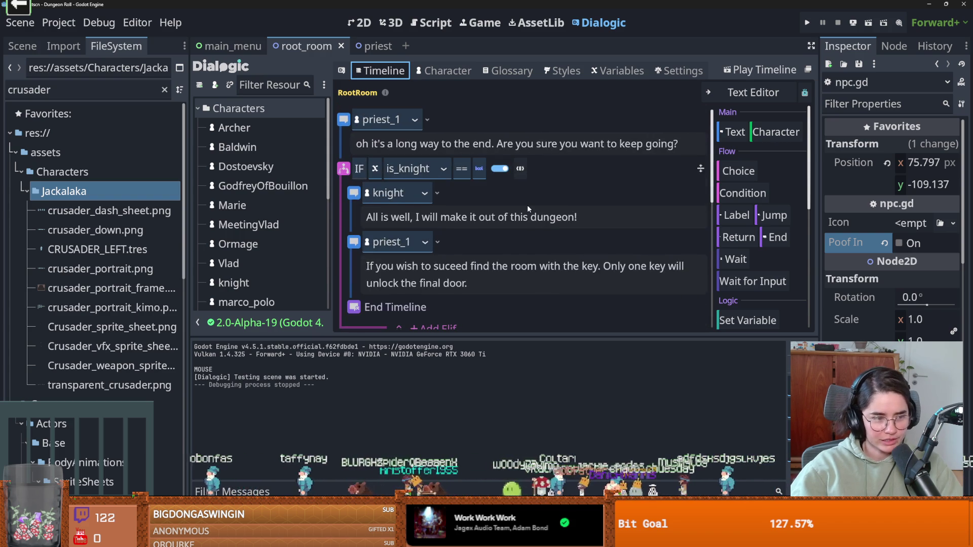
scroll(527, 204, "down", 3)
scroll(527, 205, "up", 3)
scroll(526, 208, "down", 3)
scroll(527, 205, "up", 2)
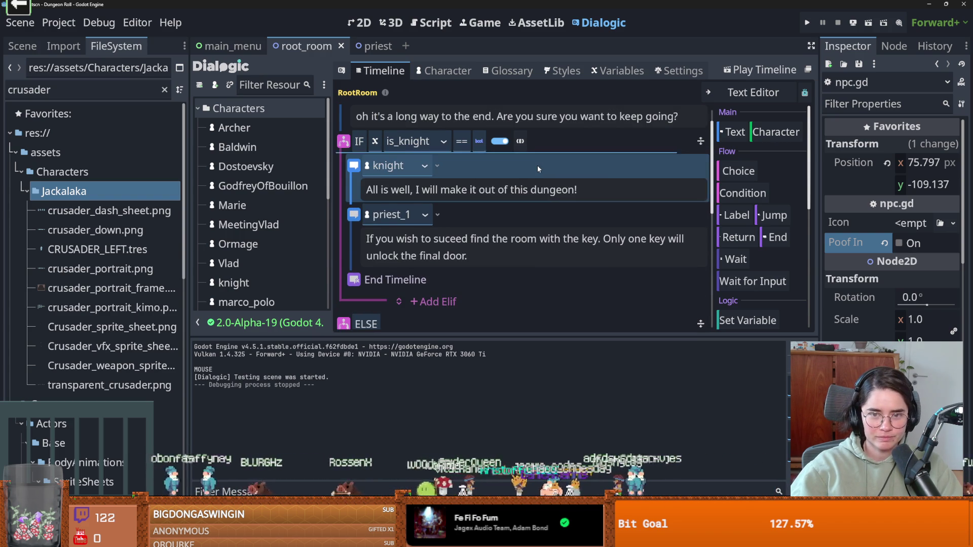
key("ctrl+d")
key("alt+Down")
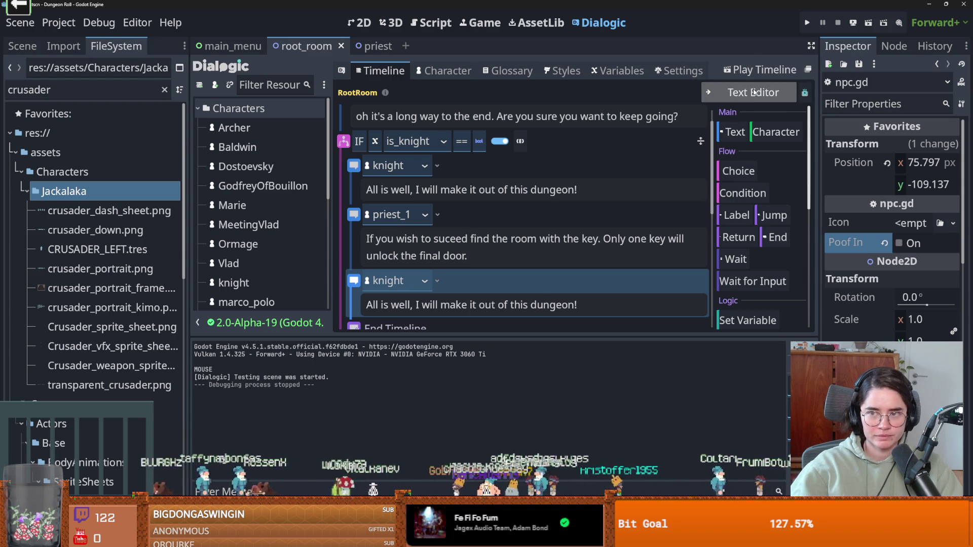
left_click(753, 71)
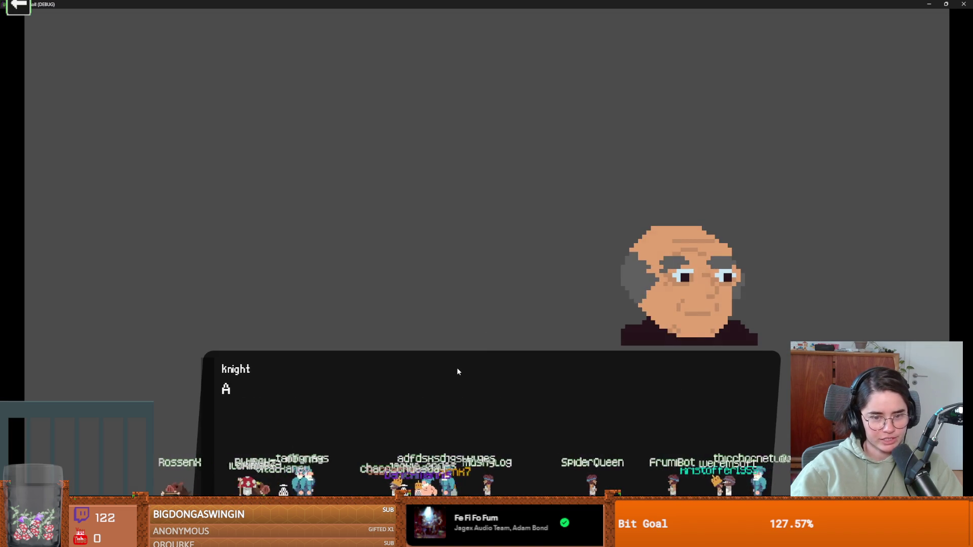
left_click(457, 370)
left_click(457, 370)
left_click(457, 372)
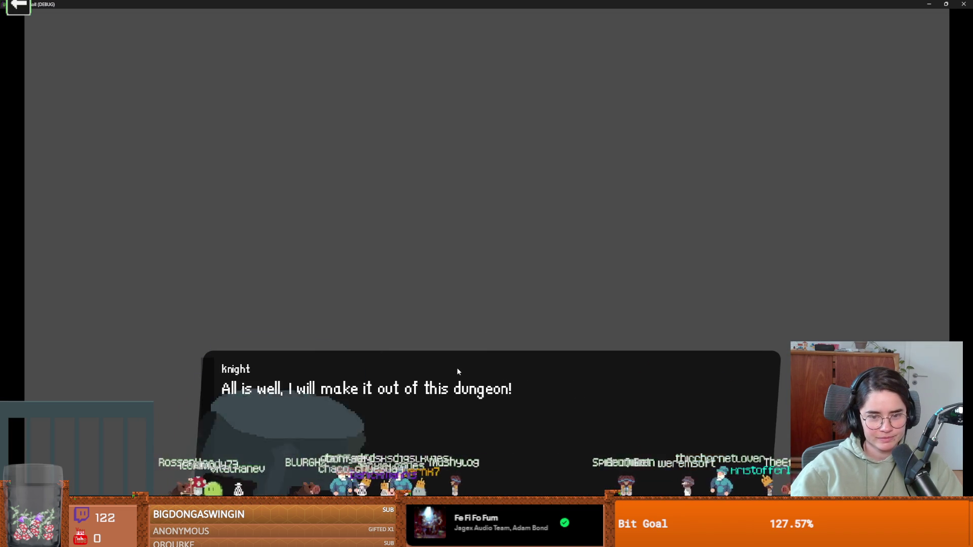
left_click(458, 371)
scroll(464, 221, "down", 2)
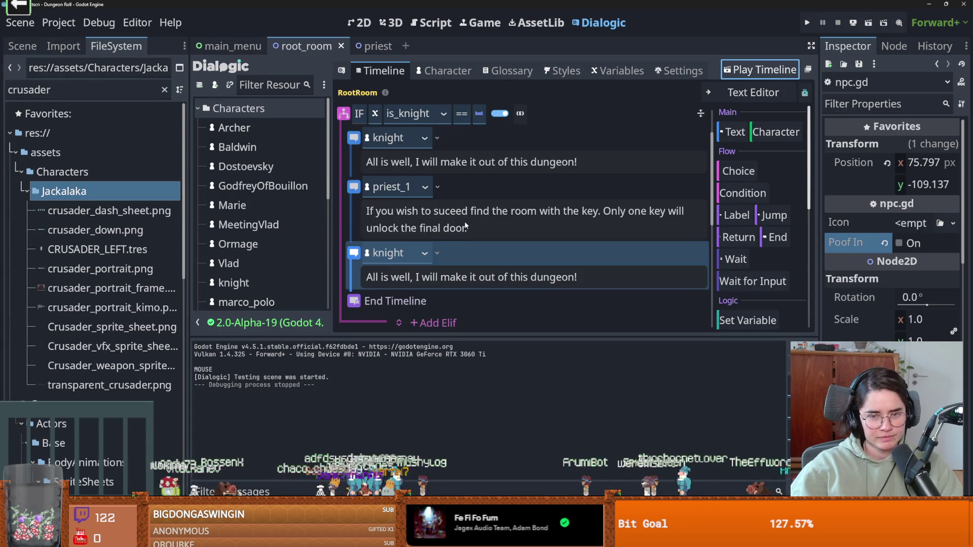
scroll(254, 251, "down", 1)
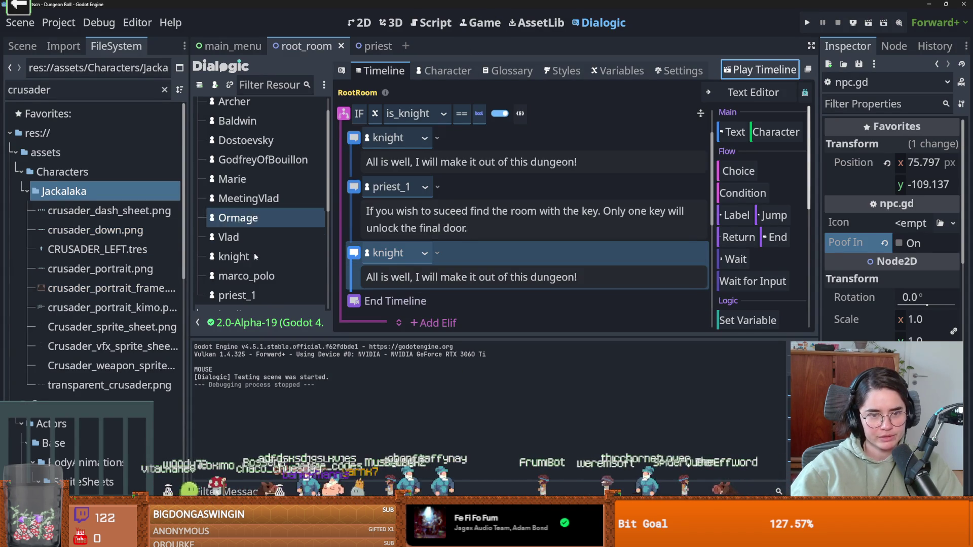
left_click(253, 251)
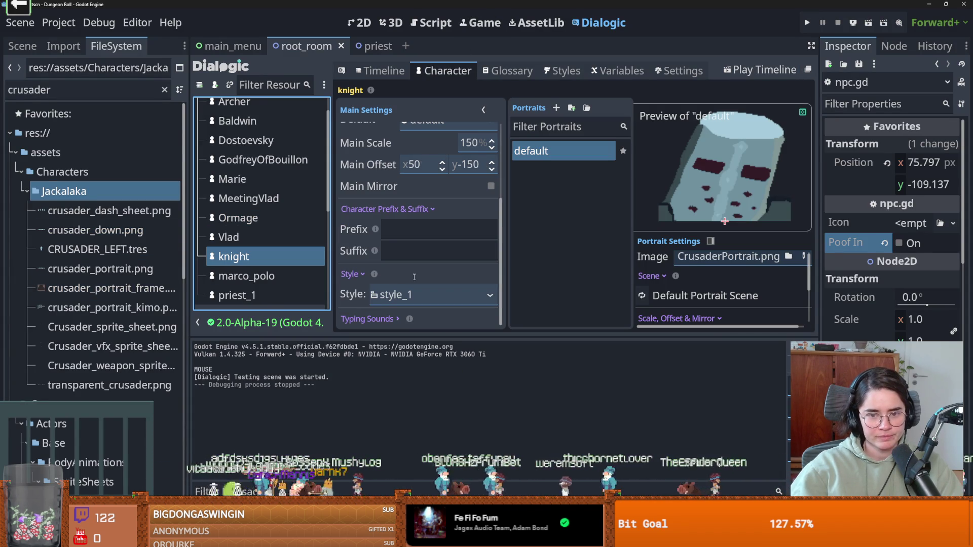
scroll(669, 299, "down", 2)
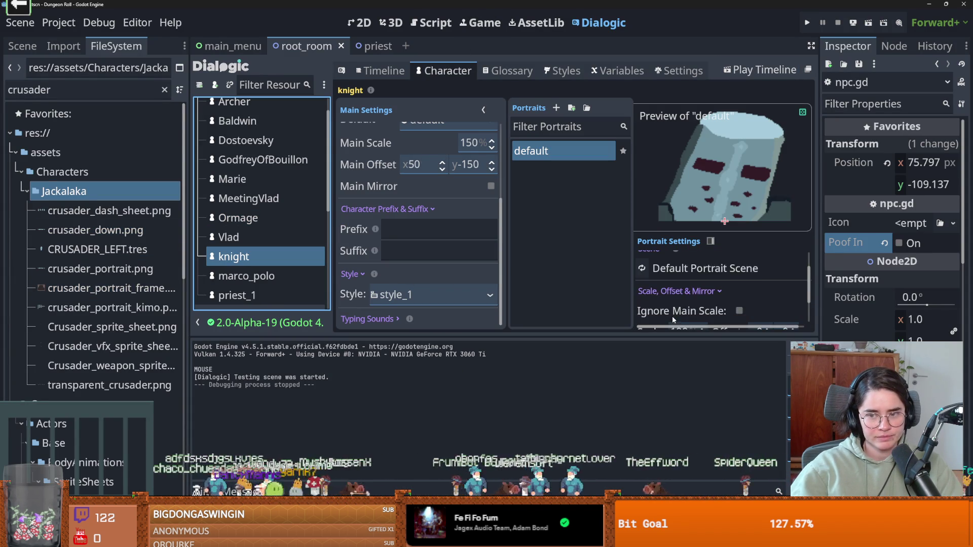
scroll(668, 311, "up", 3)
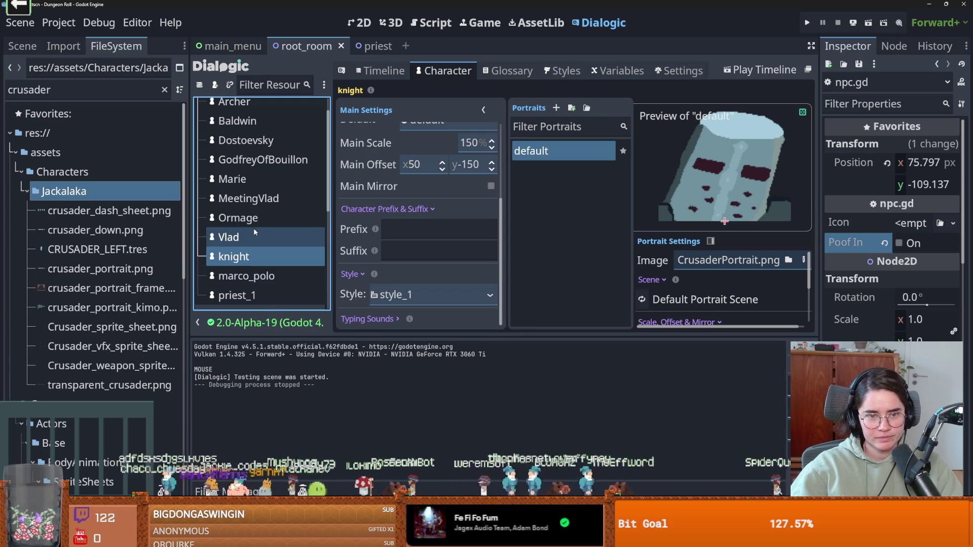
left_click(257, 298)
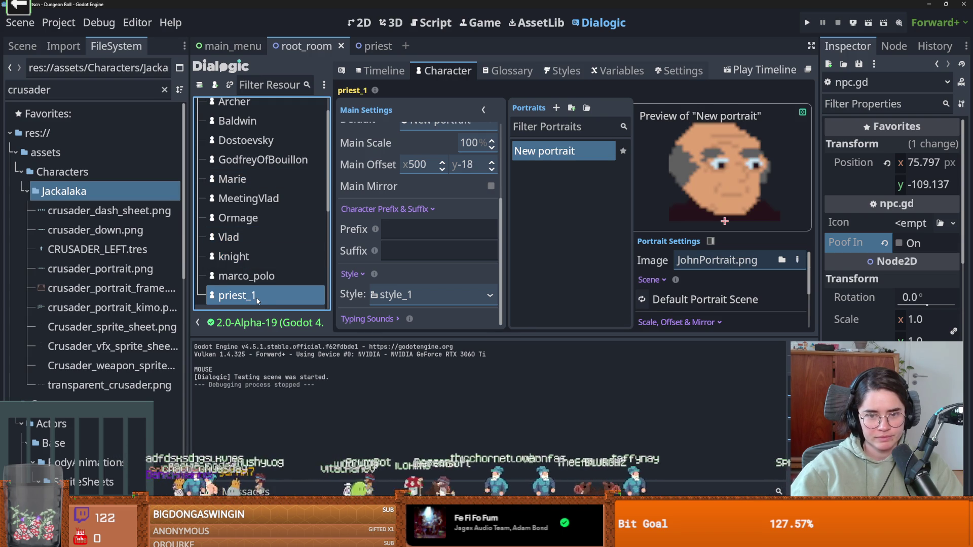
scroll(479, 219, "up", 5)
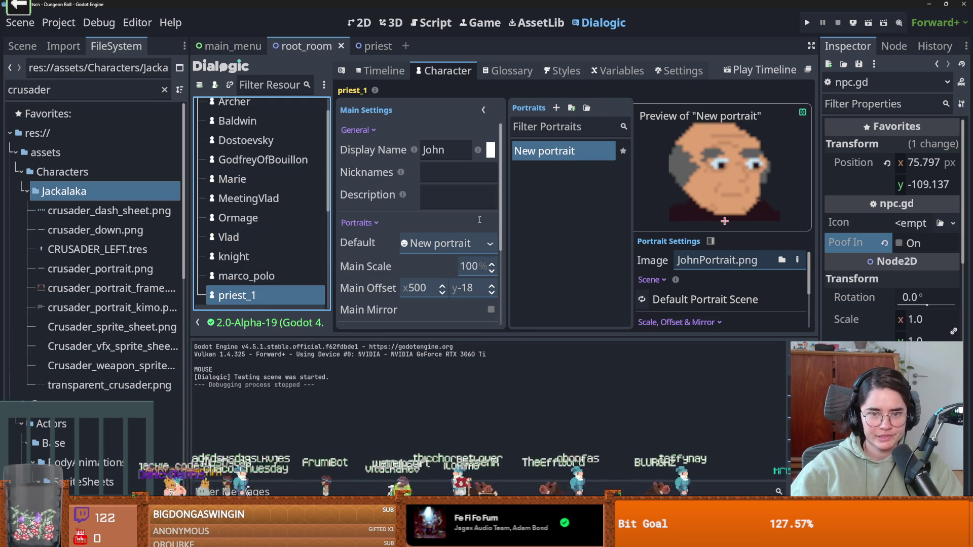
left_click(384, 73)
scroll(478, 198, "down", 4)
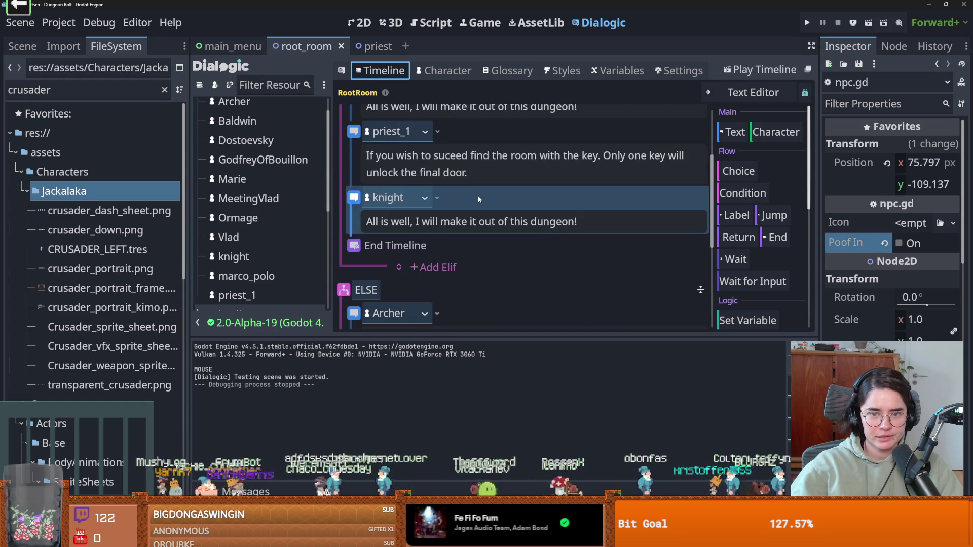
scroll(478, 198, "up", 5)
scroll(479, 198, "down", 4)
scroll(478, 195, "down", 2)
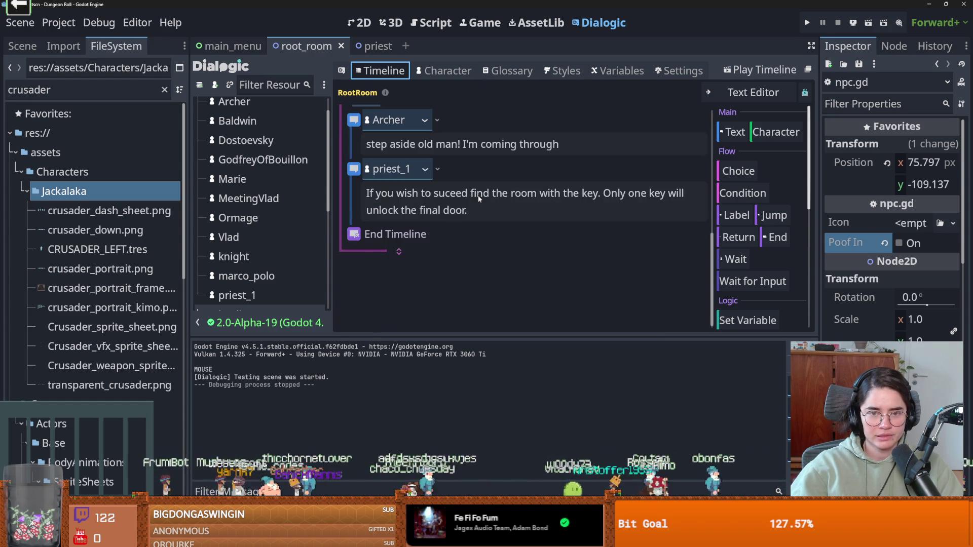
scroll(478, 195, "up", 5)
scroll(478, 195, "up", 2)
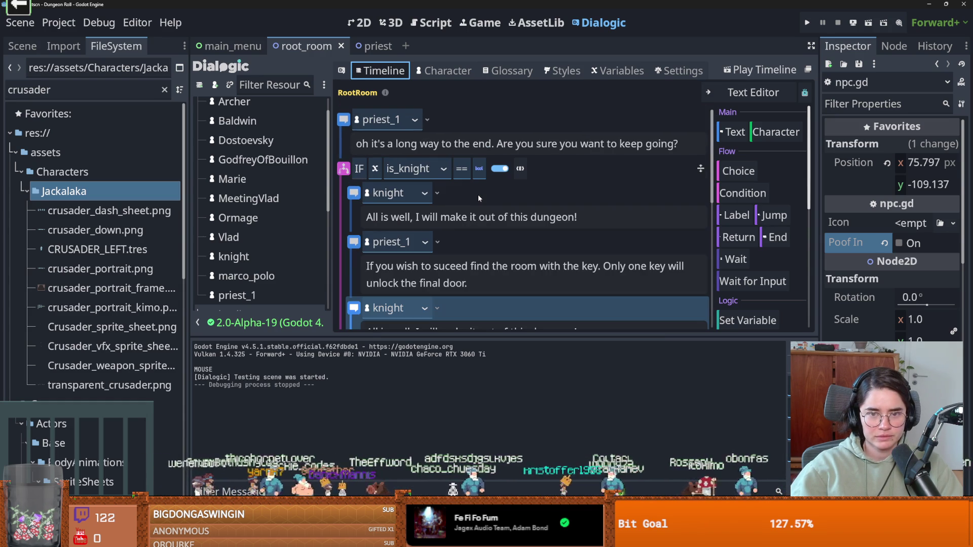